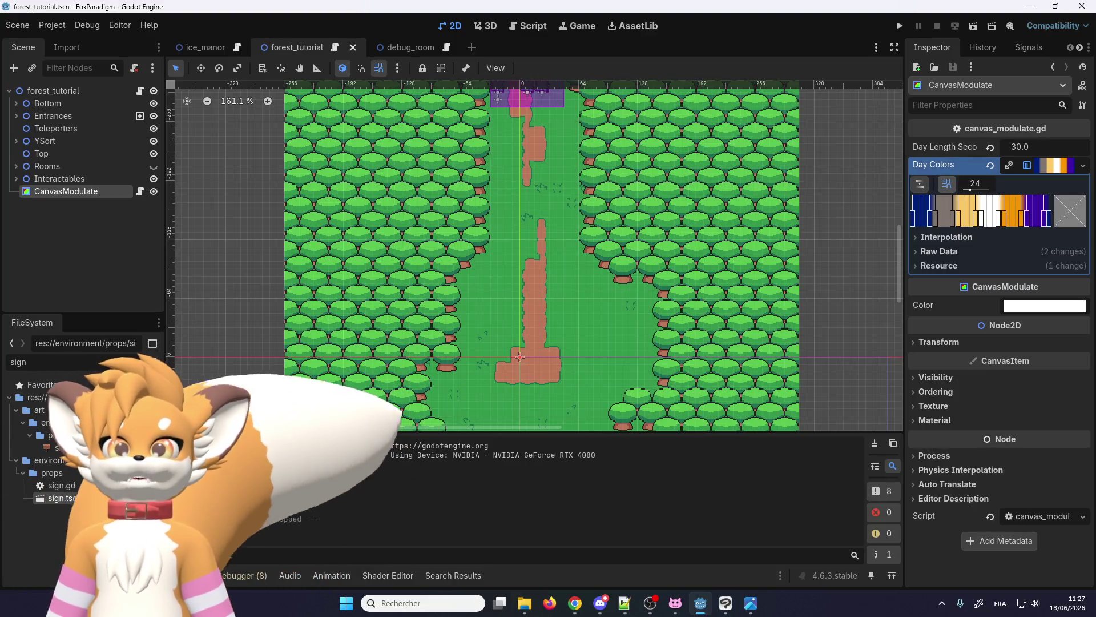
# - Turn on grid snap in the Day Colors gradient editor, undoing a trial point
pyautogui.scroll(3, 594, 263)
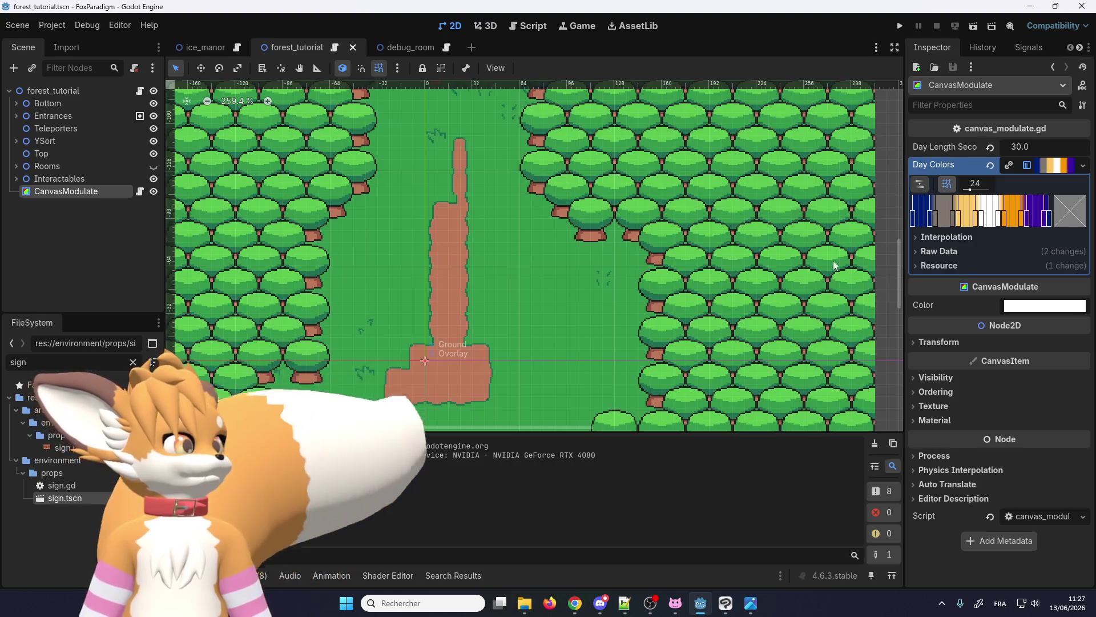
pyautogui.scroll(3, 578, 288)
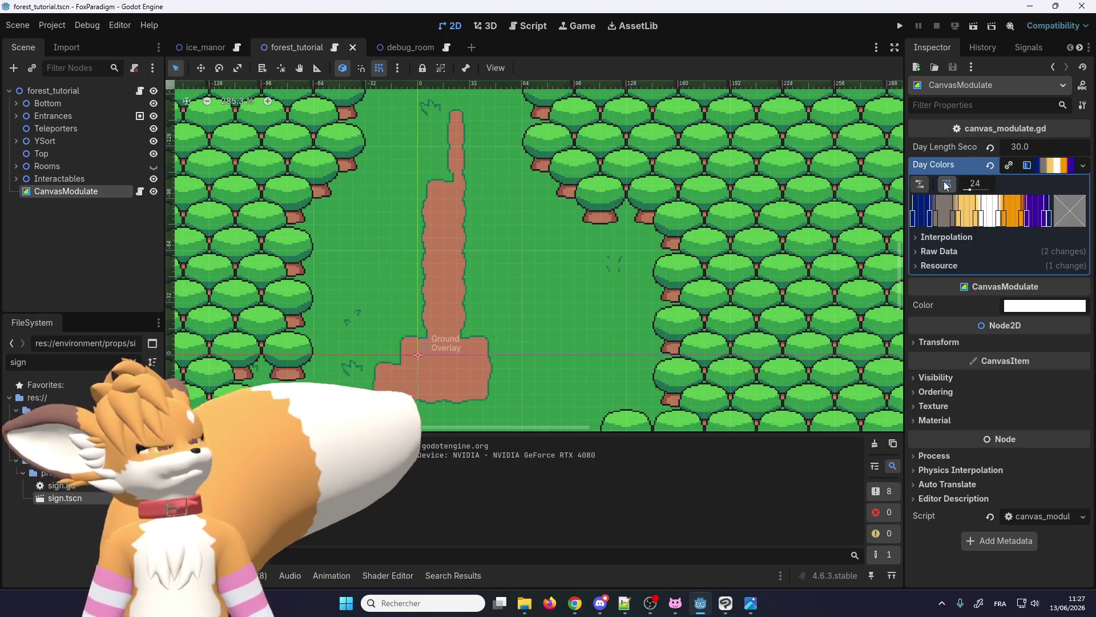
pyautogui.click(946, 186)
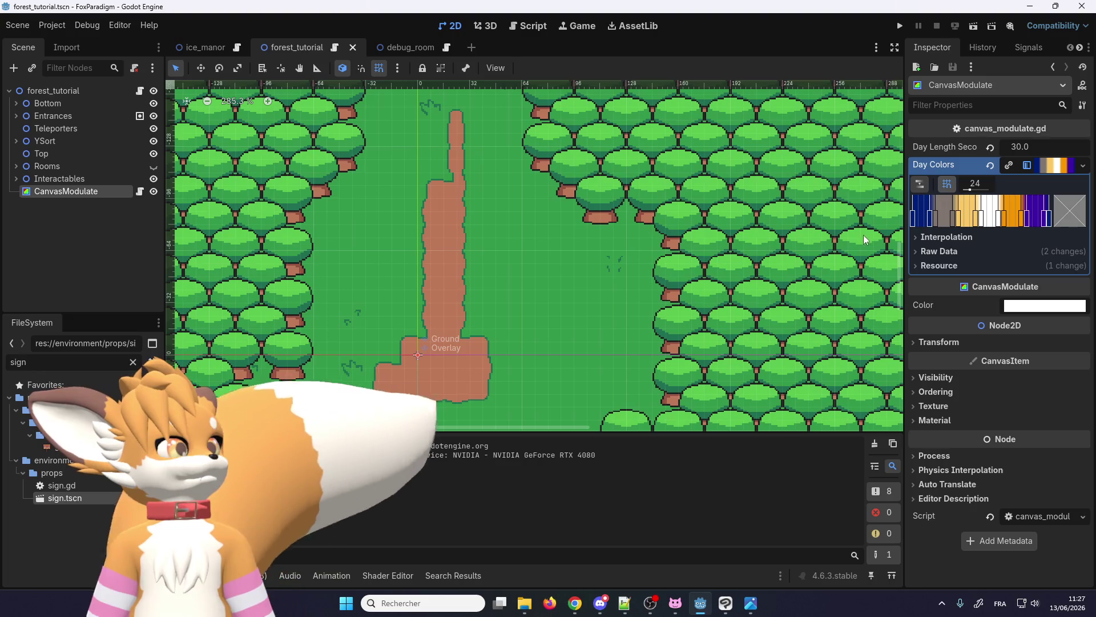
pyautogui.click(950, 207)
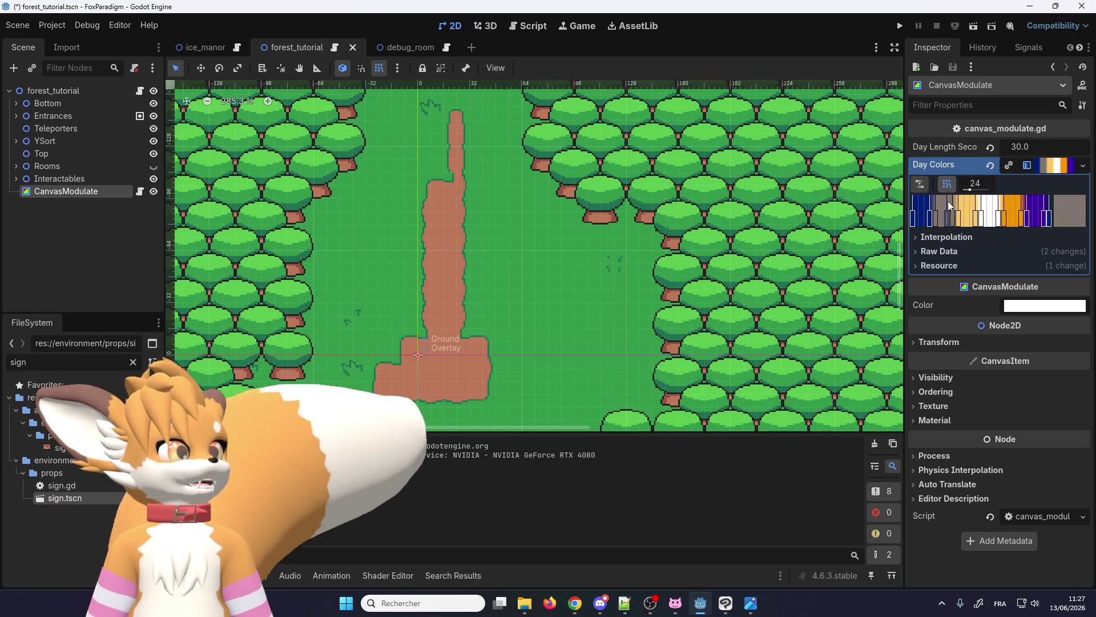
pyautogui.hotkey('ctrl', 'z')
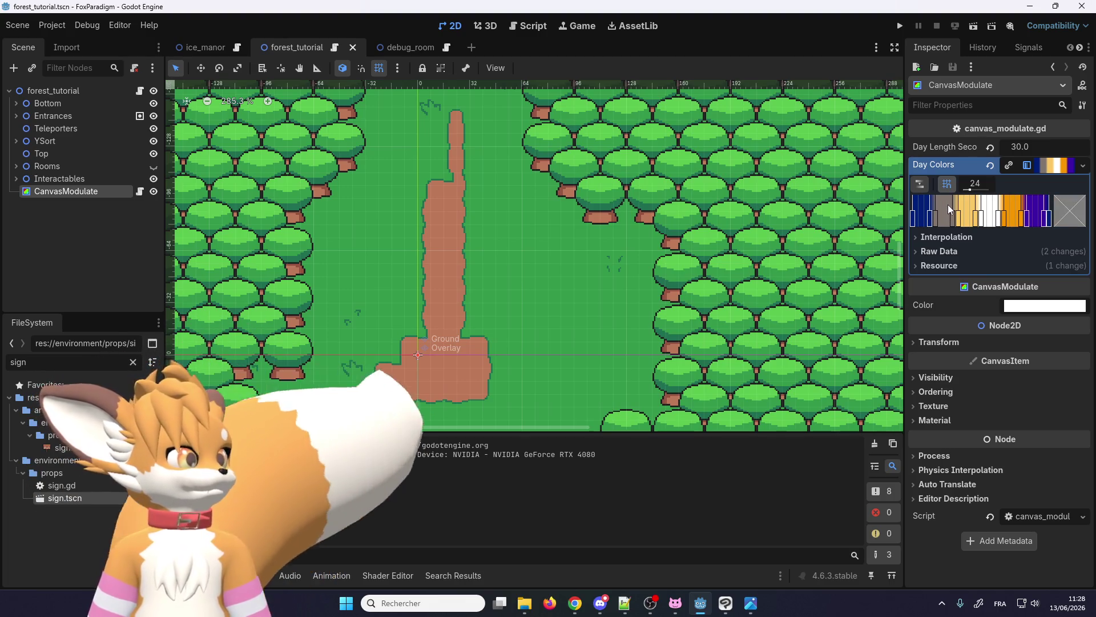
# - Add a grey colour point to the Day Colors gradient, then delete the CanvasModulate node
pyautogui.doubleClick(937, 224)
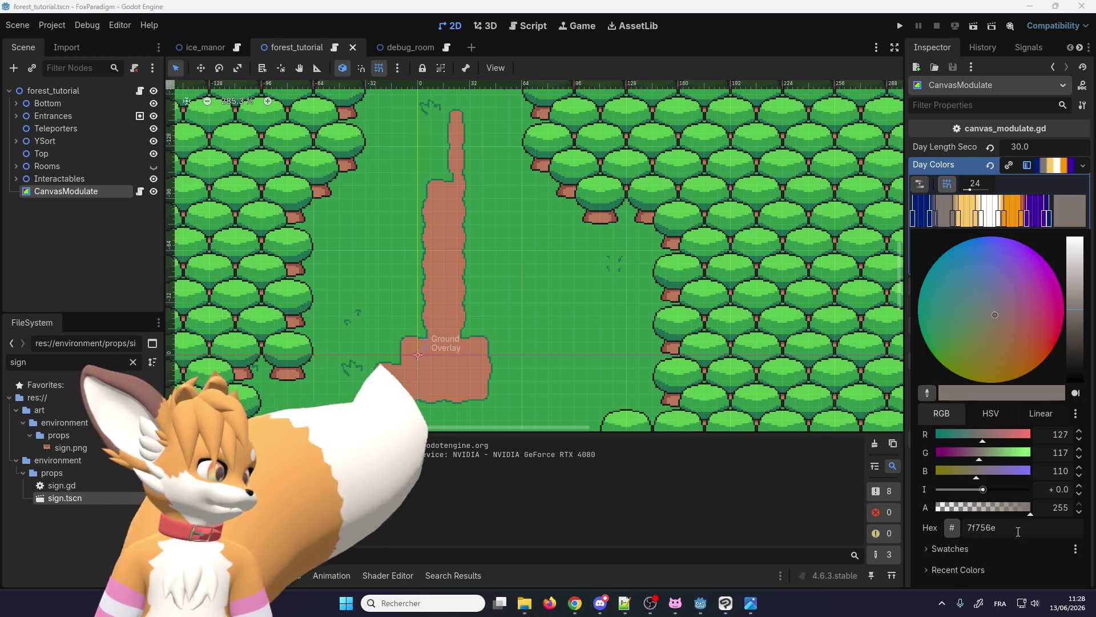
pyautogui.click(959, 529)
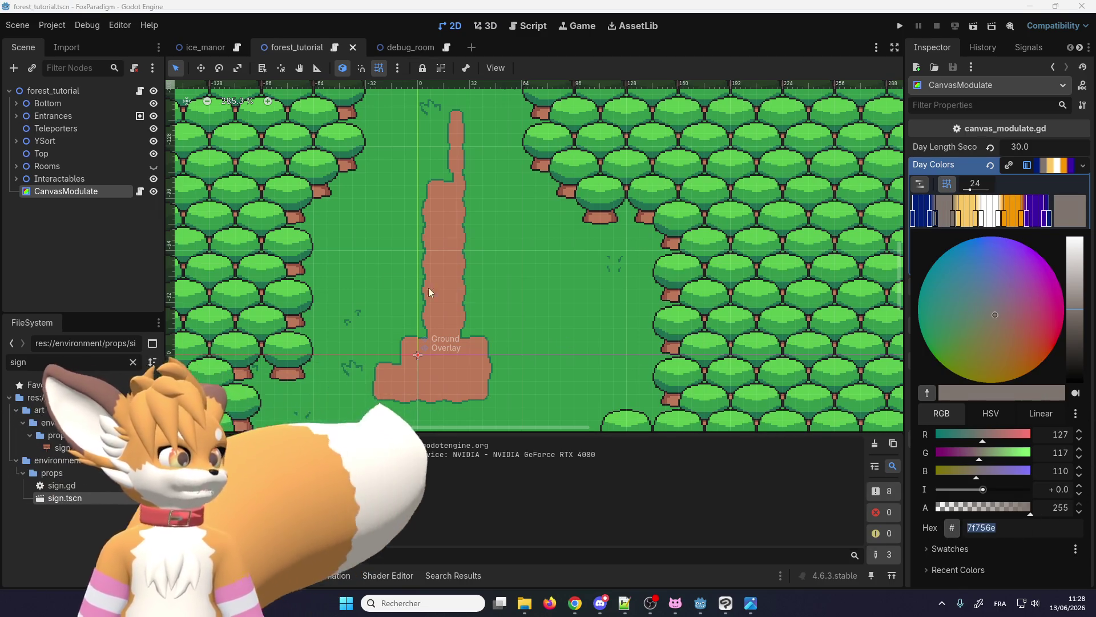
pyautogui.click(67, 203)
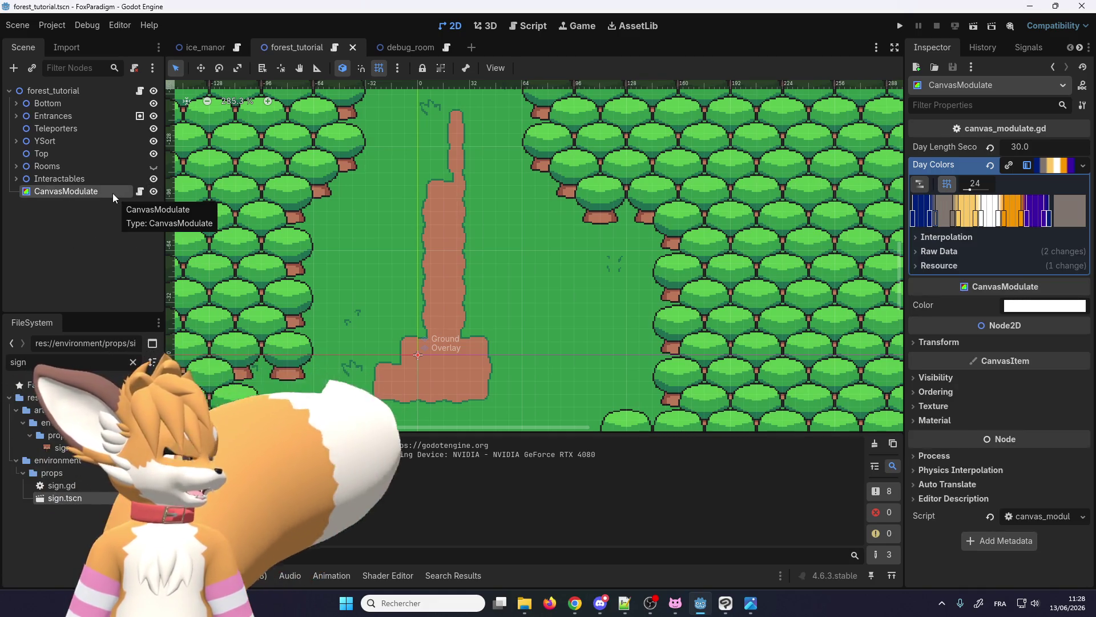
pyautogui.click(71, 194)
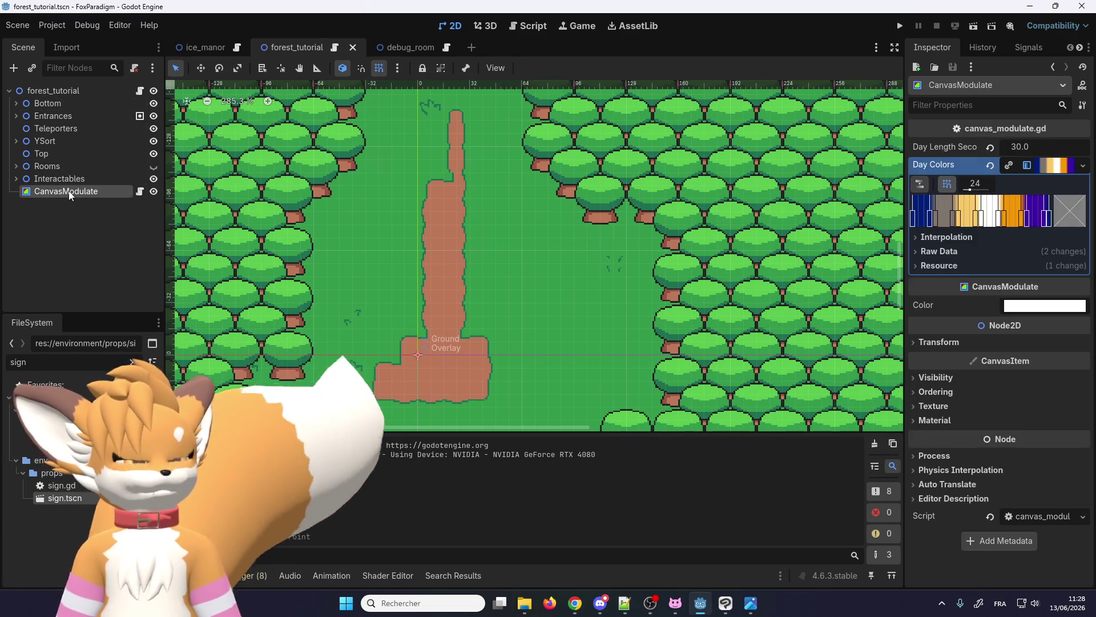
pyautogui.press('Delete')
# - Confirm the deletion and add a new script-free CanvasModulate child under forest_tutorial
pyautogui.click(517, 320)
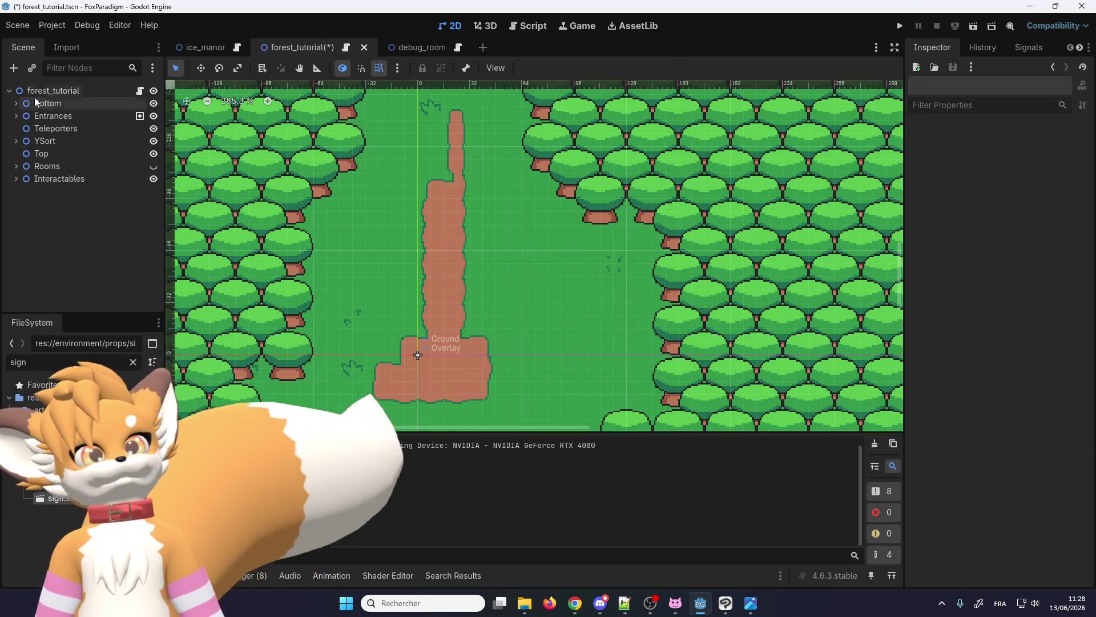
pyautogui.click(55, 92)
pyautogui.rightClick(54, 94)
pyautogui.click(57, 121)
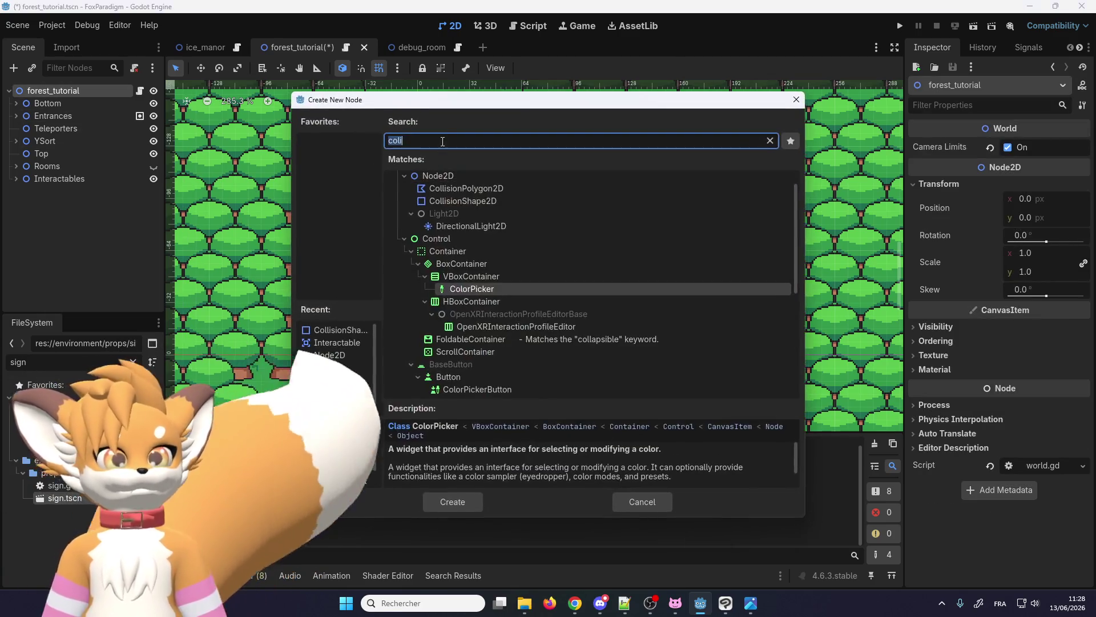
pyautogui.write('canvas')
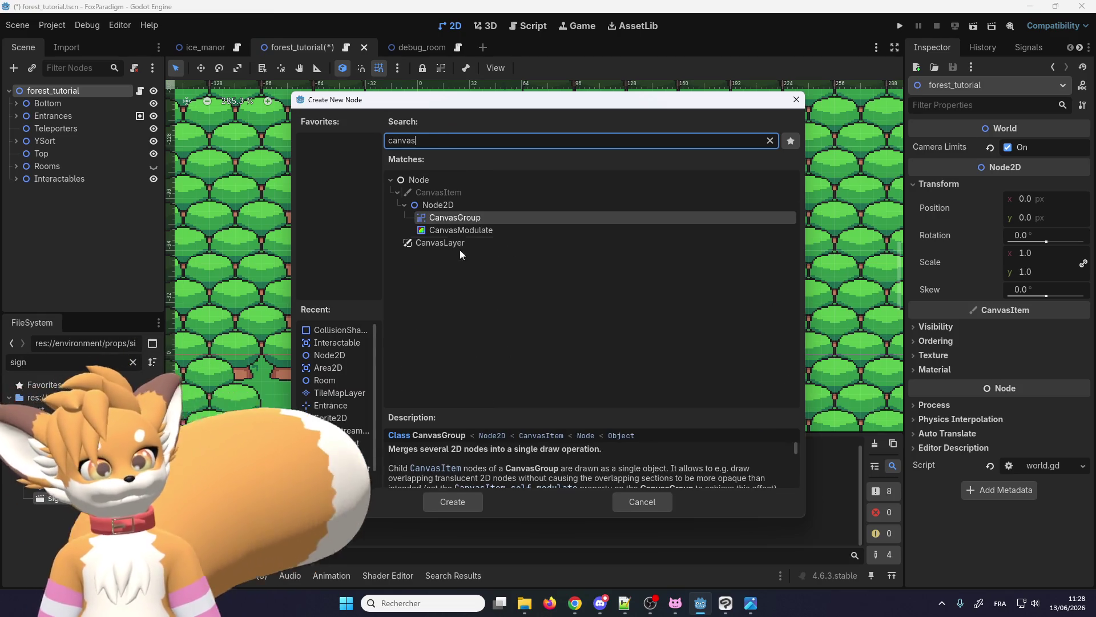
pyautogui.doubleClick(456, 230)
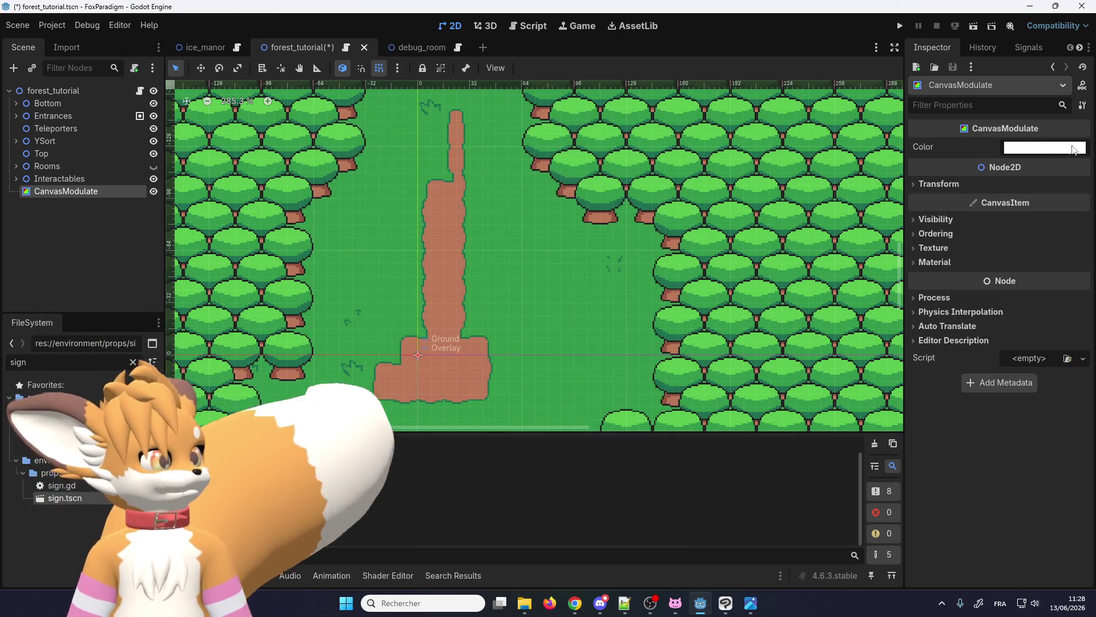
pyautogui.click(1062, 149)
pyautogui.write('7f756e')
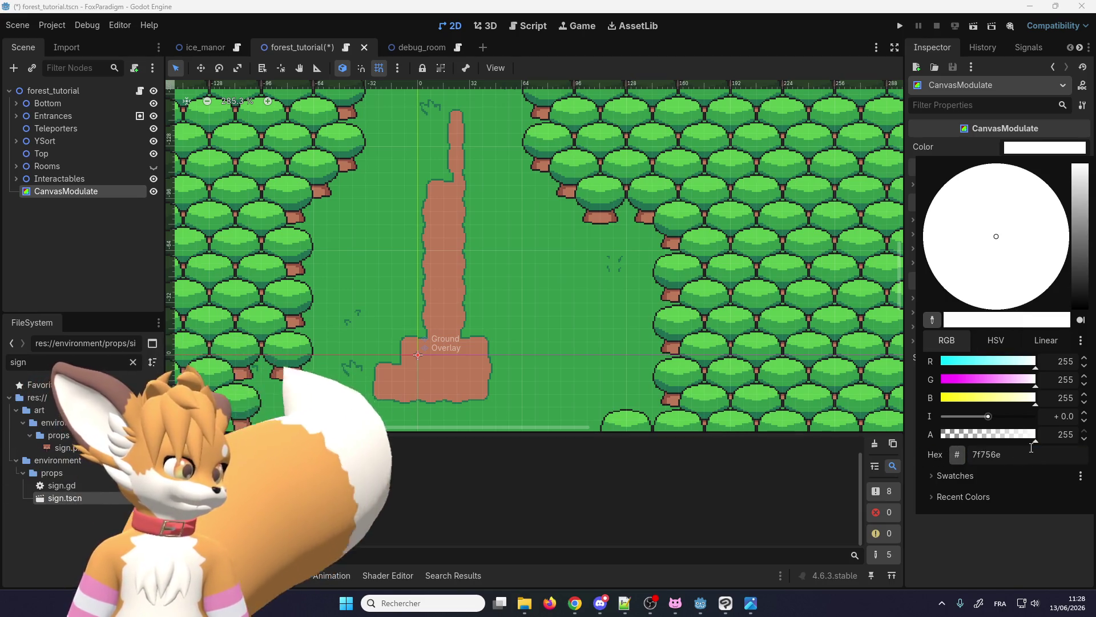
# - Apply a grey 7f756e tint, then trial blue, green and red-pink tints
pyautogui.press('Return')
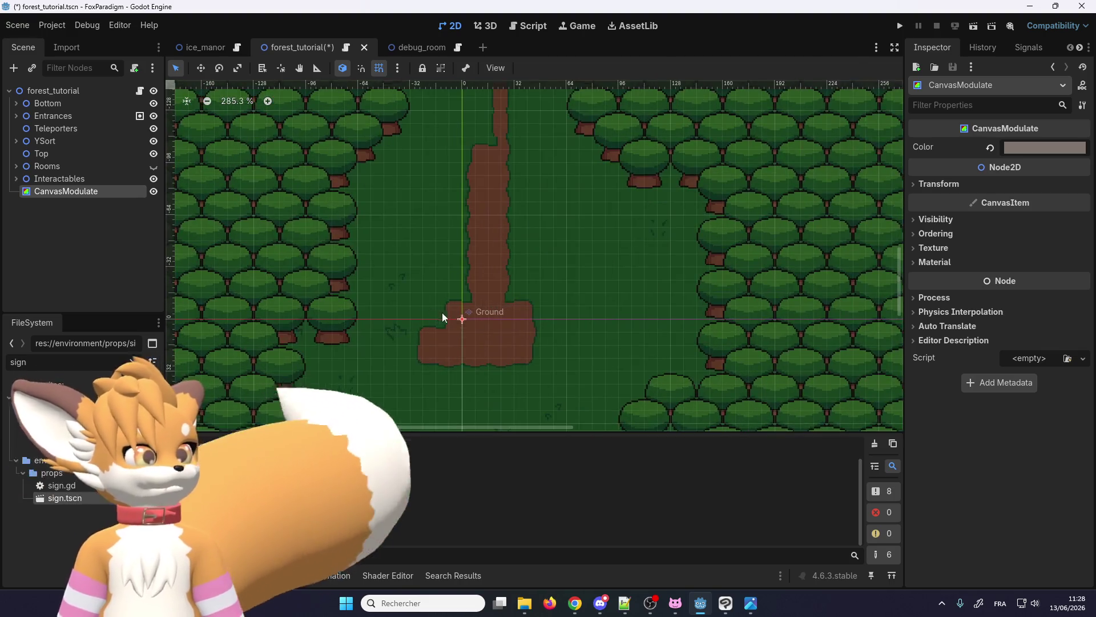
pyautogui.click(1038, 149)
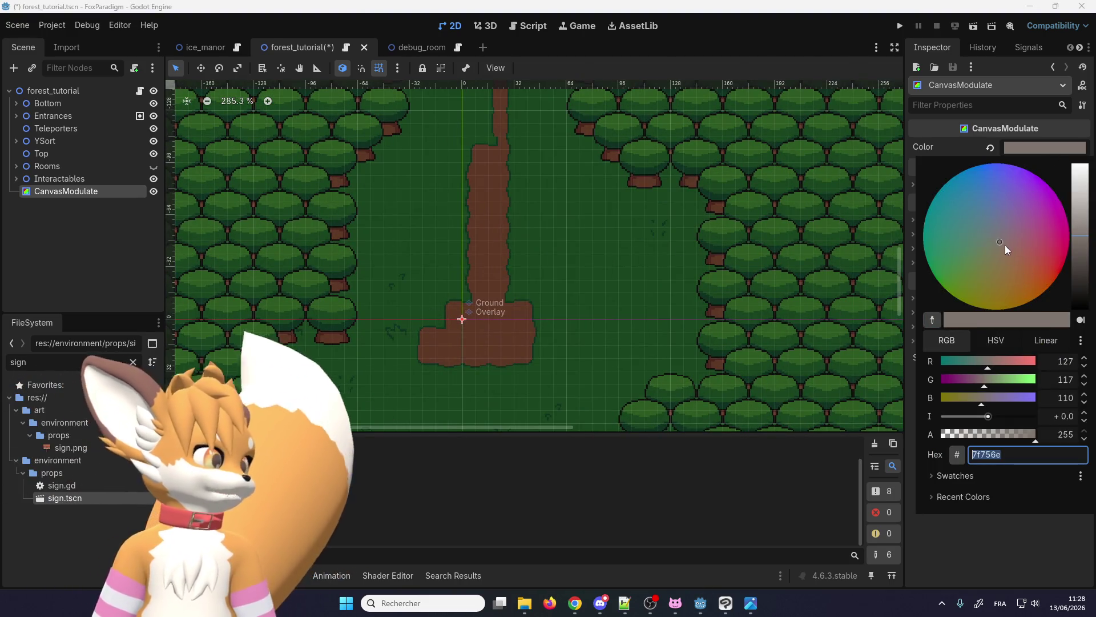
pyautogui.click(996, 193)
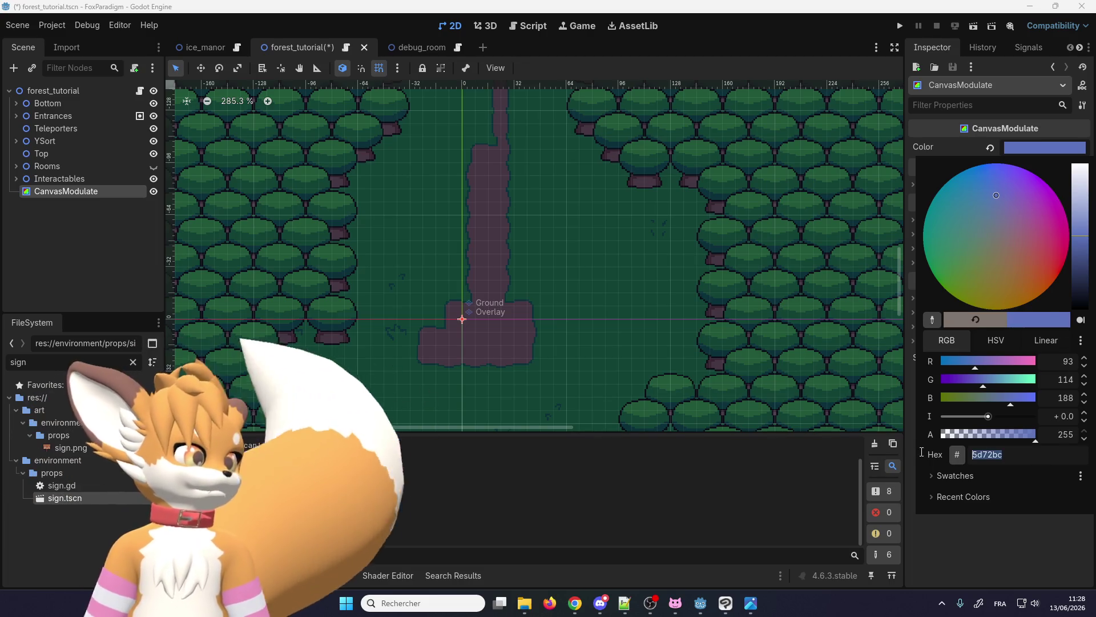
pyautogui.click(967, 235)
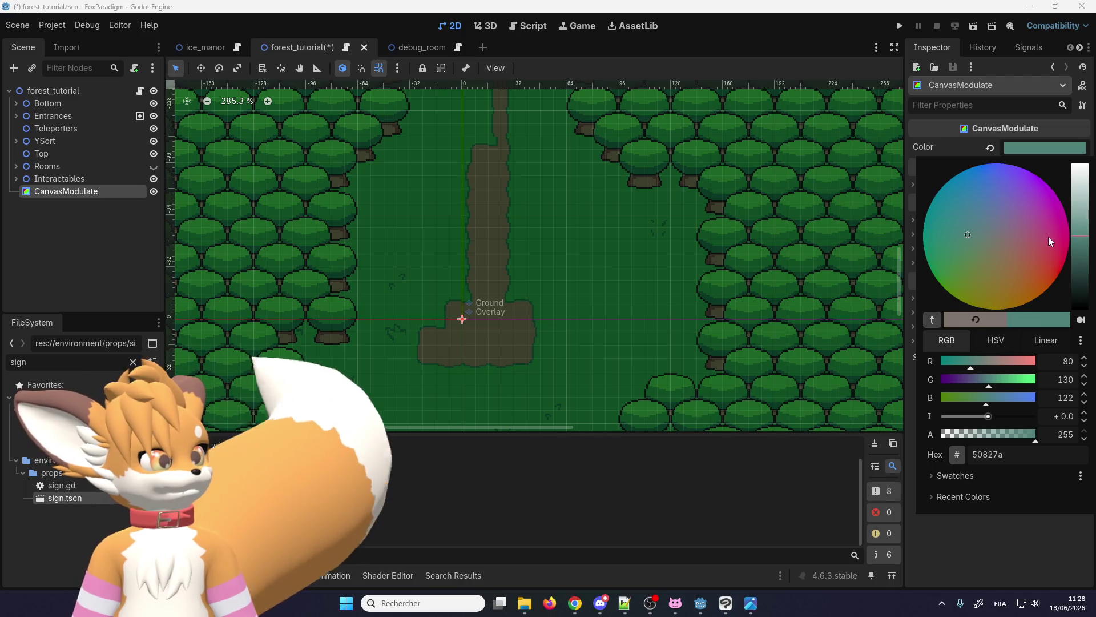
pyautogui.click(1048, 236)
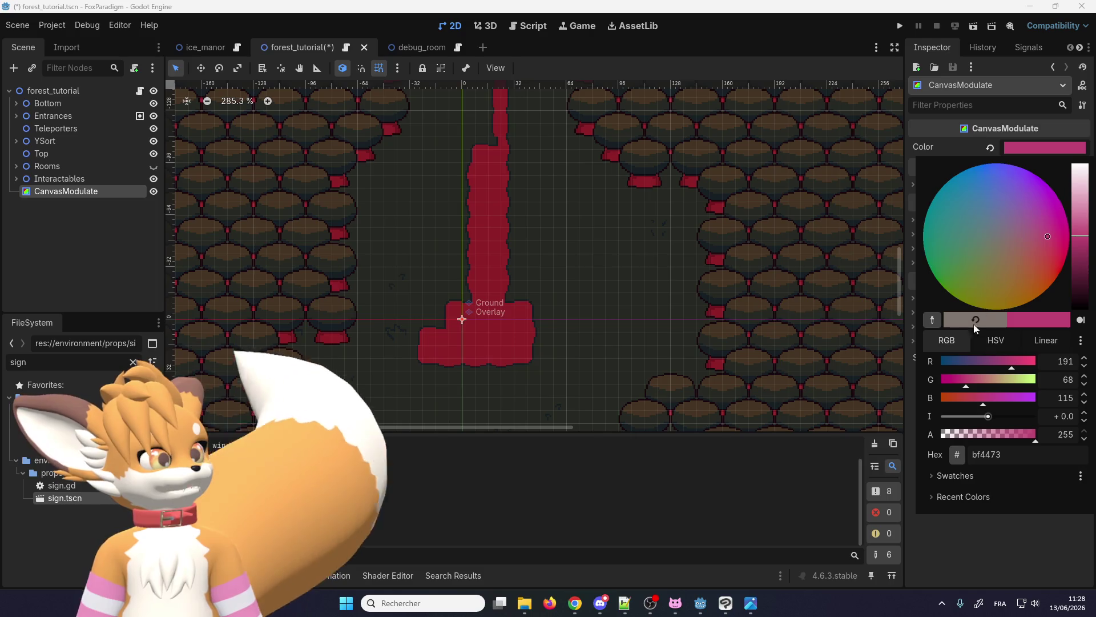
# - Adjust the tint's brightness and hue, then apply the bluish 5d72bc night tint
pyautogui.moveTo(1083, 240)
pyautogui.mouseDown()
pyautogui.moveTo(1085, 205)
pyautogui.moveTo(1085, 251)
pyautogui.moveTo(1089, 211)
pyautogui.moveTo(1089, 229)
pyautogui.mouseUp()
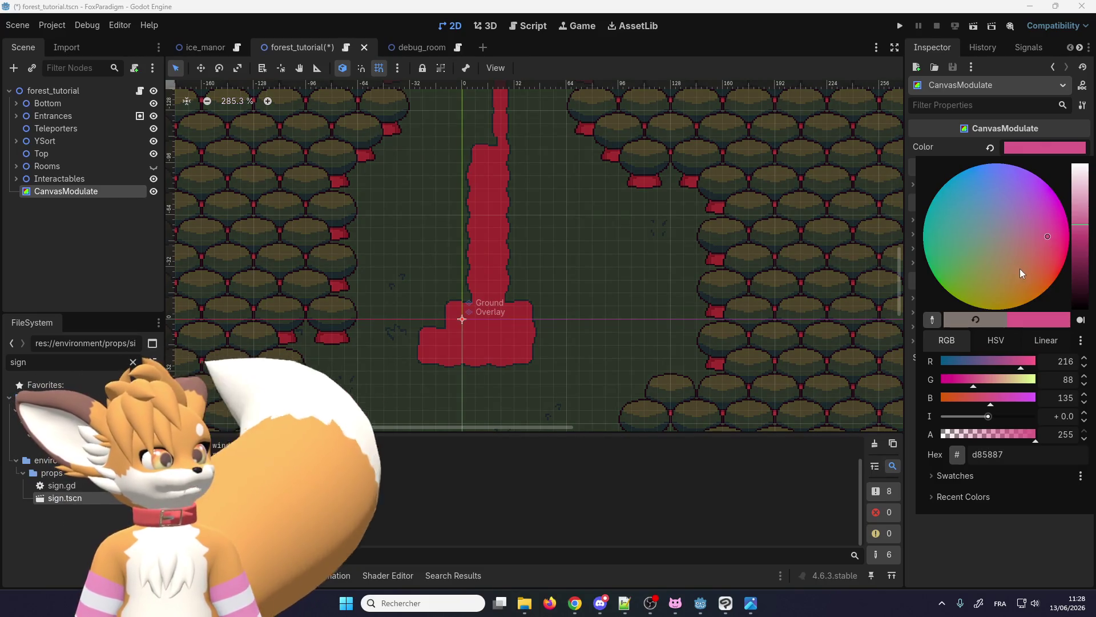
pyautogui.moveTo(1019, 268)
pyautogui.mouseDown()
pyautogui.moveTo(1048, 227)
pyautogui.moveTo(996, 234)
pyautogui.moveTo(963, 217)
pyautogui.mouseUp()
pyautogui.moveTo(957, 275); pyautogui.dragTo(1013, 272)
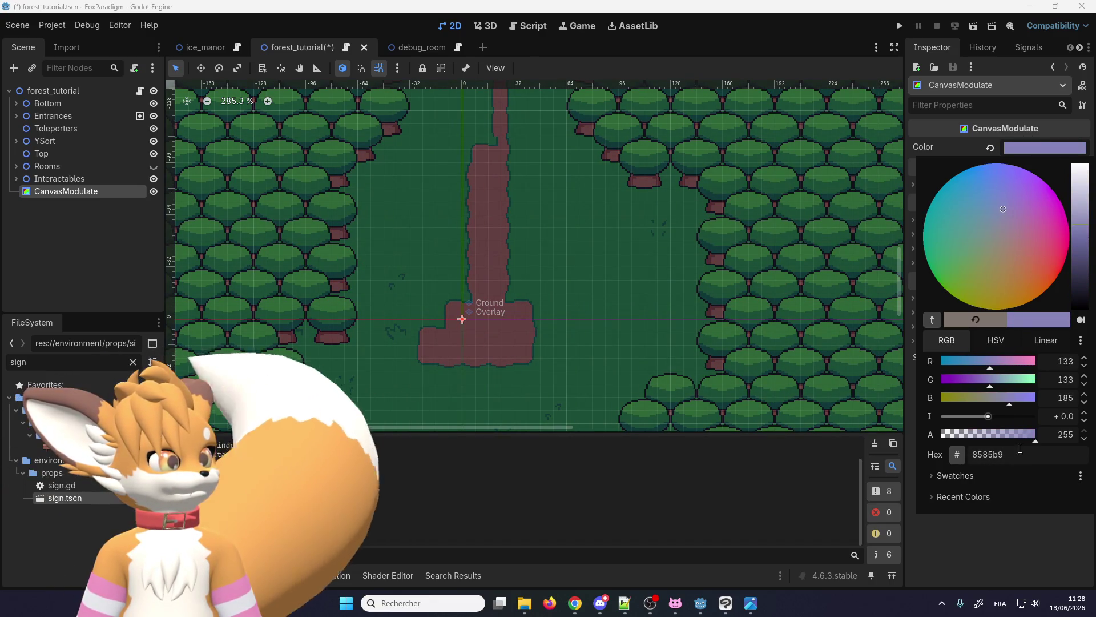
pyautogui.press('Return')
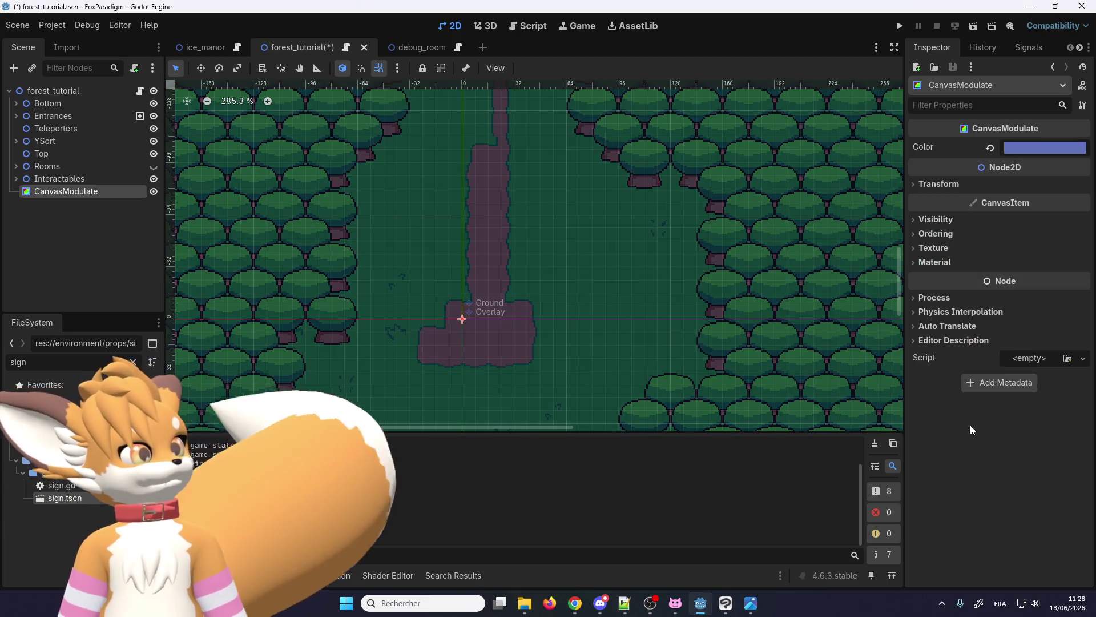
pyautogui.click(1055, 151)
pyautogui.moveTo(1034, 434)
pyautogui.mouseDown()
pyautogui.moveTo(945, 435)
pyautogui.moveTo(1060, 442)
pyautogui.mouseUp()
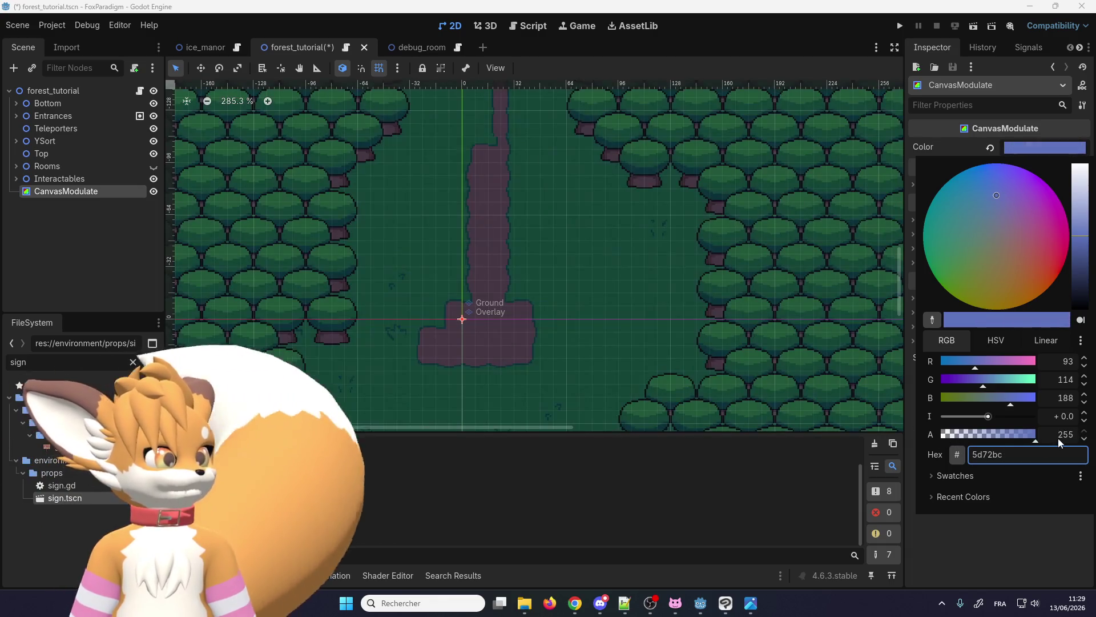
pyautogui.moveTo(1006, 418)
pyautogui.mouseDown()
pyautogui.moveTo(981, 417)
pyautogui.moveTo(995, 418)
pyautogui.mouseUp()
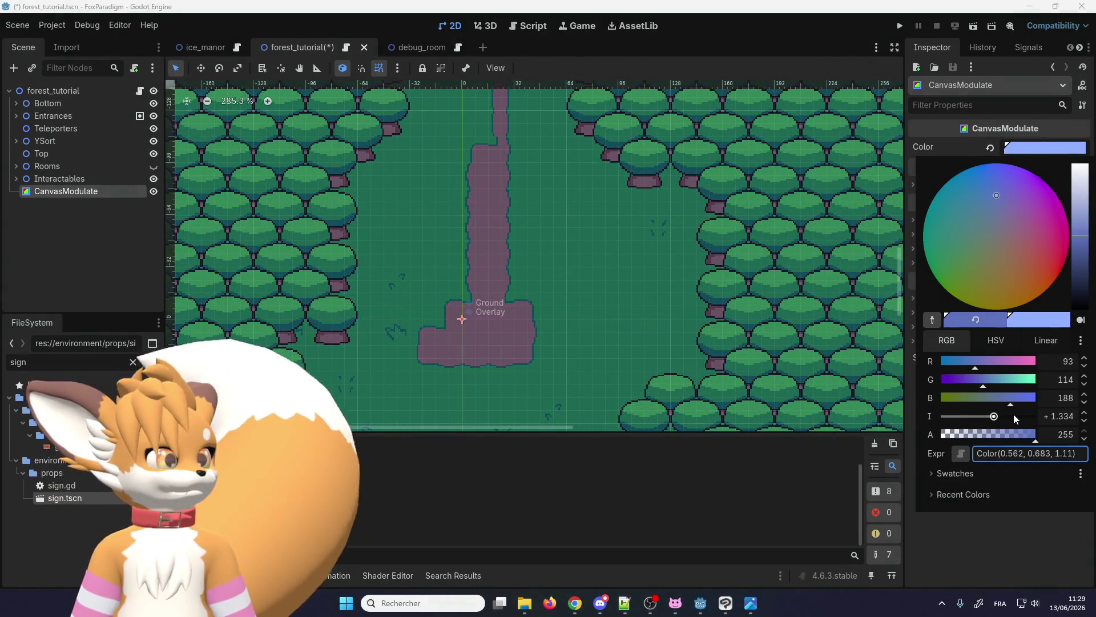
pyautogui.tripleClick(1029, 454)
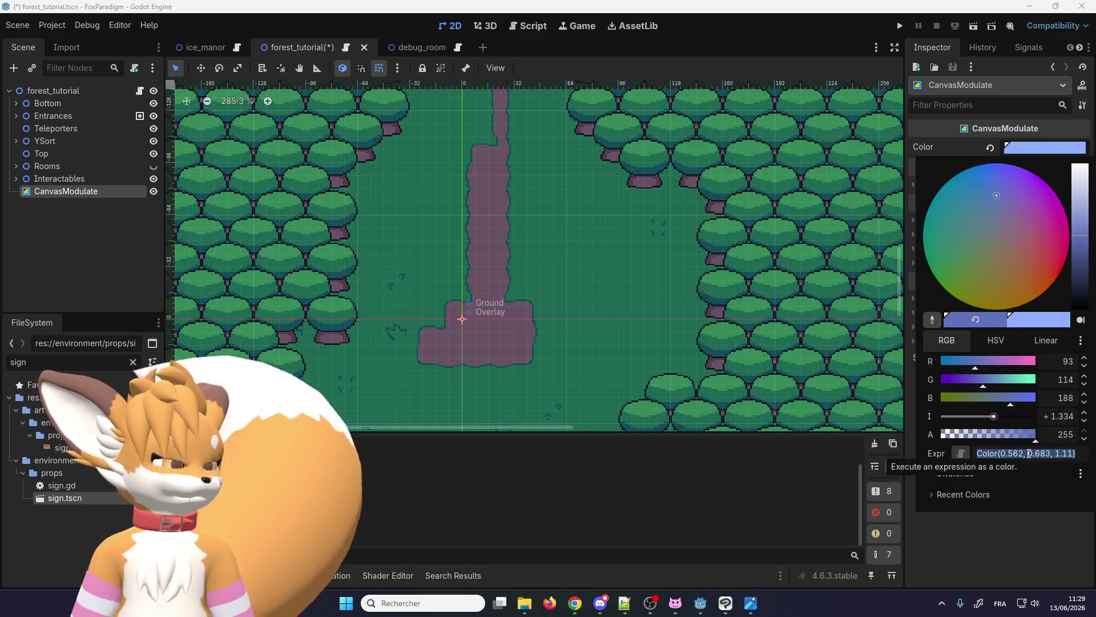
pyautogui.write('0,0,0,0')
pyautogui.press('Return')
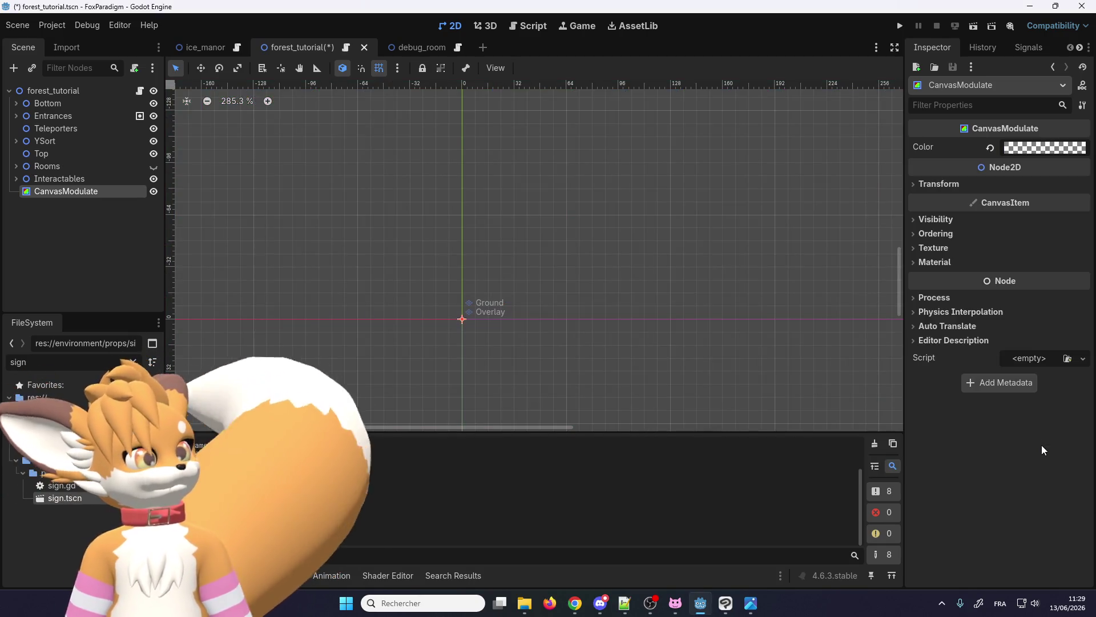
pyautogui.click(1050, 147)
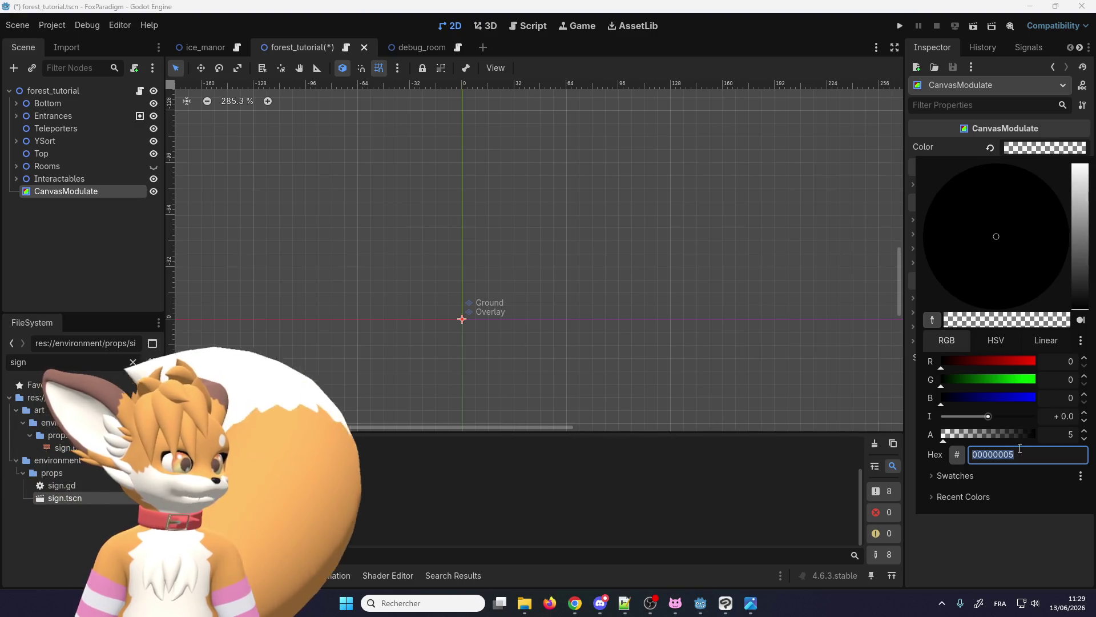
pyautogui.write('5d72bc')
pyautogui.press('Return')
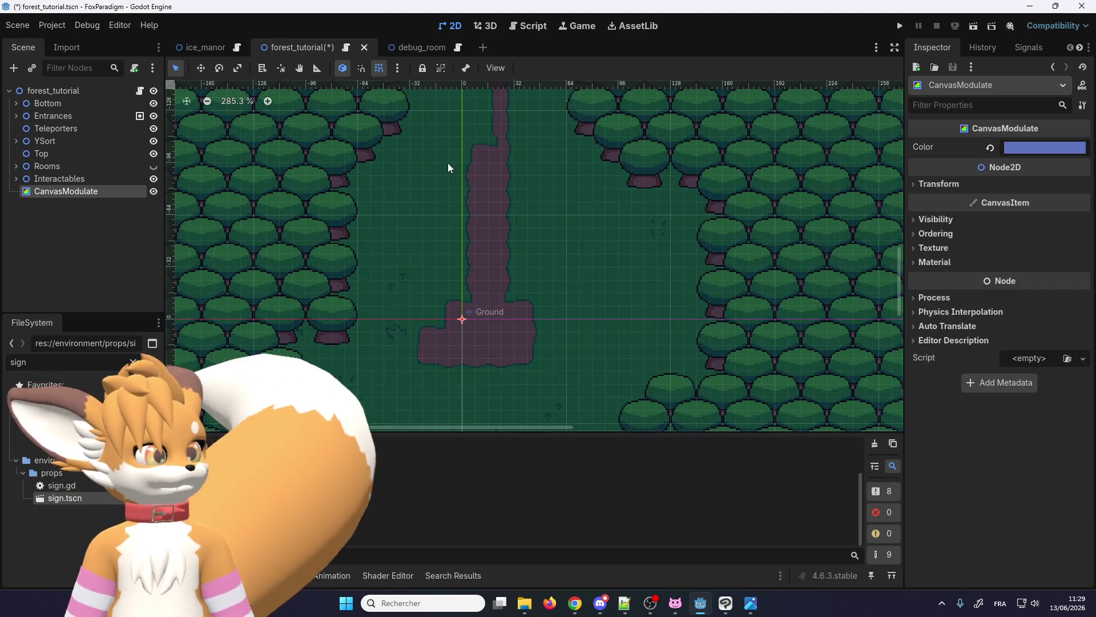
pyautogui.scroll(-4, 448, 168)
# - Save and run the game, loading the first save slot into the forest
pyautogui.click(898, 27)
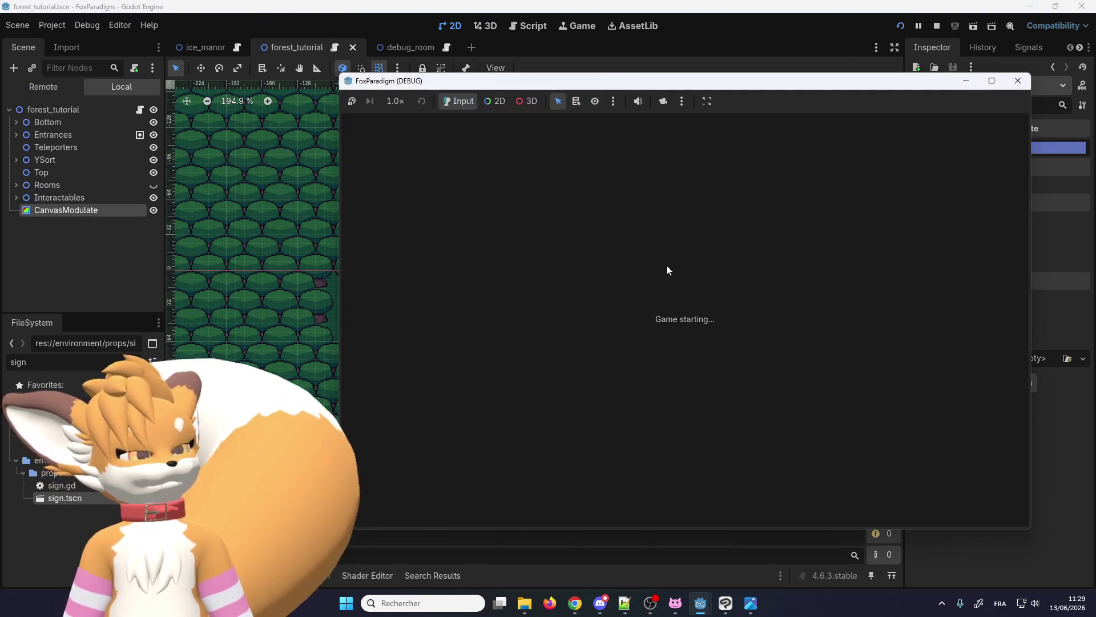
pyautogui.press('Return')
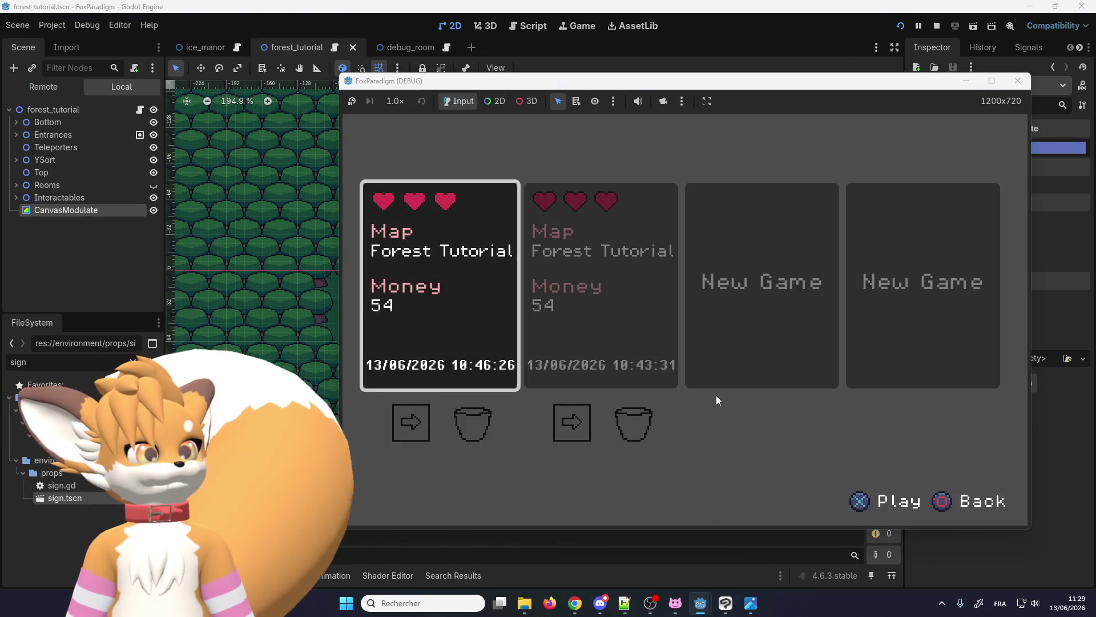
pyautogui.press('Return')
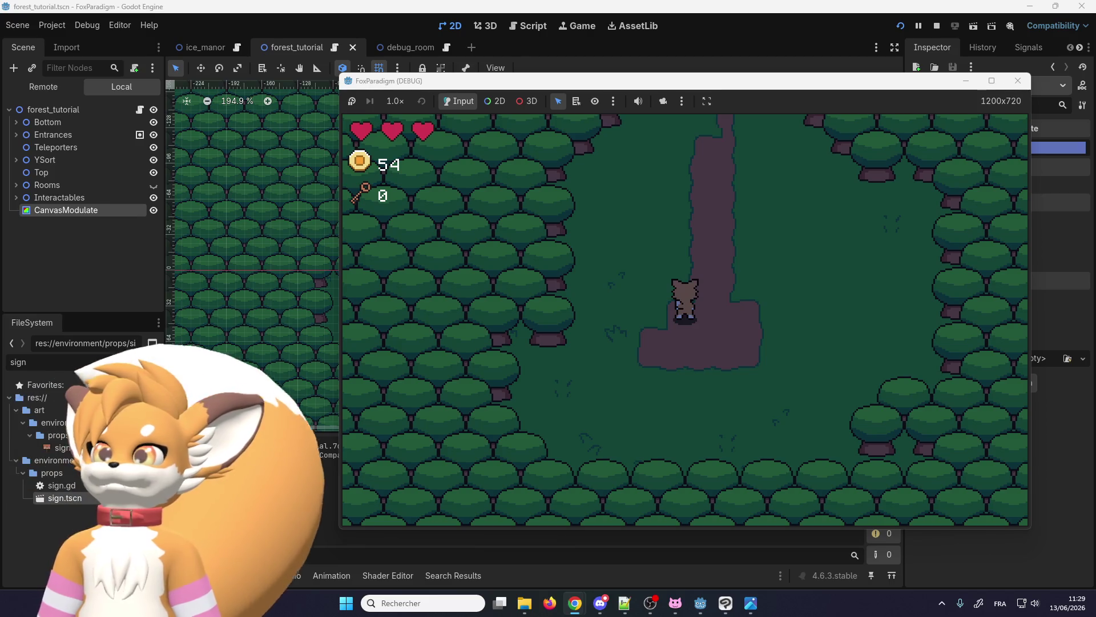
# - Walk the character up the path into the HINT_ATTACK grass, then return to CanvasModulate
pyautogui.click(575, 323)
pyautogui.press('Up')
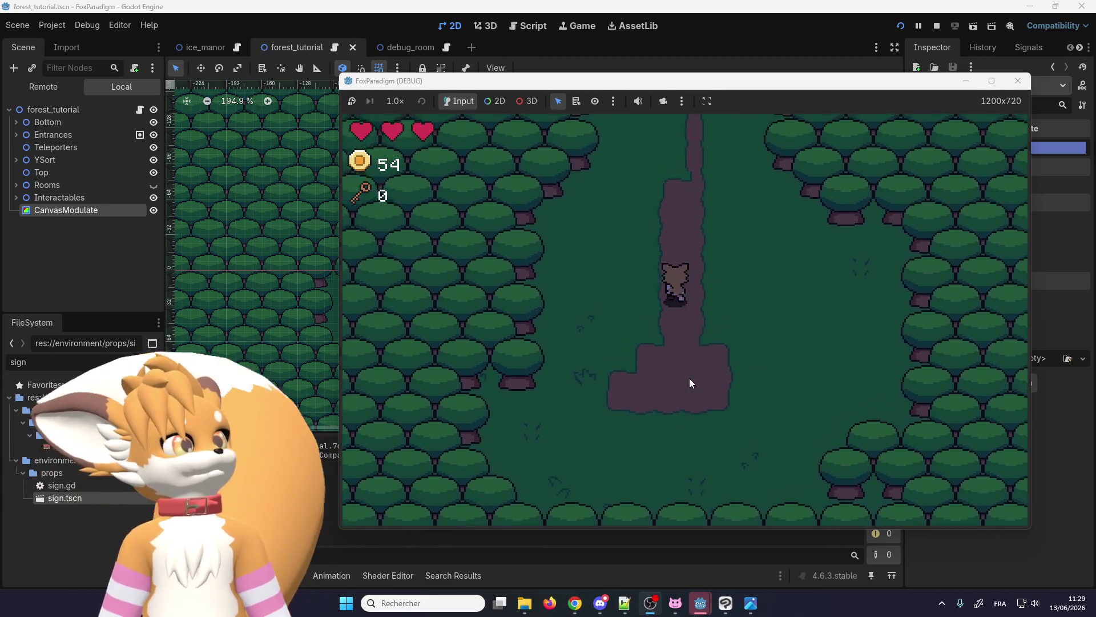
pyautogui.press('Down')
pyautogui.press('Left')
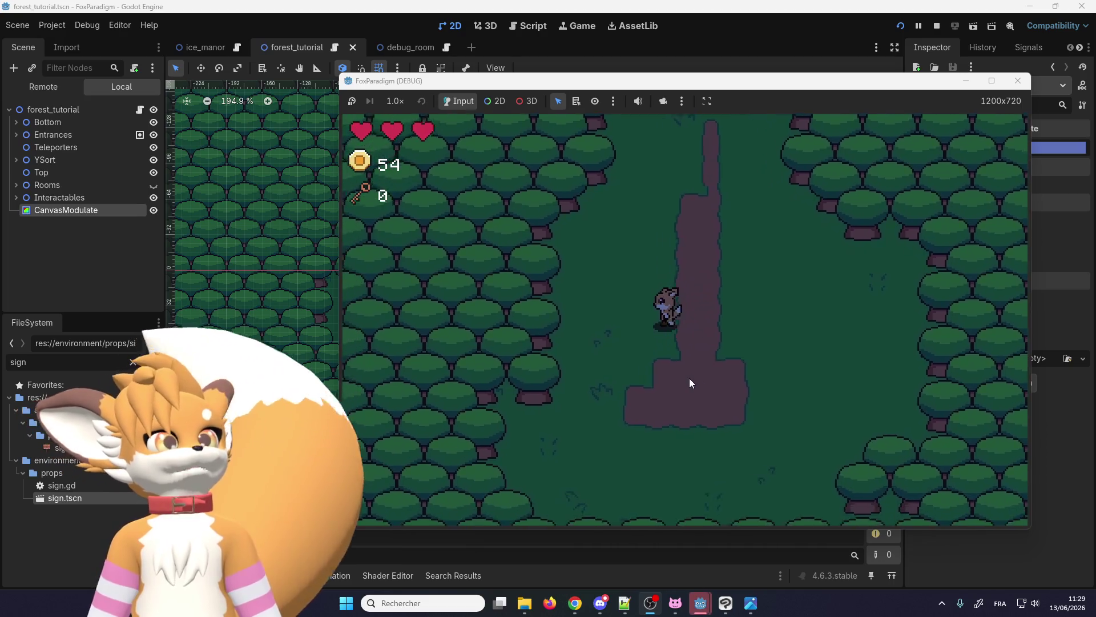
pyautogui.press('Right')
pyautogui.press('Up')
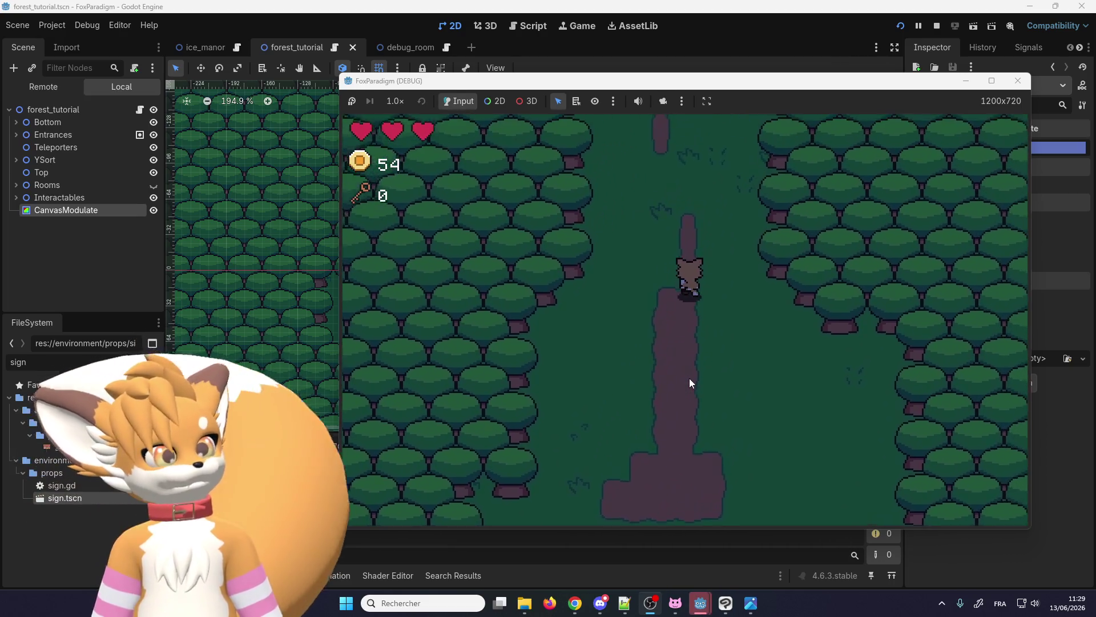
pyautogui.press('Left')
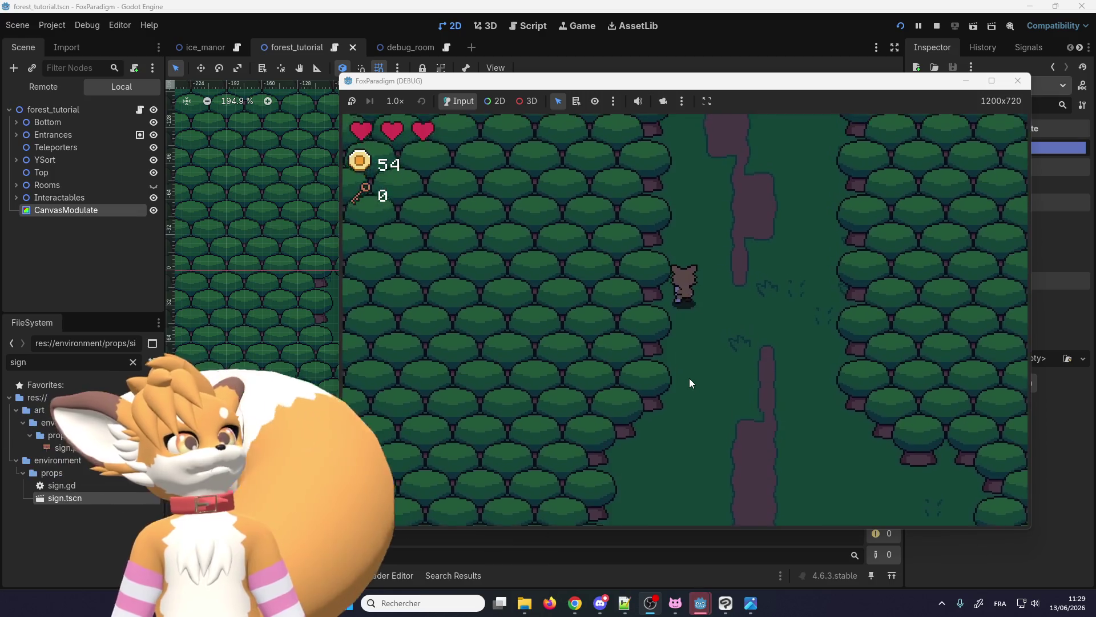
pyautogui.press('Up')
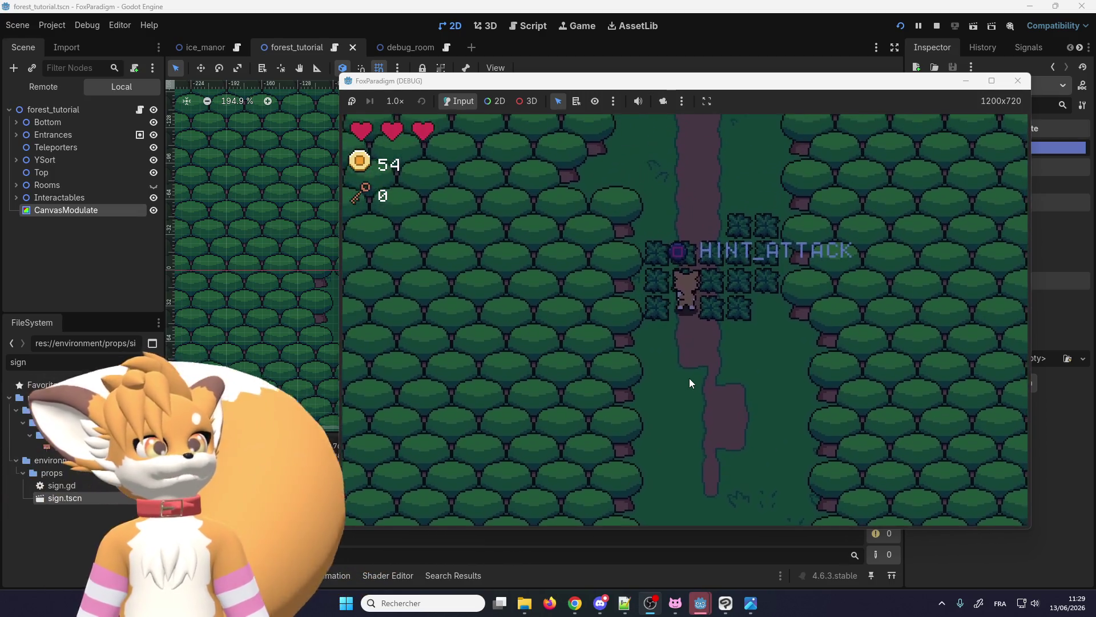
pyautogui.press('Down')
pyautogui.press('Up')
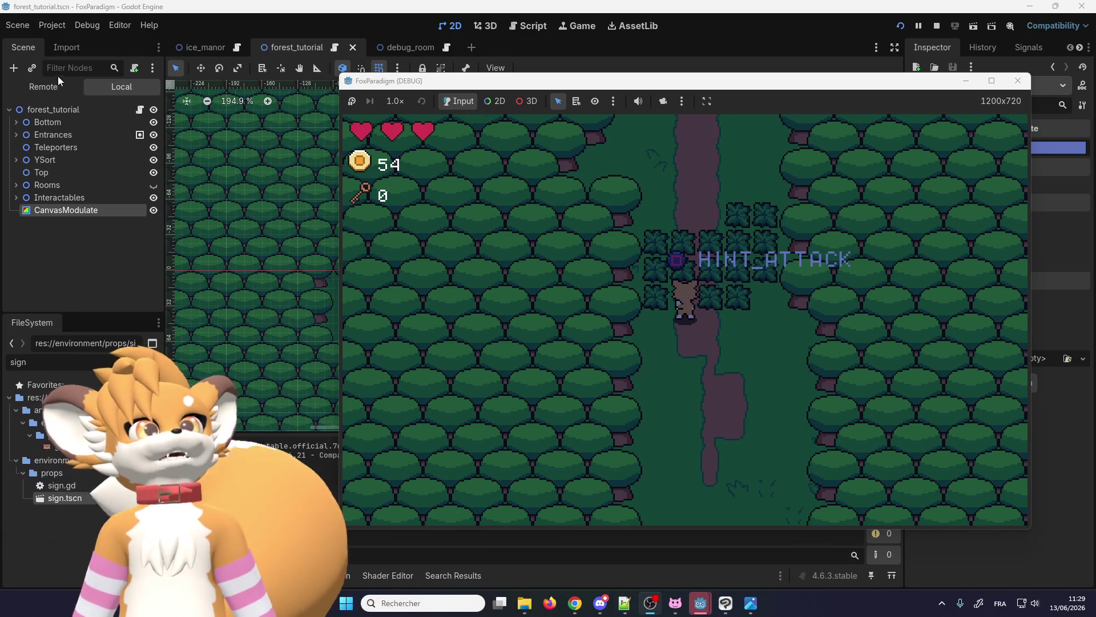
pyautogui.click(77, 214)
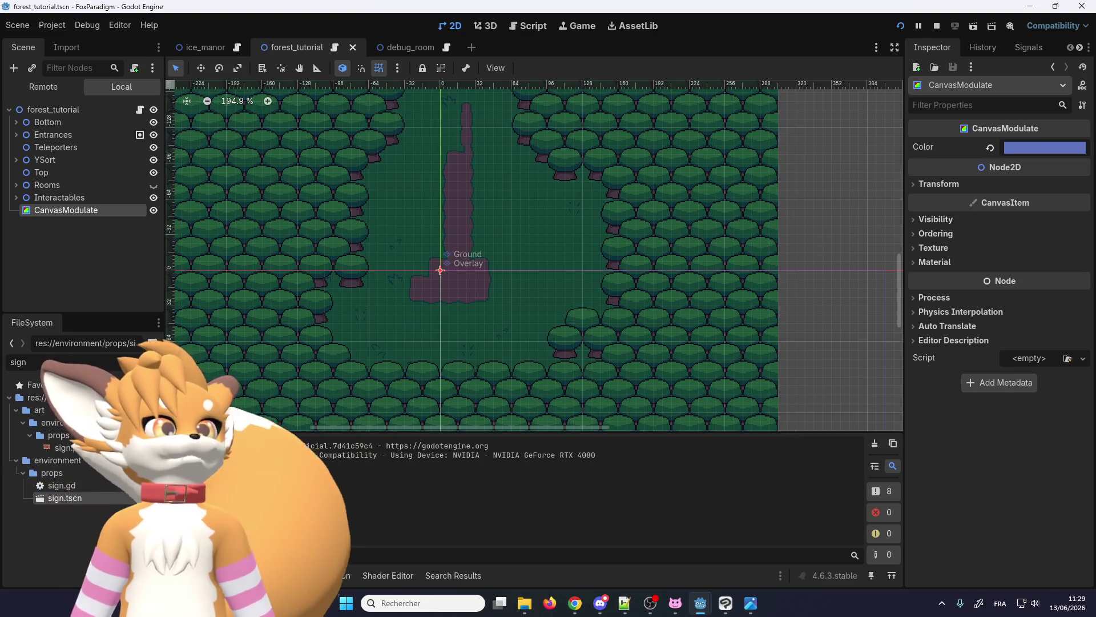
# - Show the Remote live scene tree and expand forest_tutorial
pyautogui.click(43, 85)
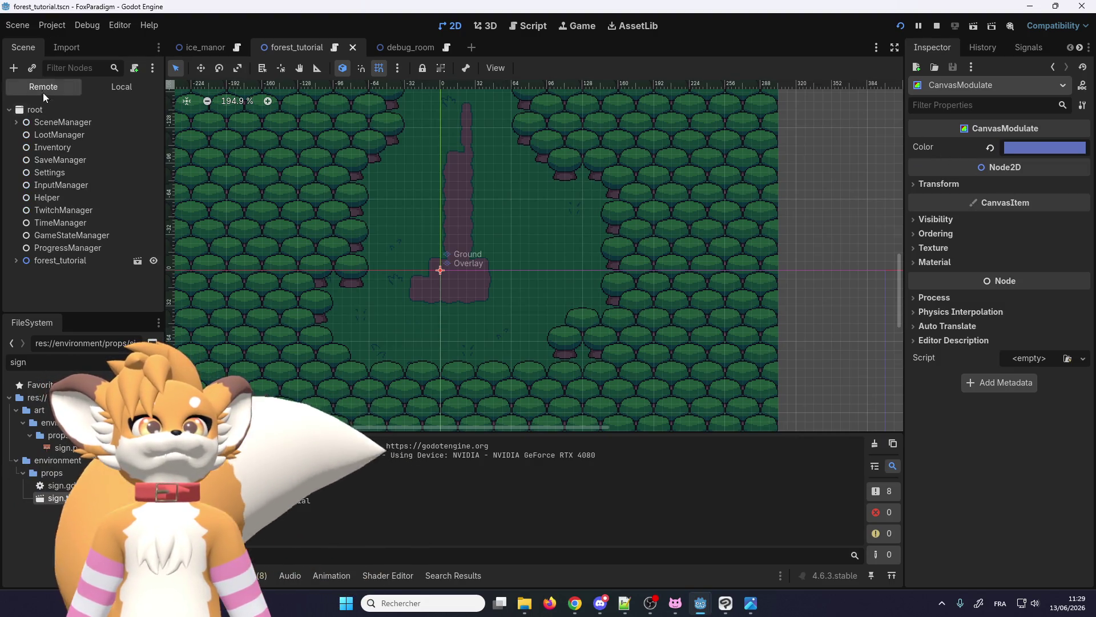
pyautogui.click(16, 261)
pyautogui.scroll(-2, 39, 260)
pyautogui.scroll(-2, 39, 260)
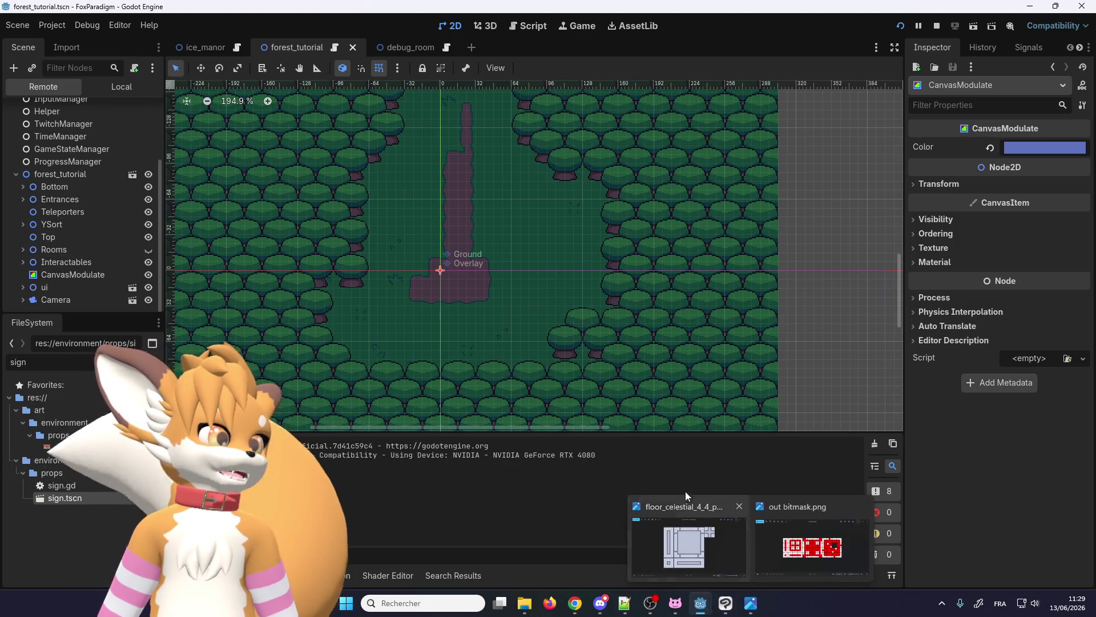
# - Close the stray photo viewer window and bring the game window back to the front
pyautogui.rightClick(755, 601)
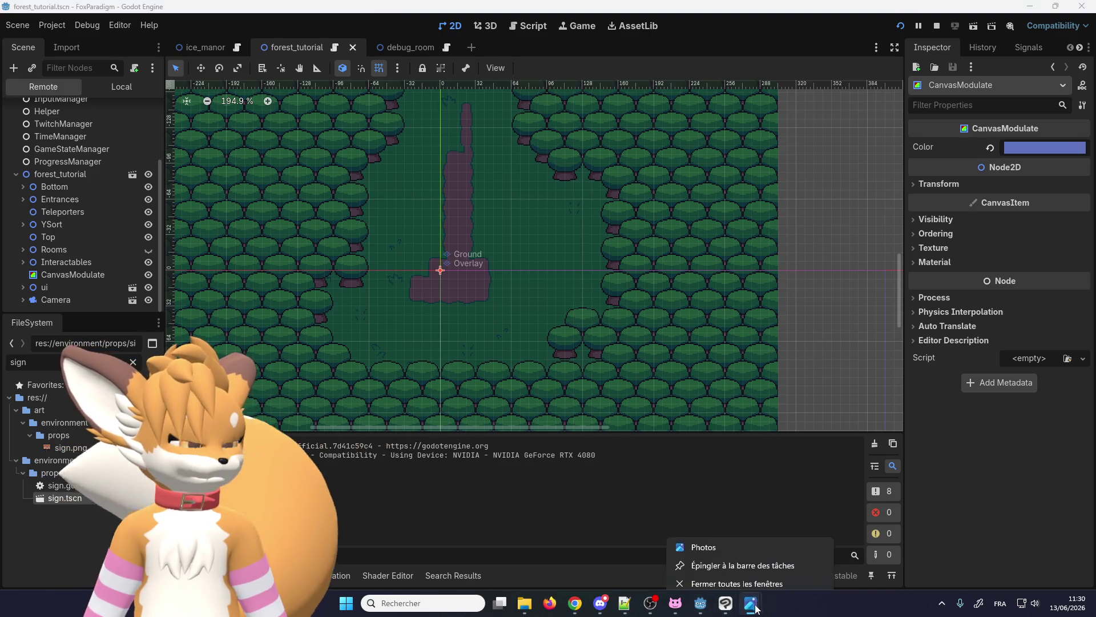
pyautogui.click(751, 571)
pyautogui.moveTo(713, 607)
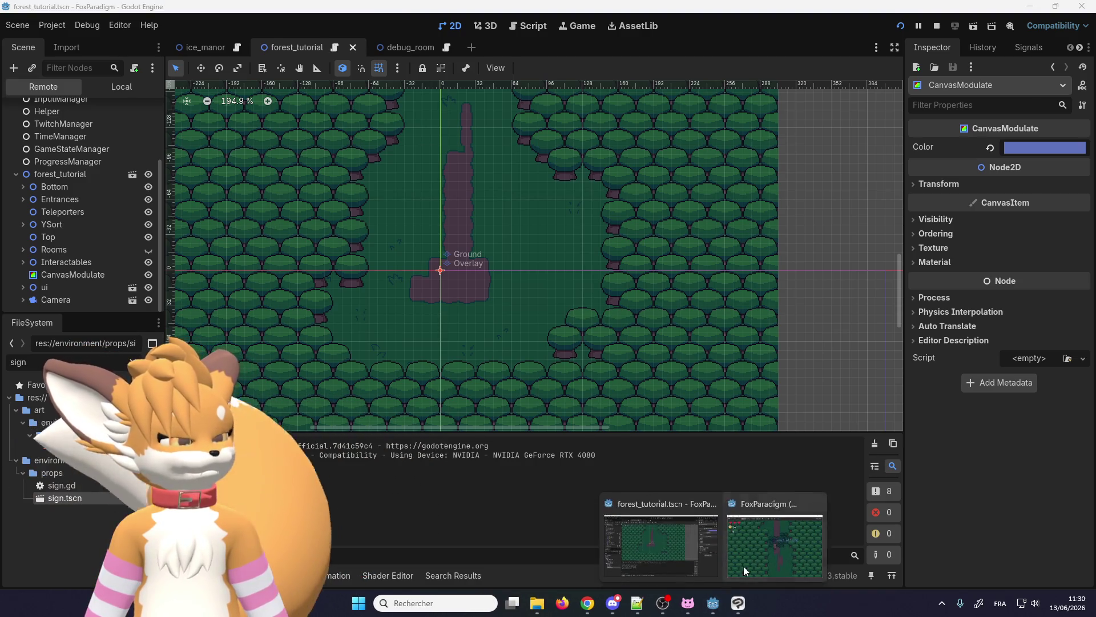
pyautogui.click(743, 566)
# - Walk north collecting a coin, read the signpost, then walk back south to the attack hint
pyautogui.press('Up')
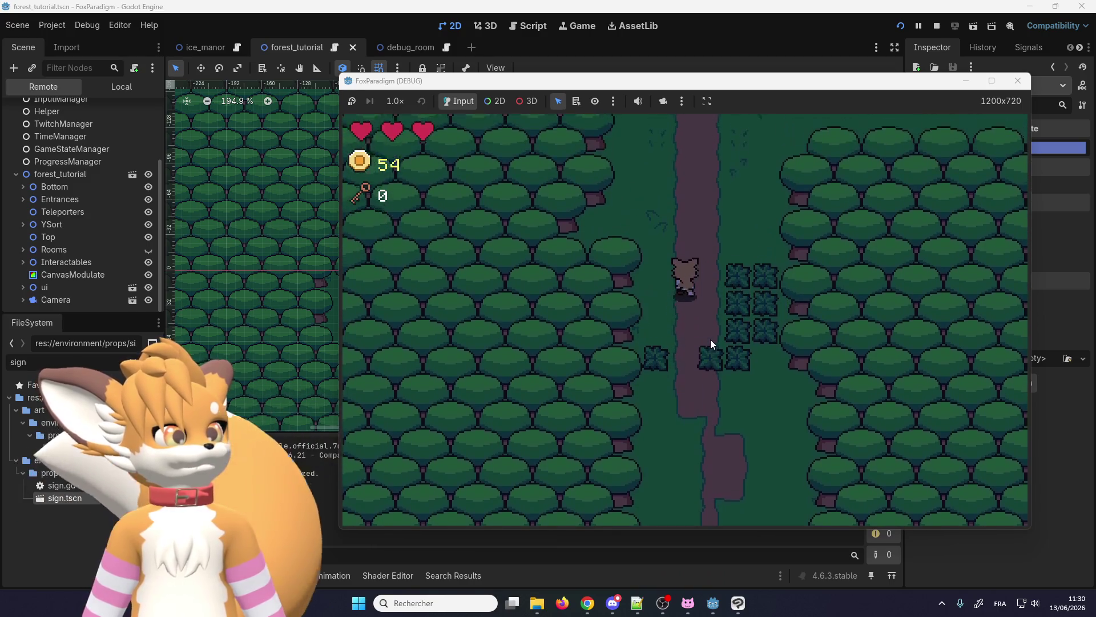
pyautogui.press('Up')
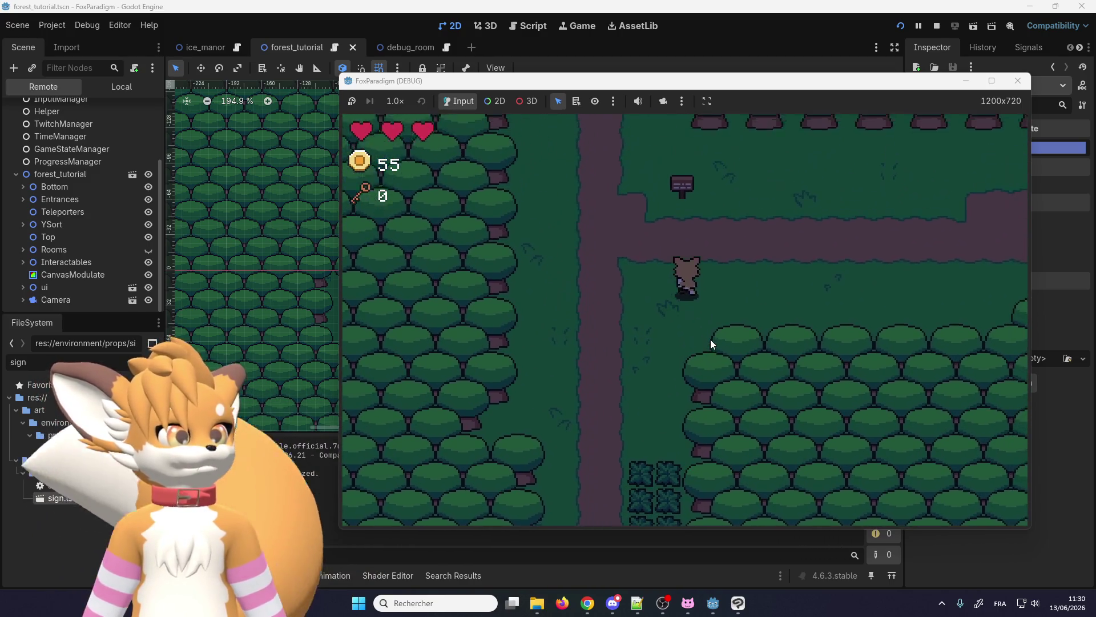
pyautogui.press('Return')
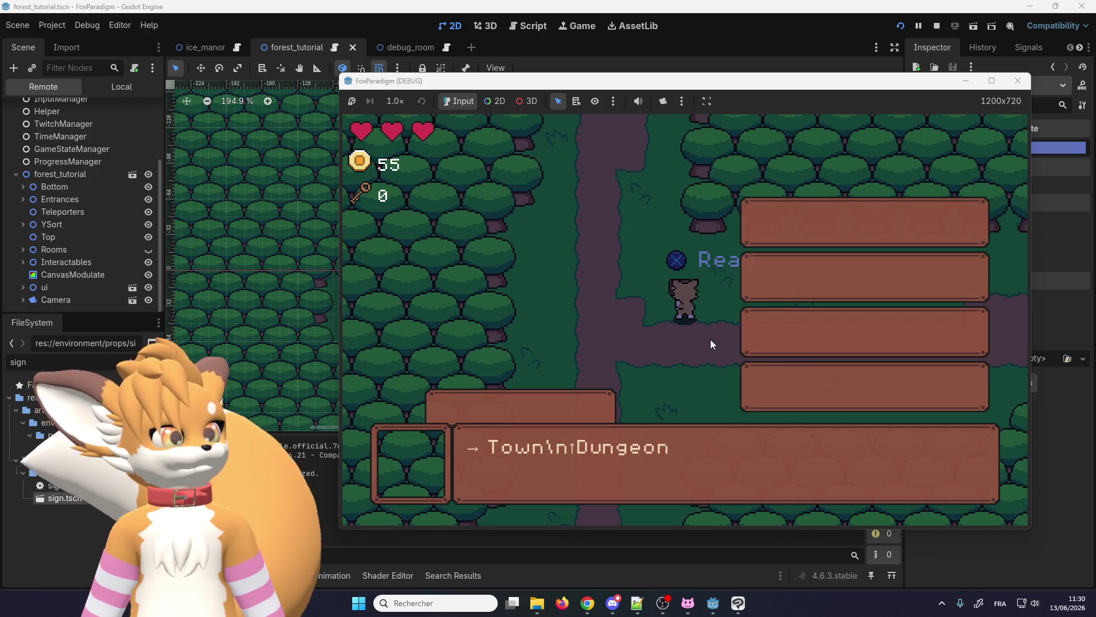
pyautogui.press('Return')
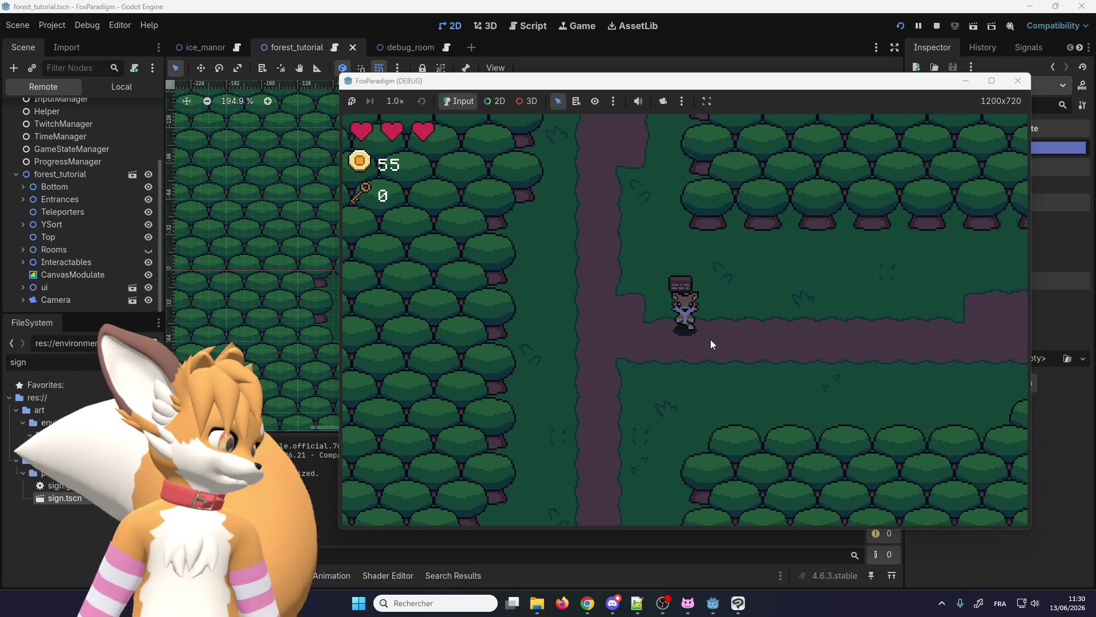
pyautogui.press('Down')
pyautogui.press('Left')
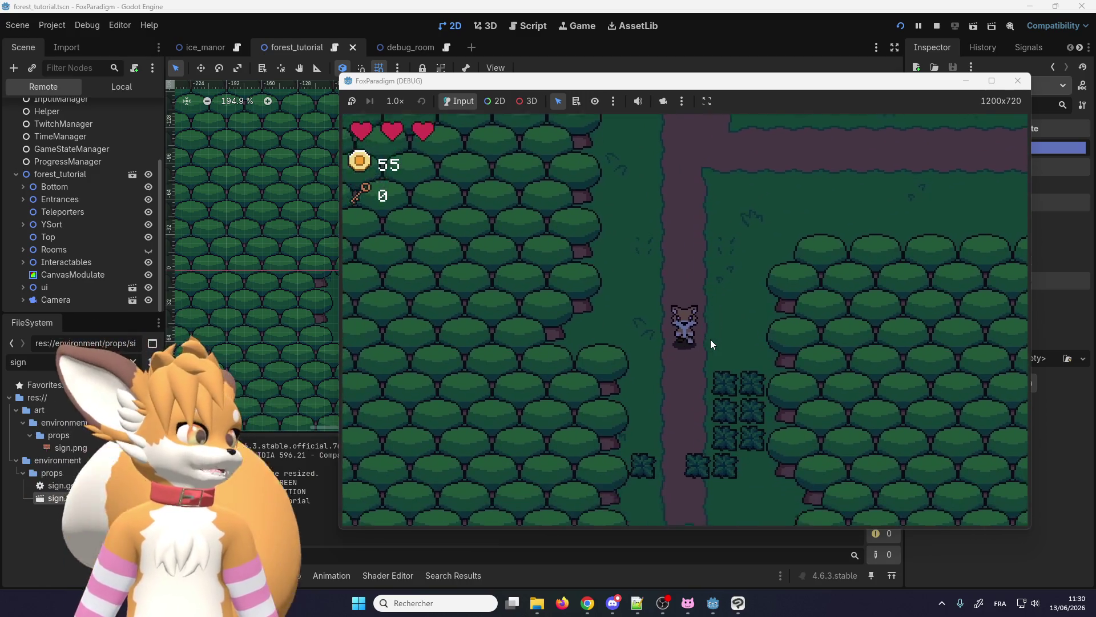
pyautogui.press('Down')
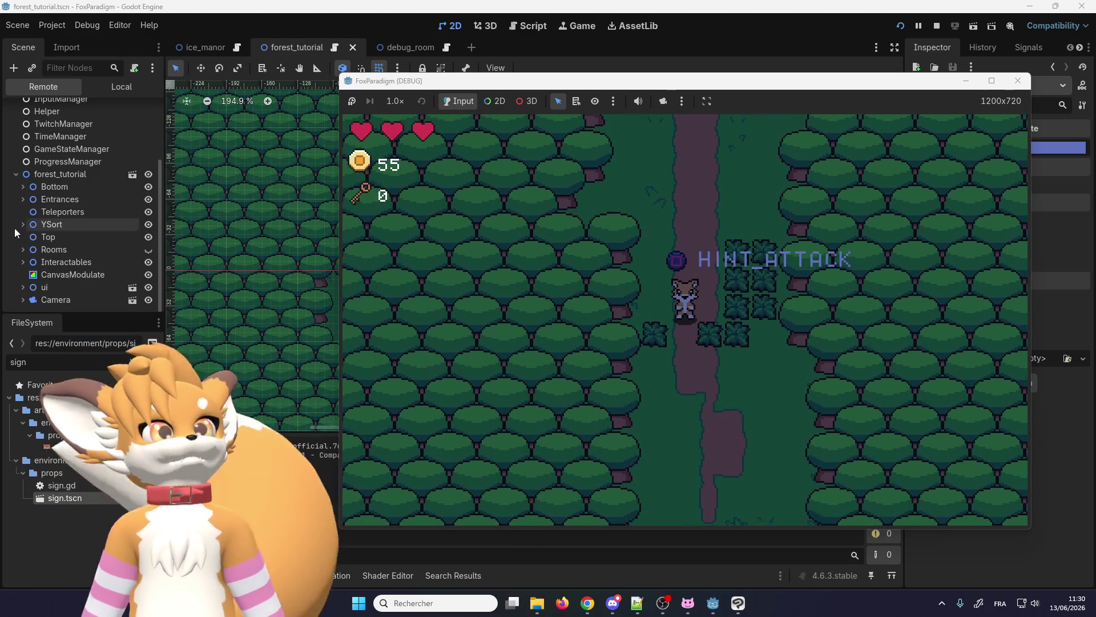
pyautogui.click(73, 267)
# - Peek at the Interactables child in the live tree and bring the game window forward
pyautogui.click(26, 263)
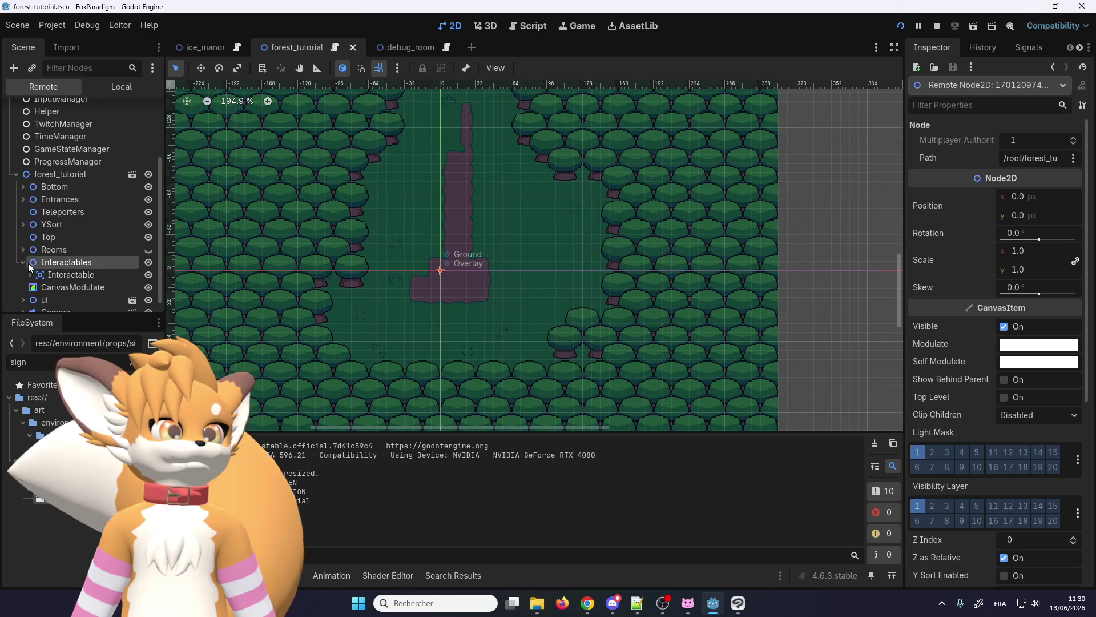
pyautogui.click(27, 262)
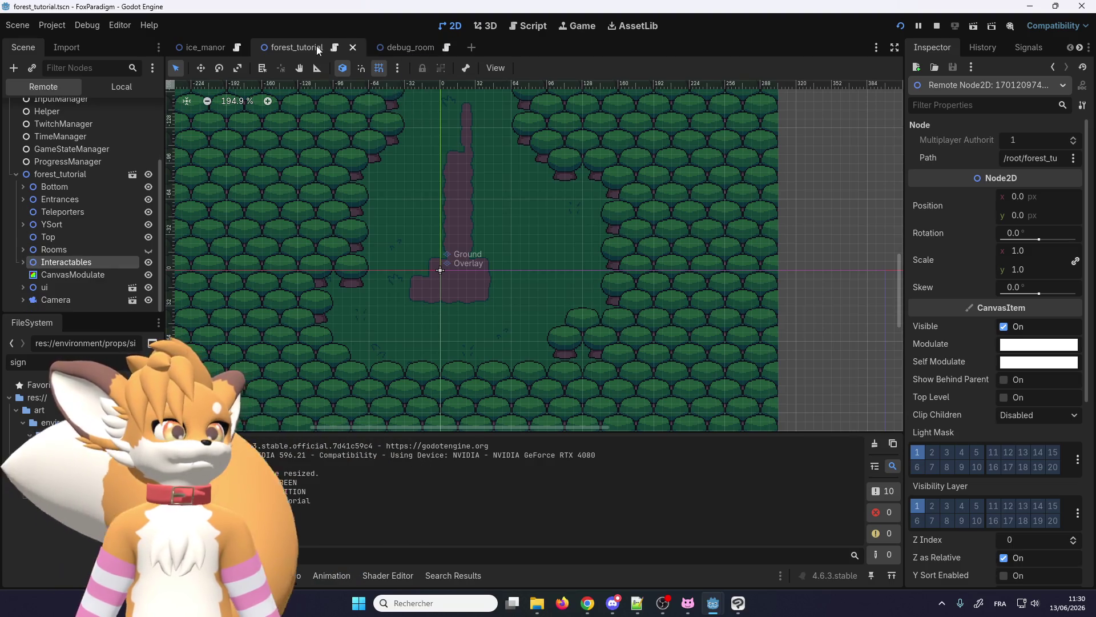
pyautogui.scroll(3, 66, 204)
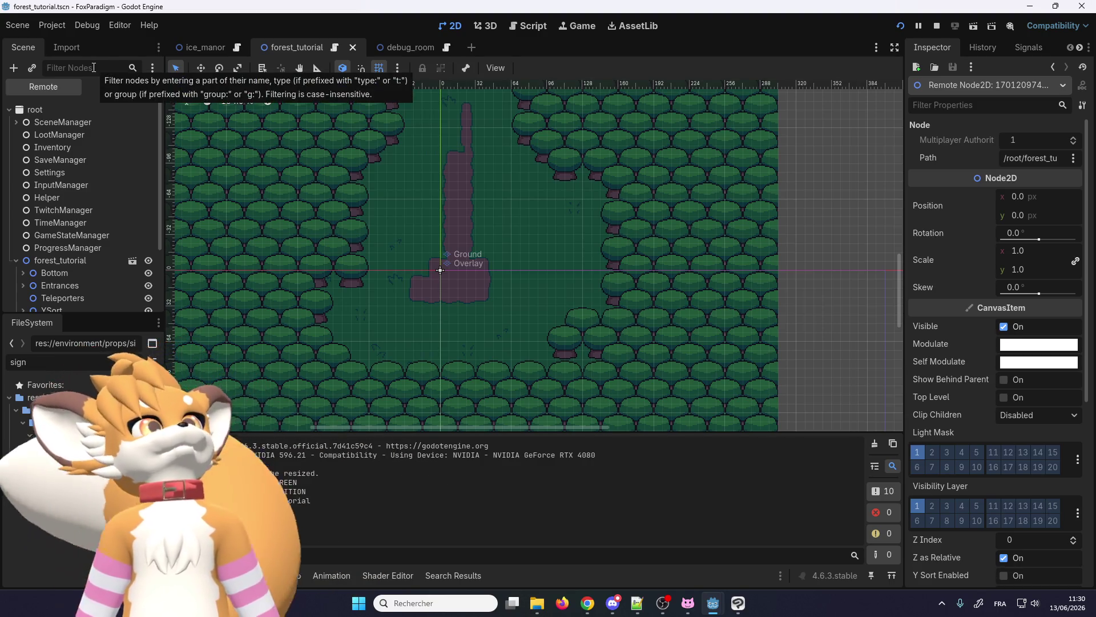
pyautogui.scroll(-3, 87, 152)
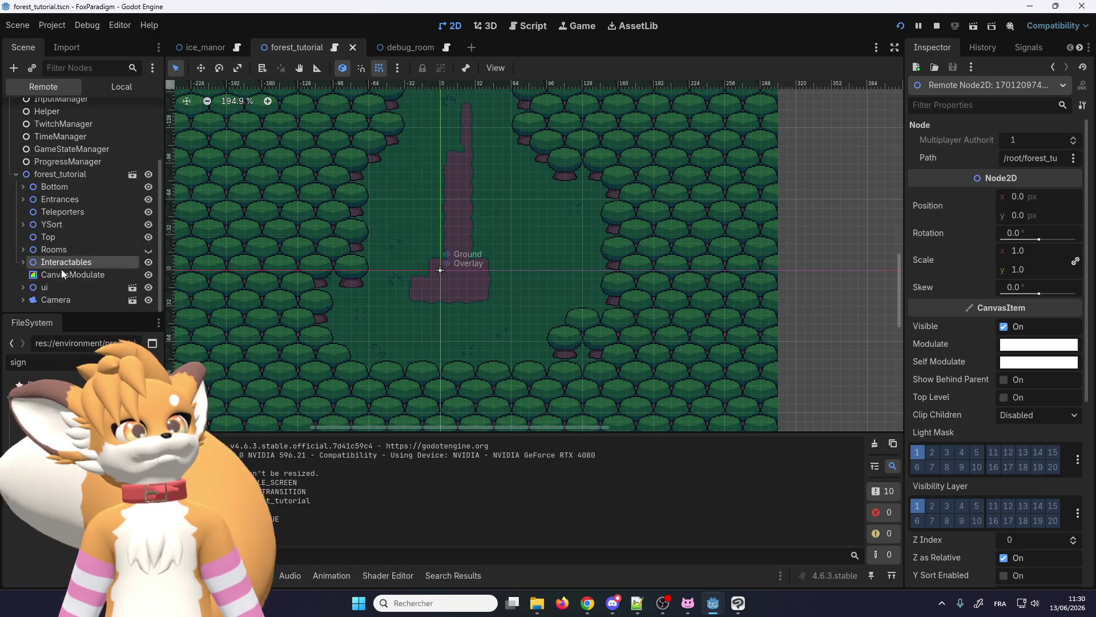
pyautogui.moveTo(711, 600)
pyautogui.click(742, 513)
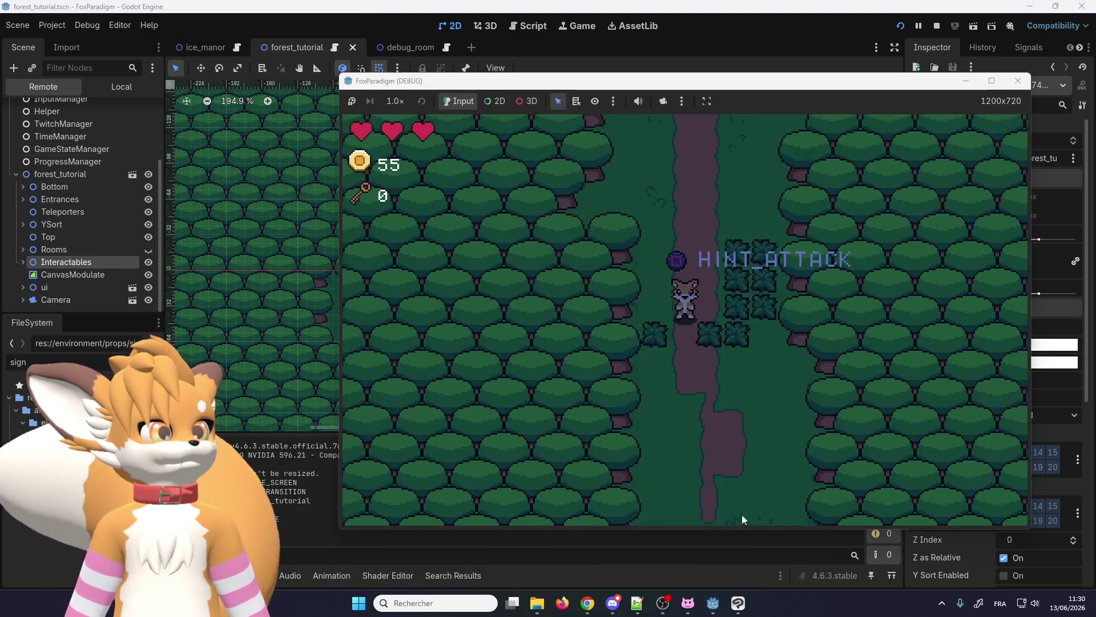
# - Expand ui and its CanvasLayer in the live tree, briefly checking GameMenu's children
pyautogui.click(23, 287)
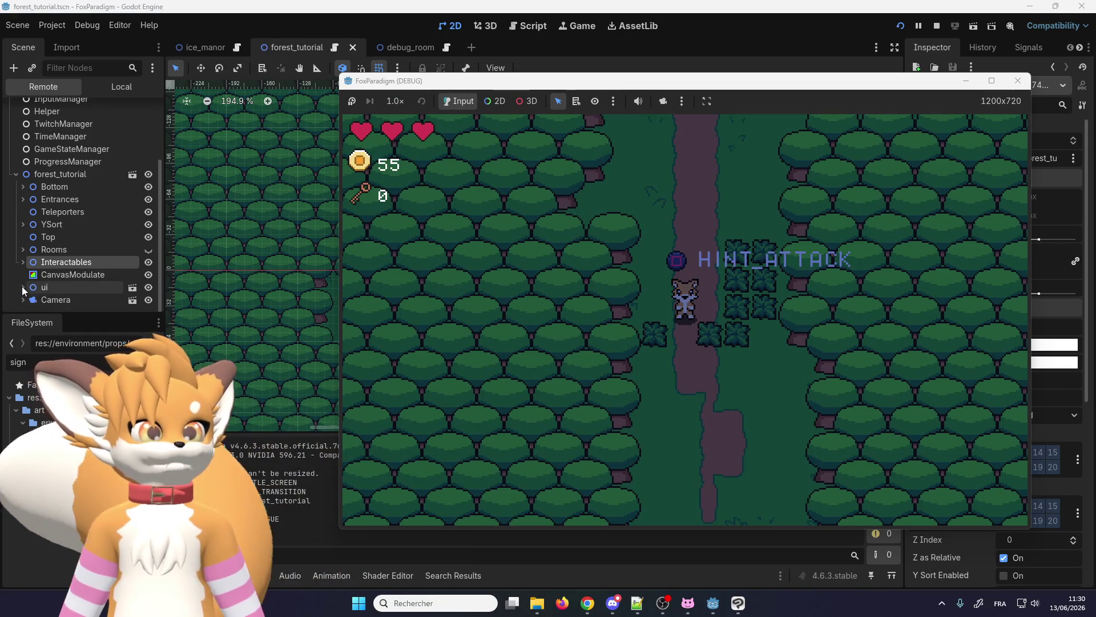
pyautogui.click(29, 286)
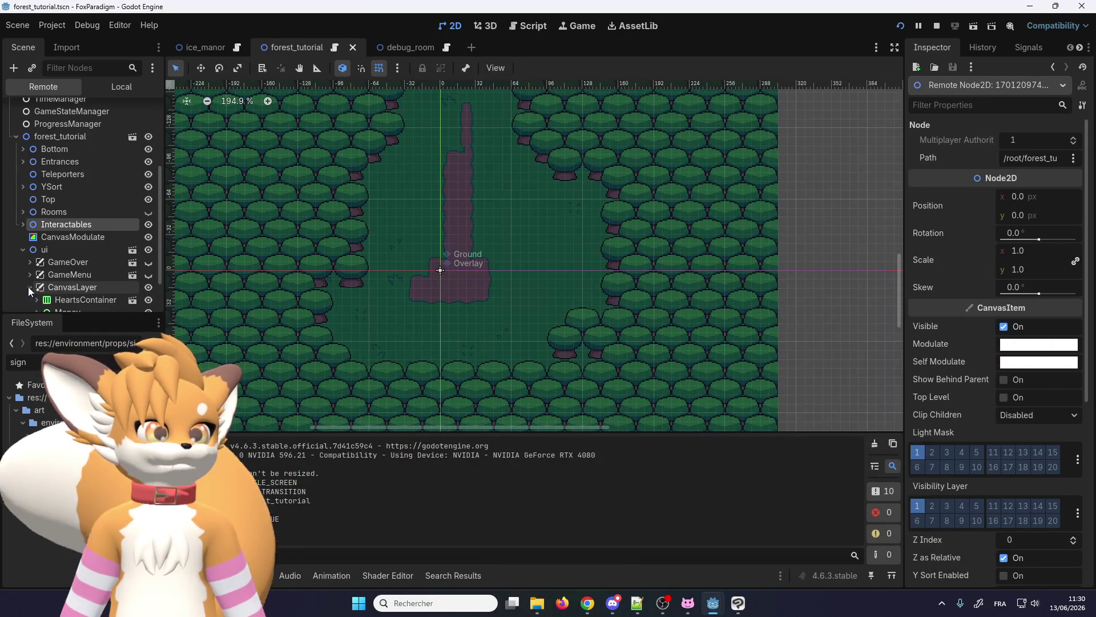
pyautogui.scroll(-2, 45, 268)
pyautogui.click(30, 224)
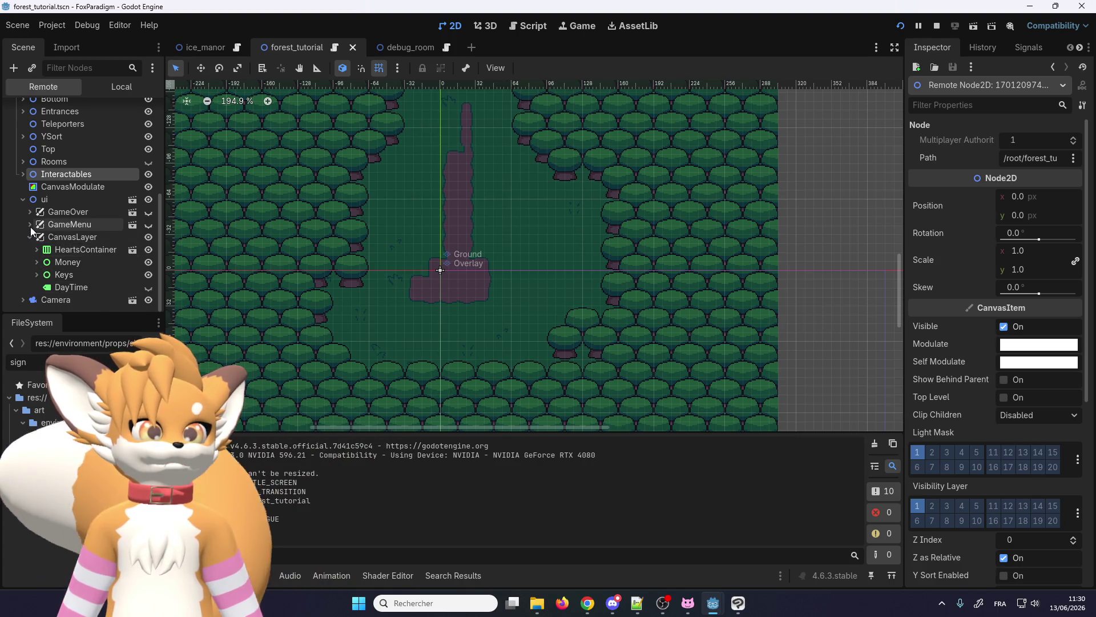
pyautogui.click(30, 225)
pyautogui.scroll(4, 31, 212)
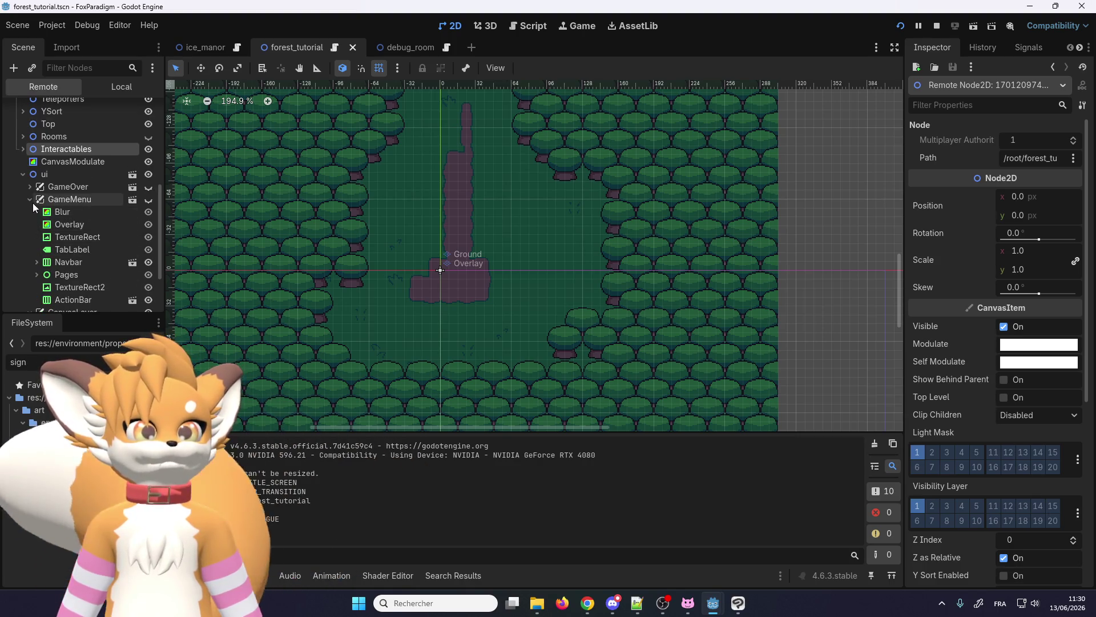
pyautogui.scroll(1, 24, 245)
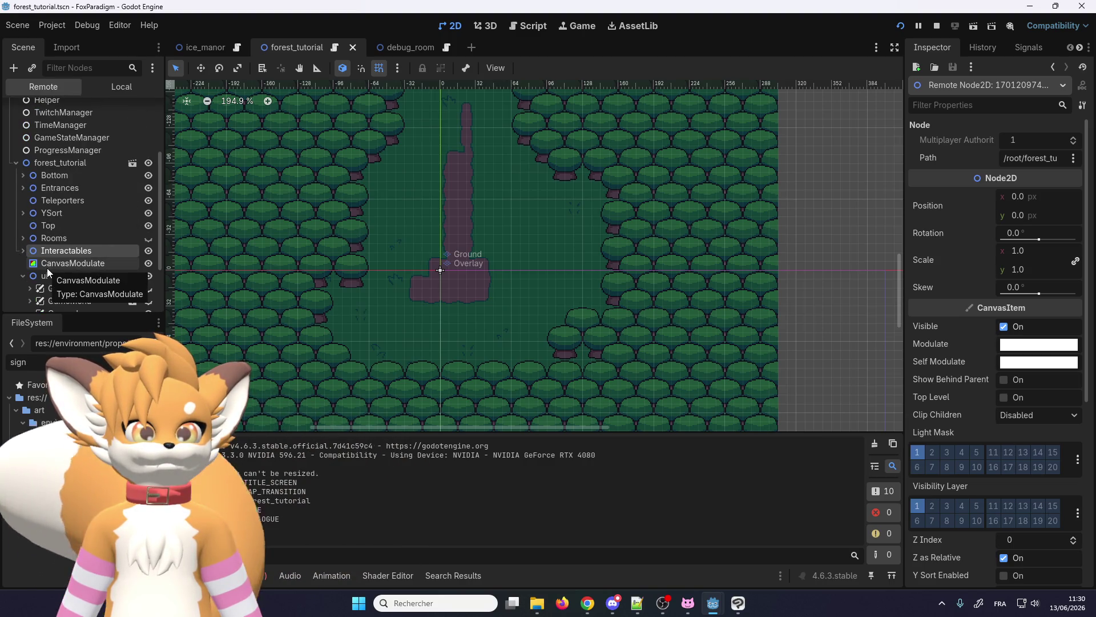
pyautogui.scroll(-3, 47, 268)
pyautogui.scroll(3, 49, 245)
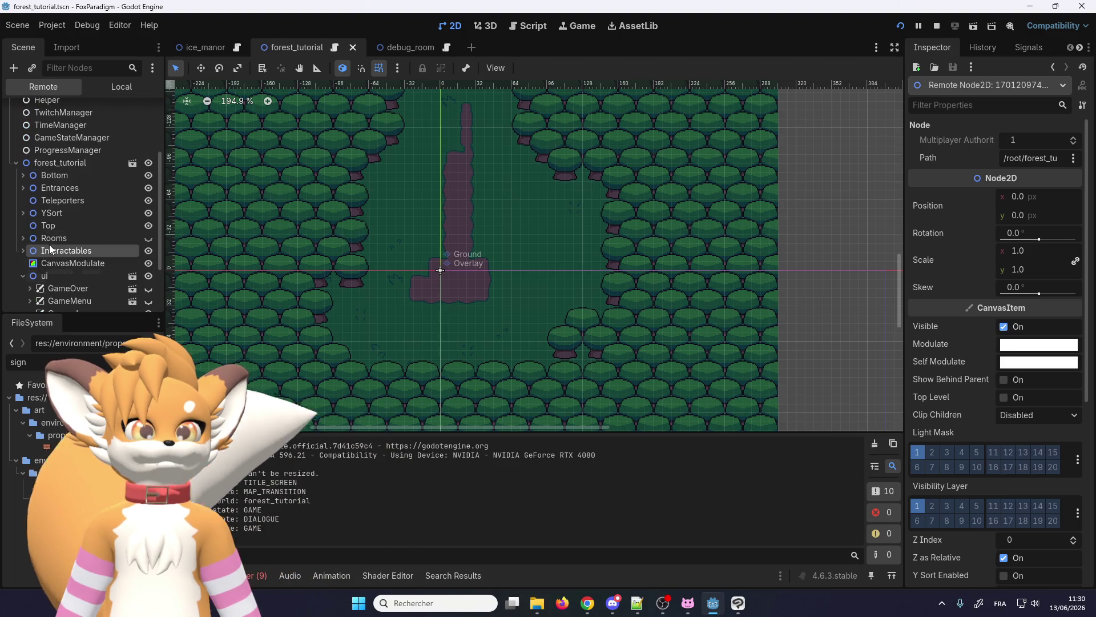
# - Expand YSort and Player, then inspect the live InteractionHint node
pyautogui.click(22, 212)
pyautogui.click(30, 276)
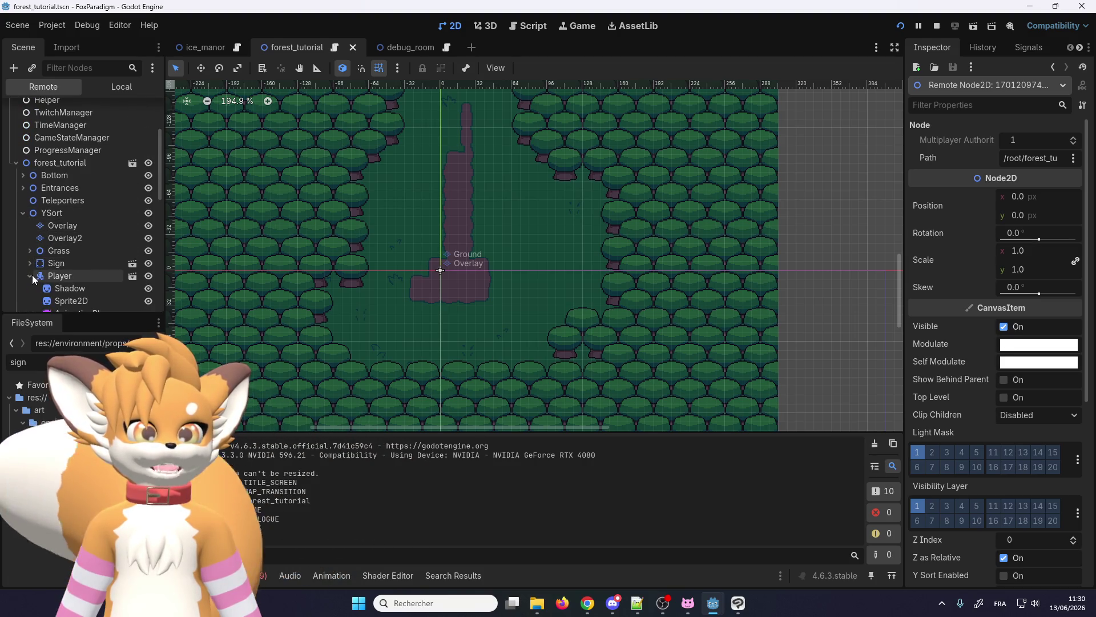
pyautogui.scroll(-4, 40, 271)
pyautogui.scroll(-4, 74, 214)
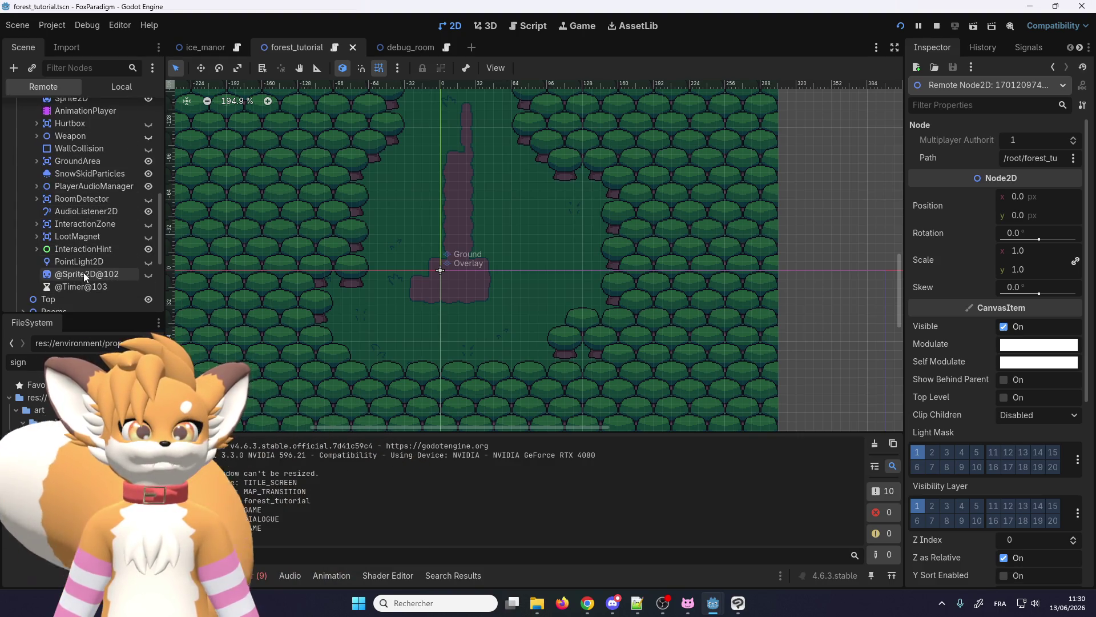
pyautogui.click(75, 249)
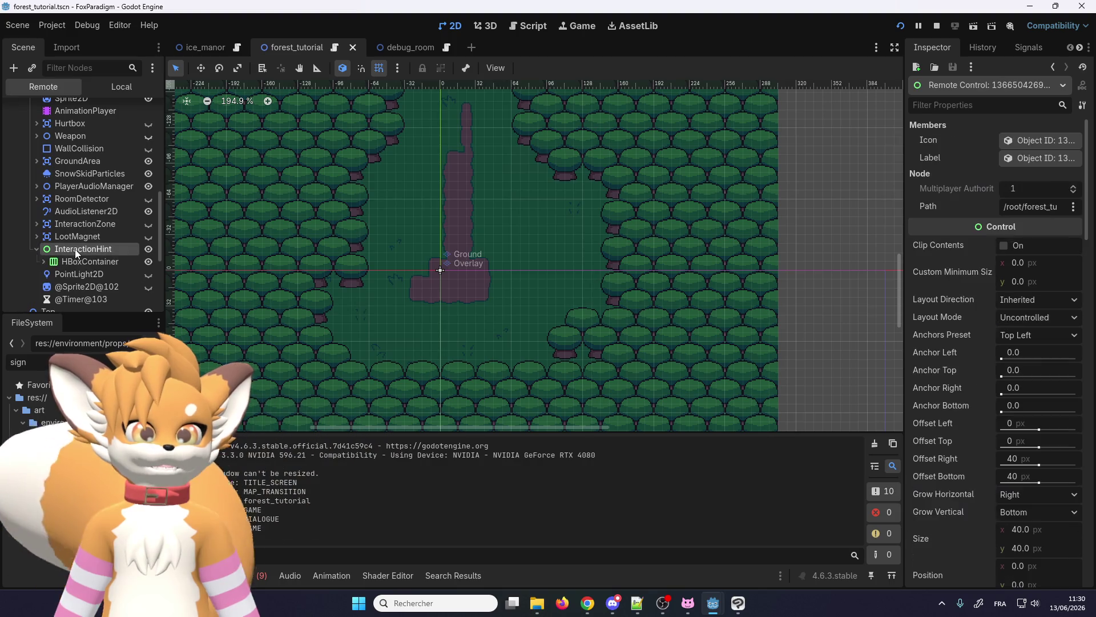
# - Select the live InteractionHint node and filter the FileSystem for 'inter'
pyautogui.click(37, 250)
pyautogui.click(44, 262)
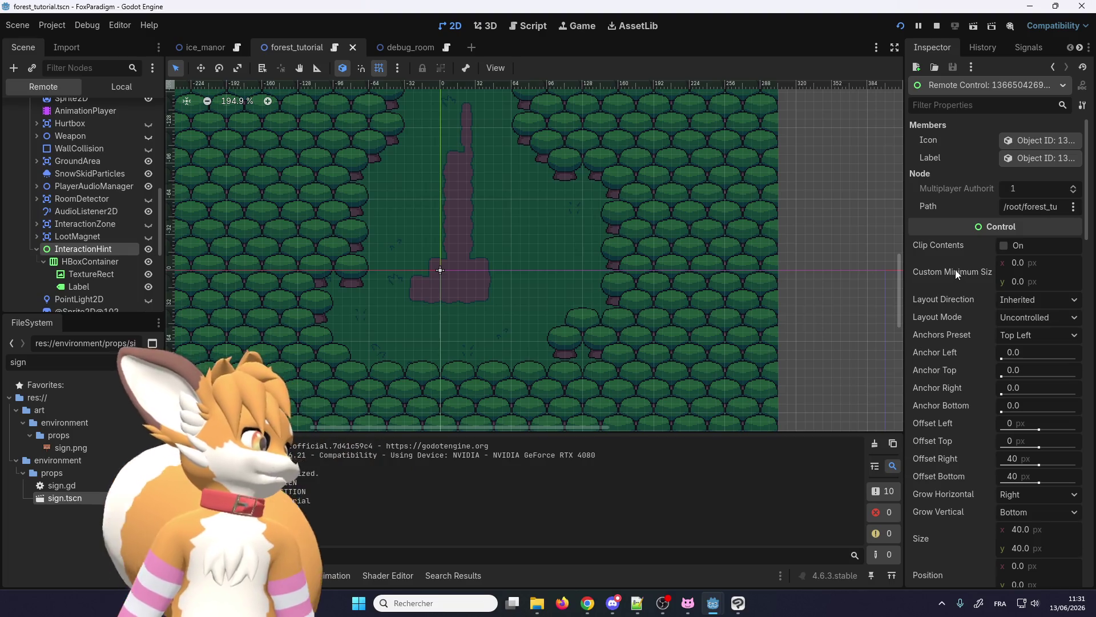
pyautogui.scroll(-5, 944, 408)
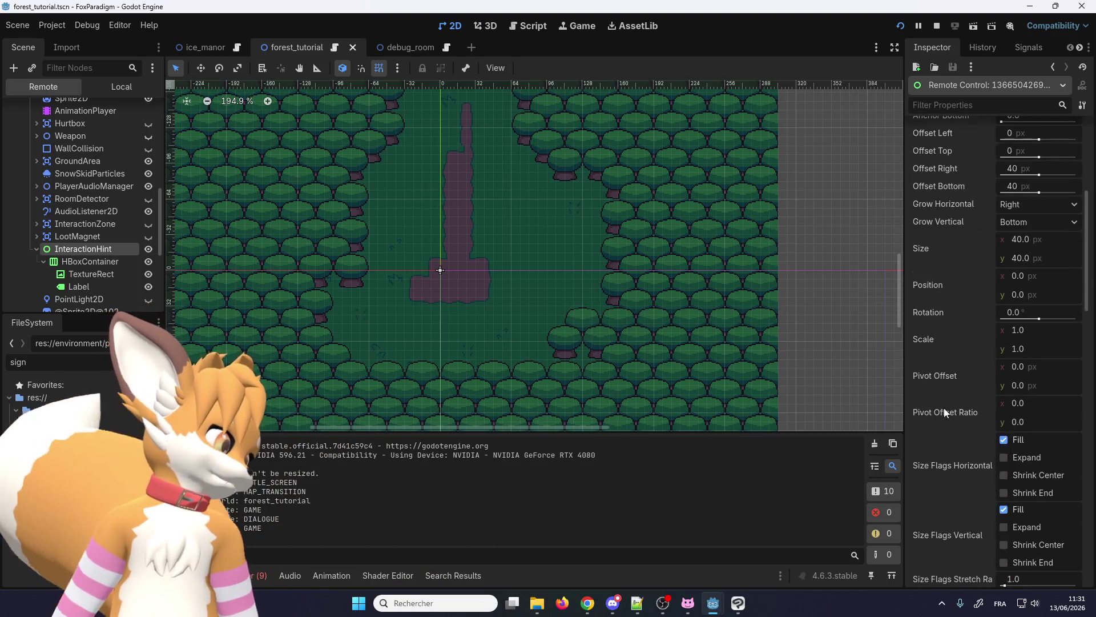
pyautogui.scroll(4, 940, 396)
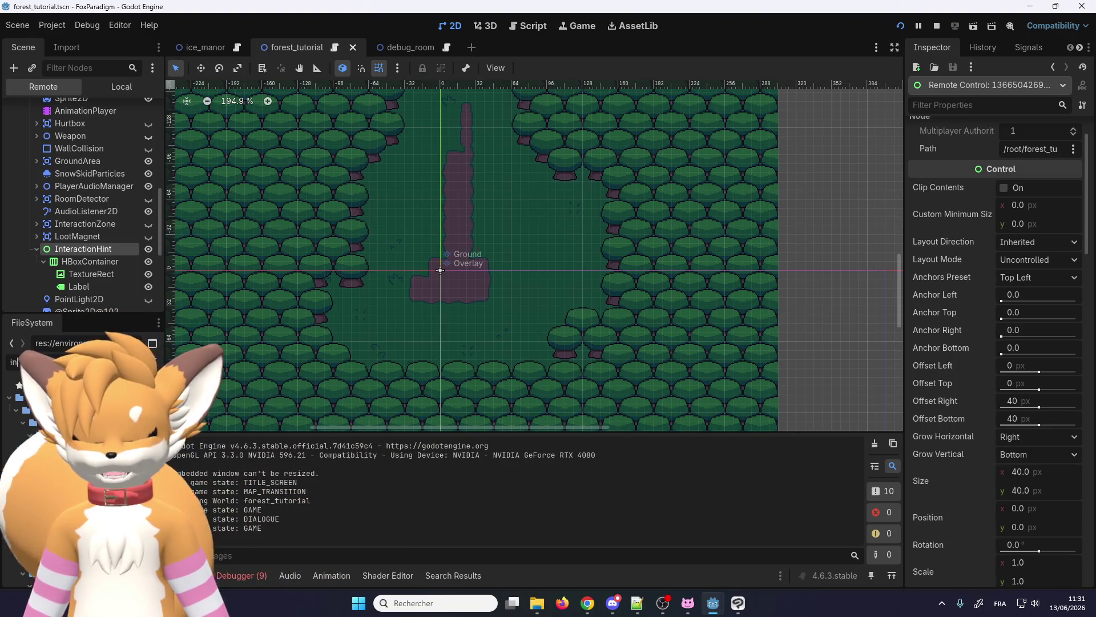
pyautogui.write('inter')
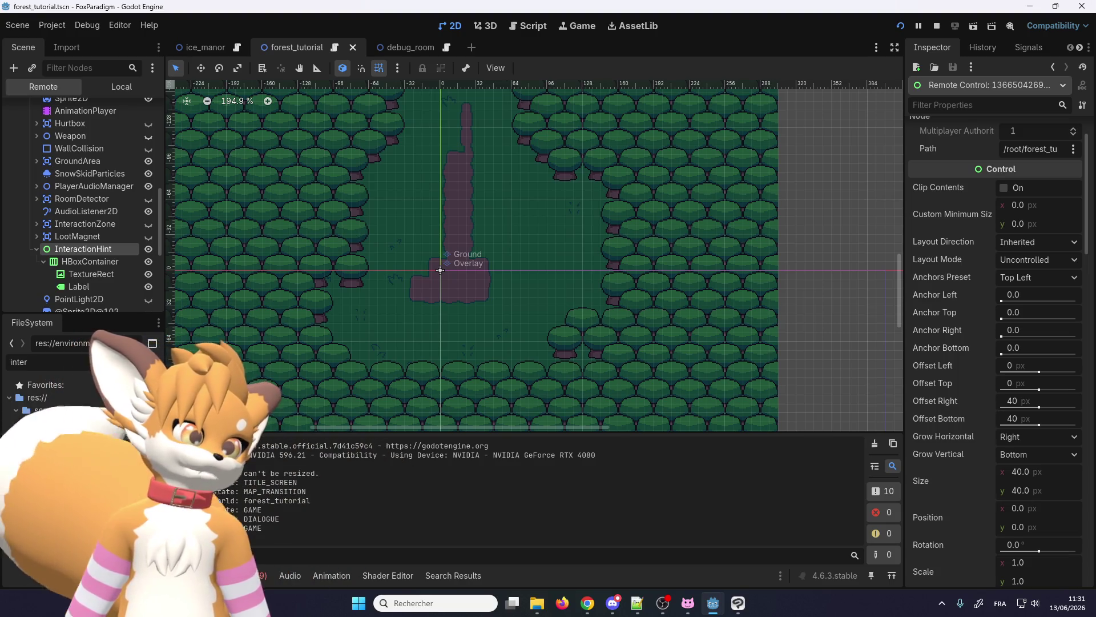
# - Browse InteractionHint's inspector, checking the layout mode options without changing them
pyautogui.scroll(-5, 950, 320)
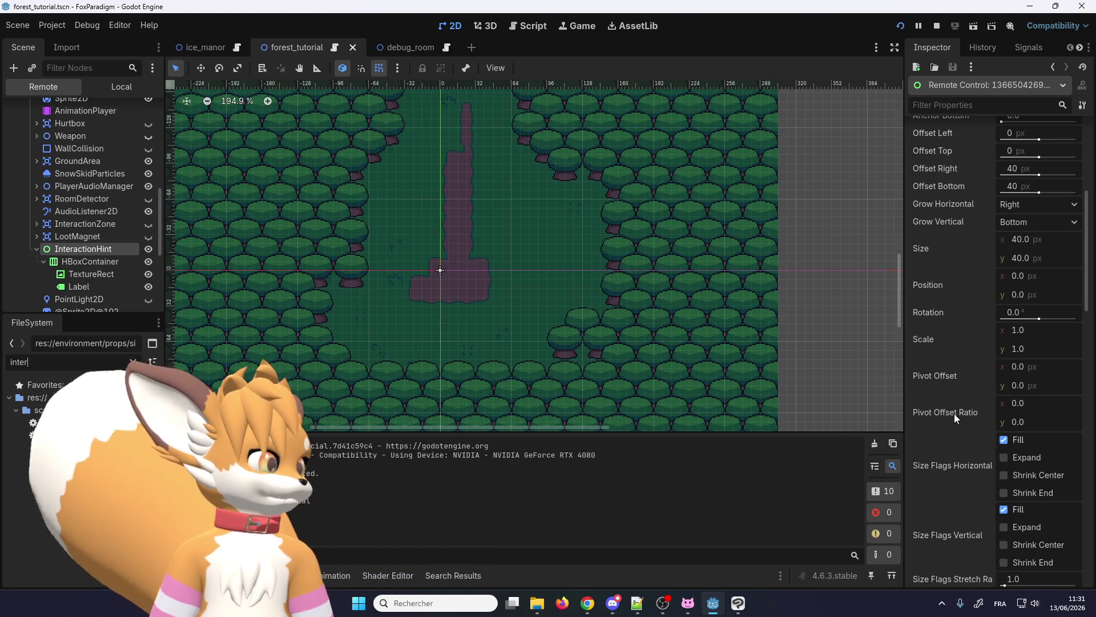
pyautogui.scroll(-4, 954, 414)
pyautogui.scroll(-5, 954, 413)
pyautogui.scroll(10, 954, 414)
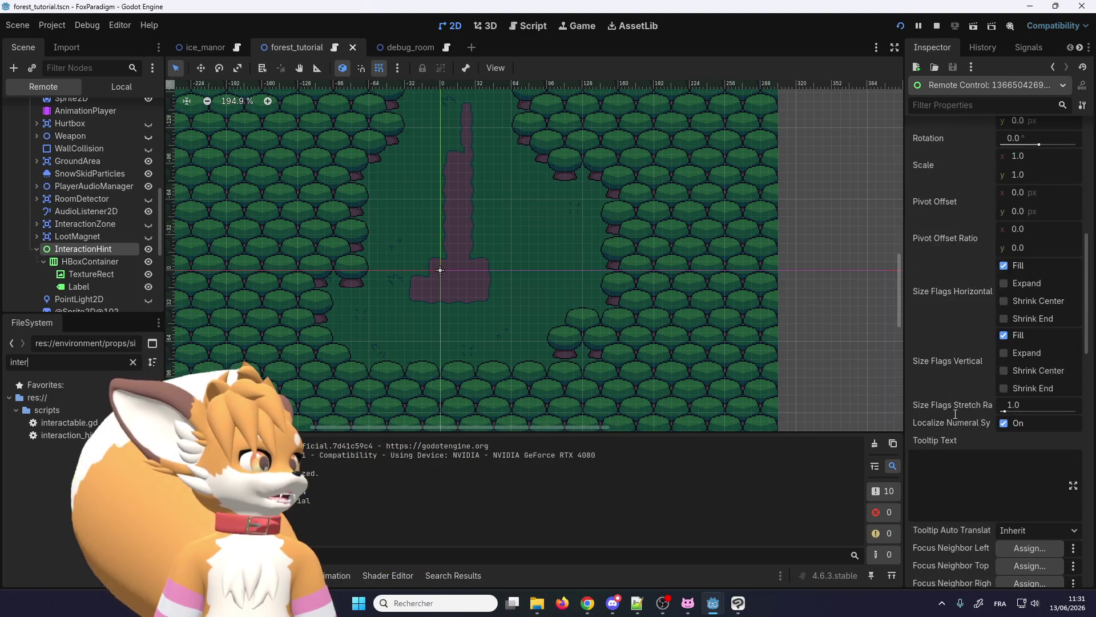
pyautogui.scroll(3, 954, 413)
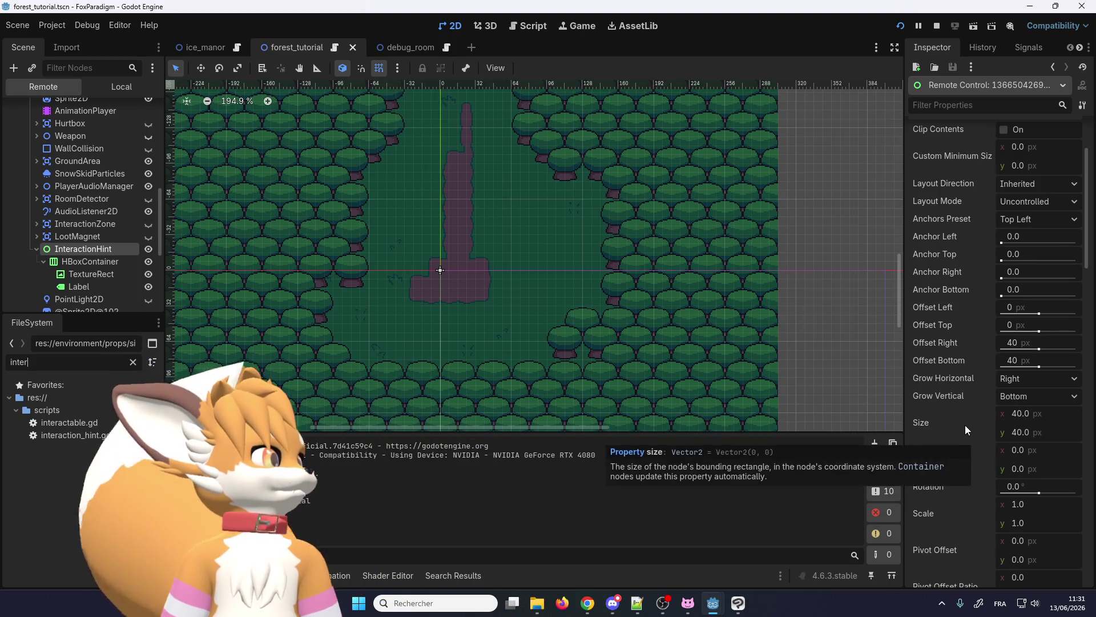
pyautogui.scroll(3, 965, 425)
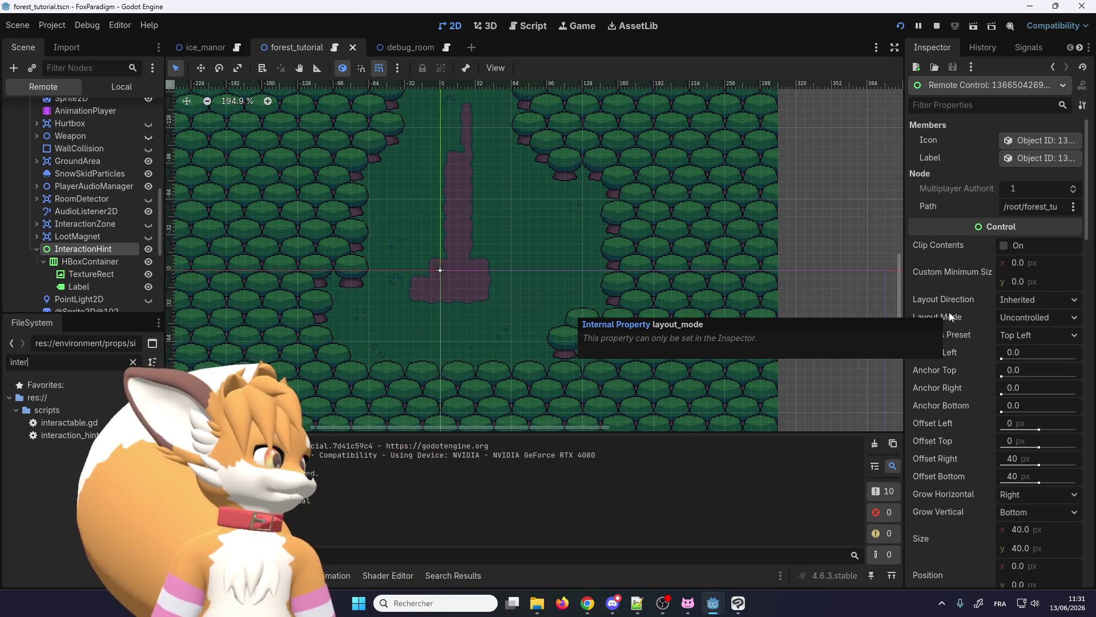
pyautogui.click(1012, 316)
pyautogui.click(1013, 318)
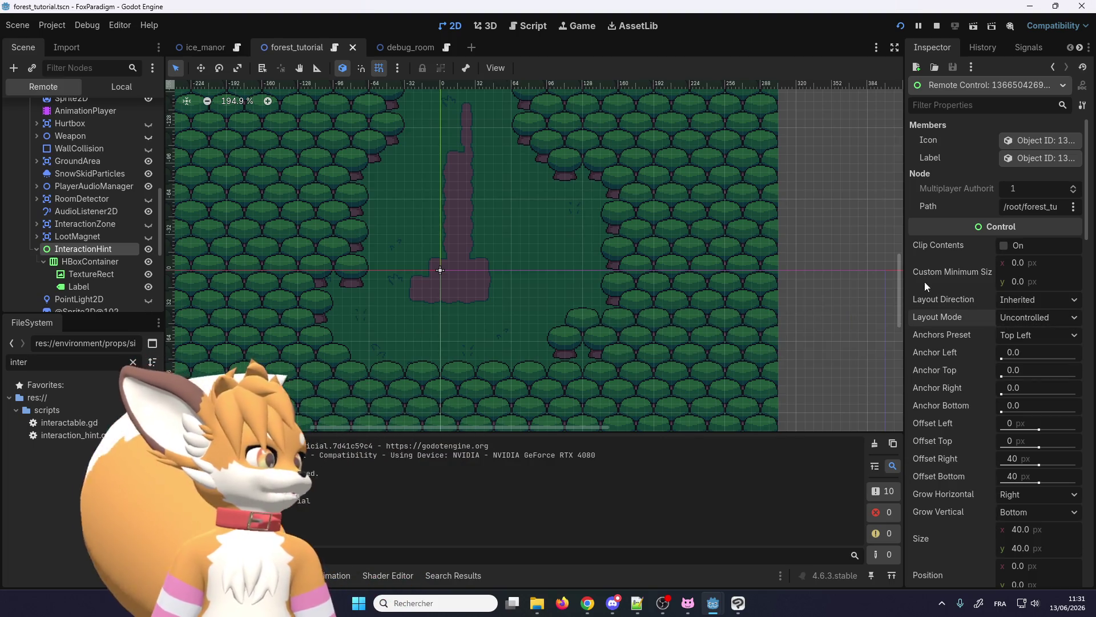
# - Turn on Top Level in InteractionHint's CanvasItem section
pyautogui.scroll(-5, 932, 214)
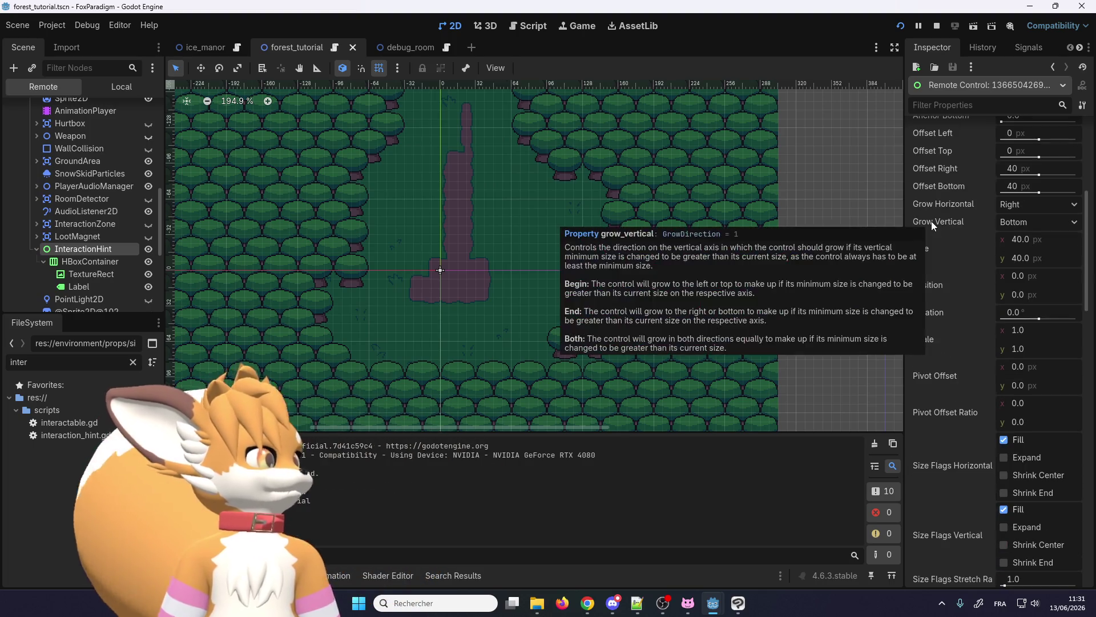
pyautogui.scroll(-2, 938, 268)
pyautogui.scroll(-6, 938, 268)
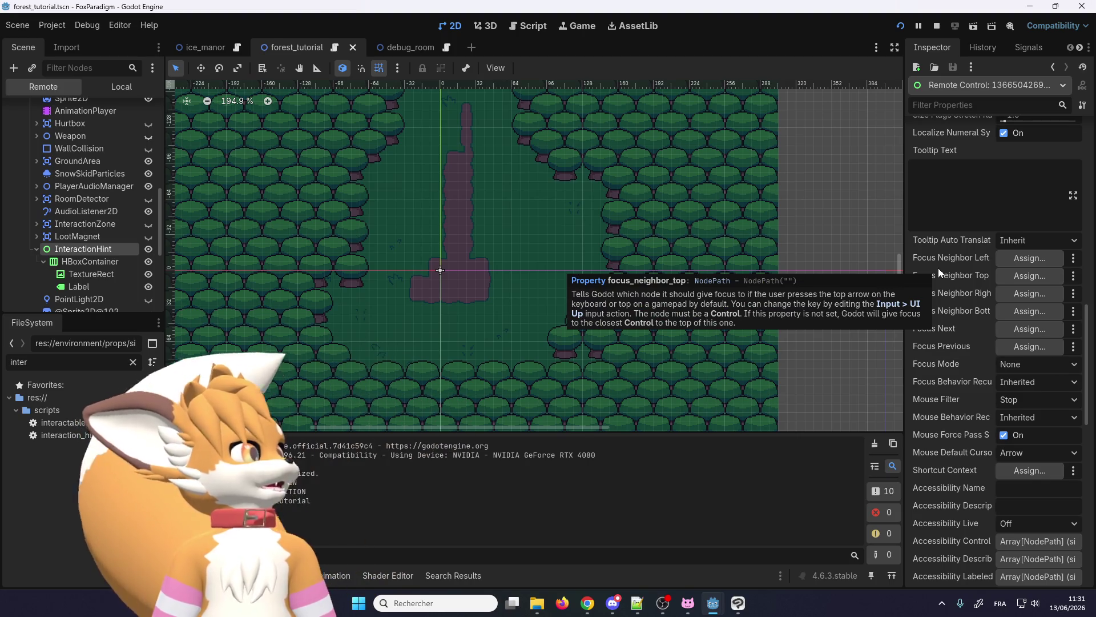
pyautogui.scroll(-5, 938, 268)
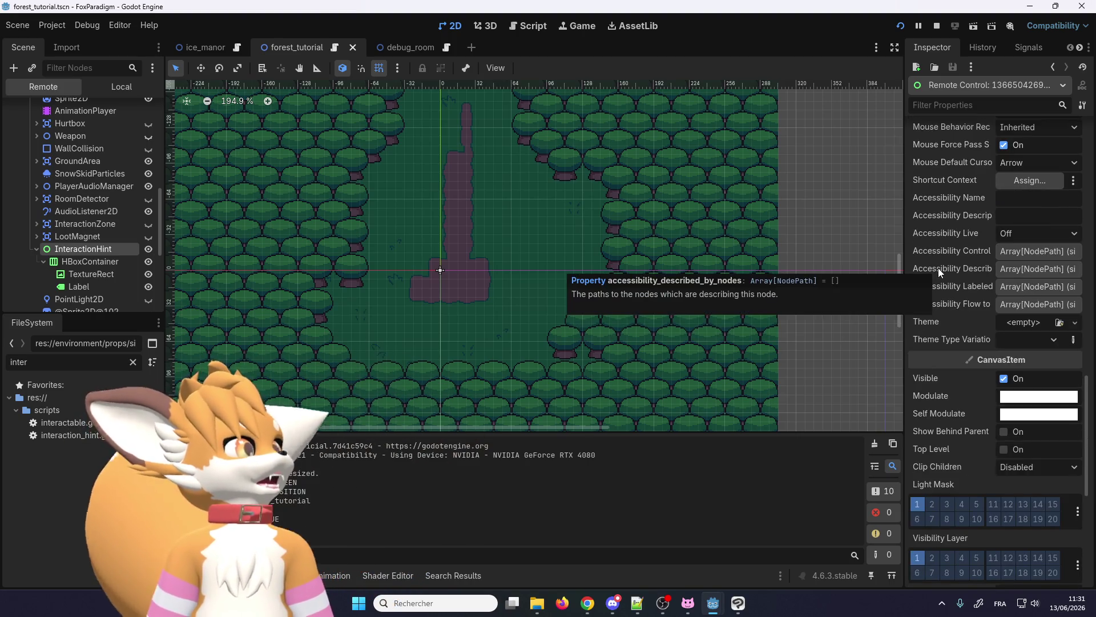
pyautogui.scroll(-3, 938, 269)
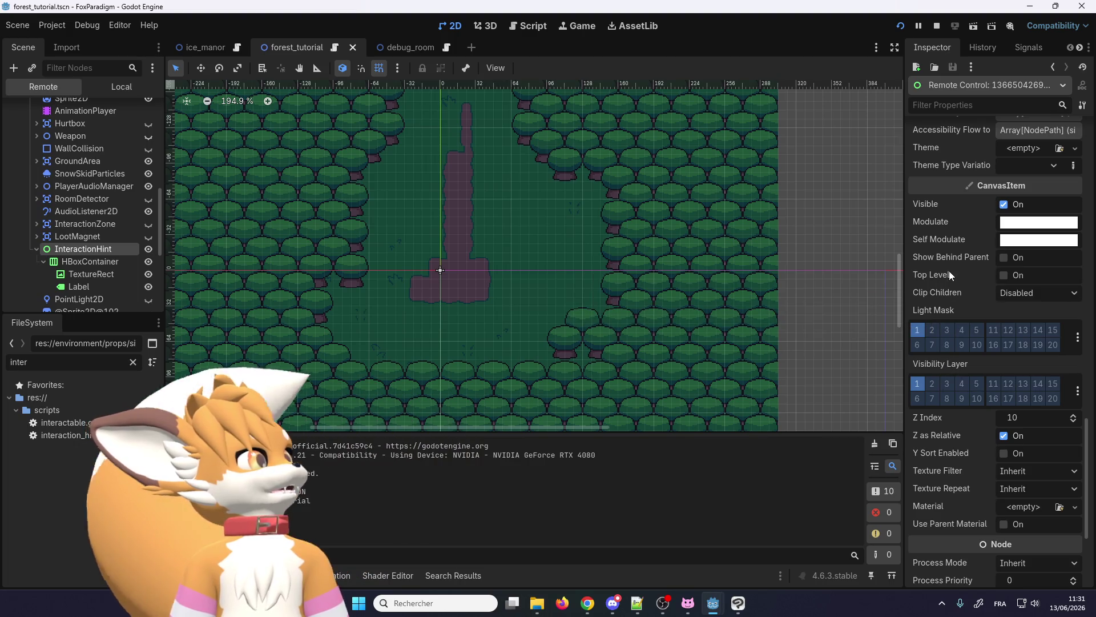
pyautogui.scroll(2, 949, 270)
pyautogui.scroll(1, 950, 269)
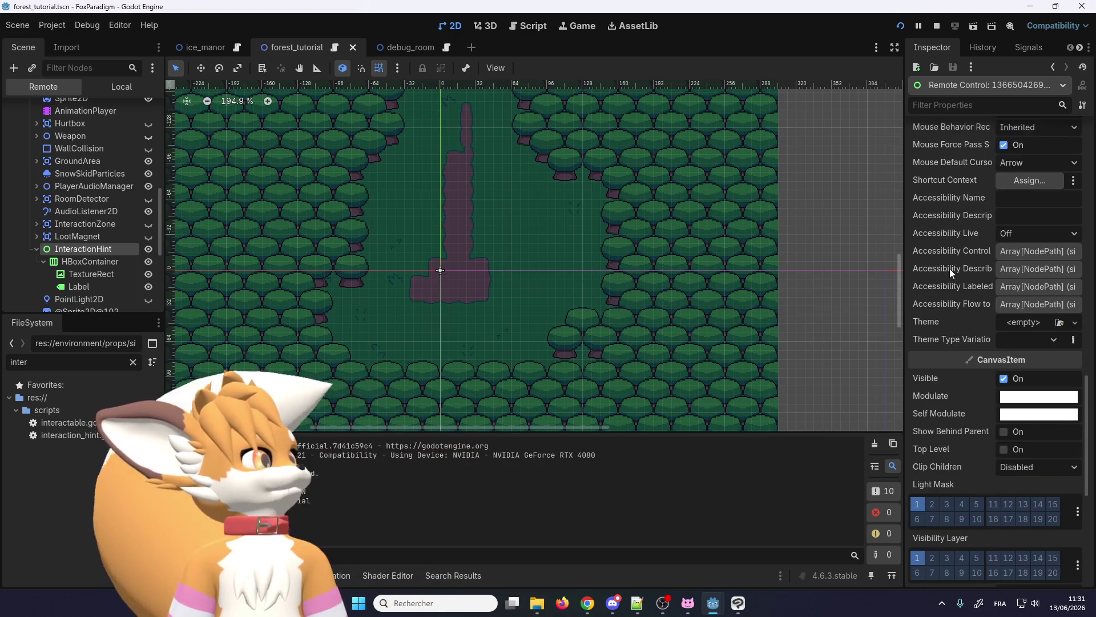
pyautogui.moveTo(925, 450)
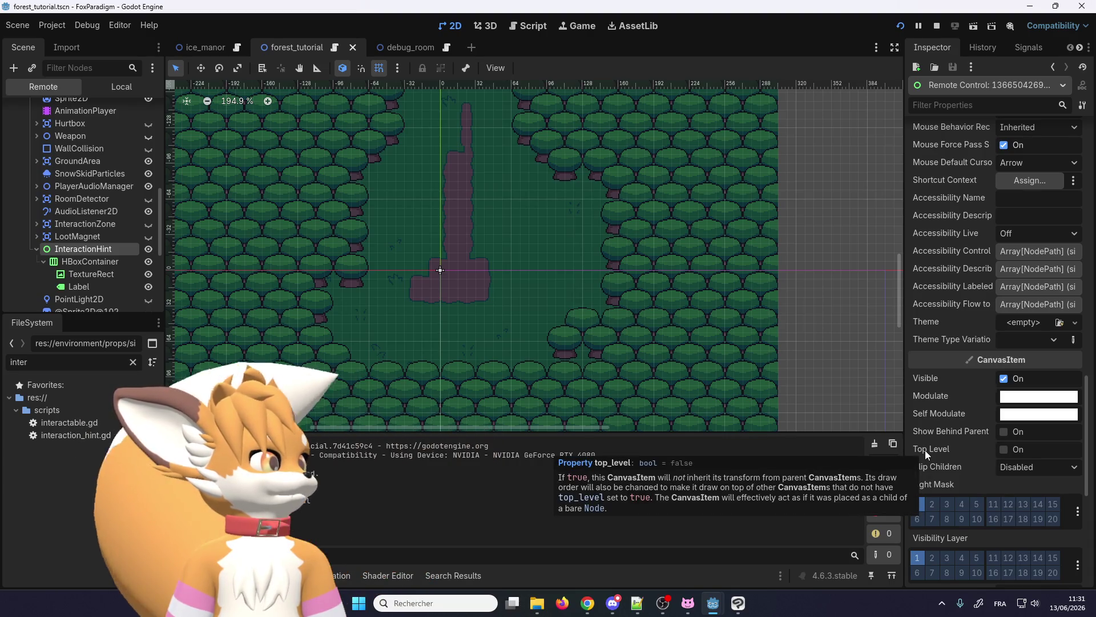
pyautogui.click(1007, 450)
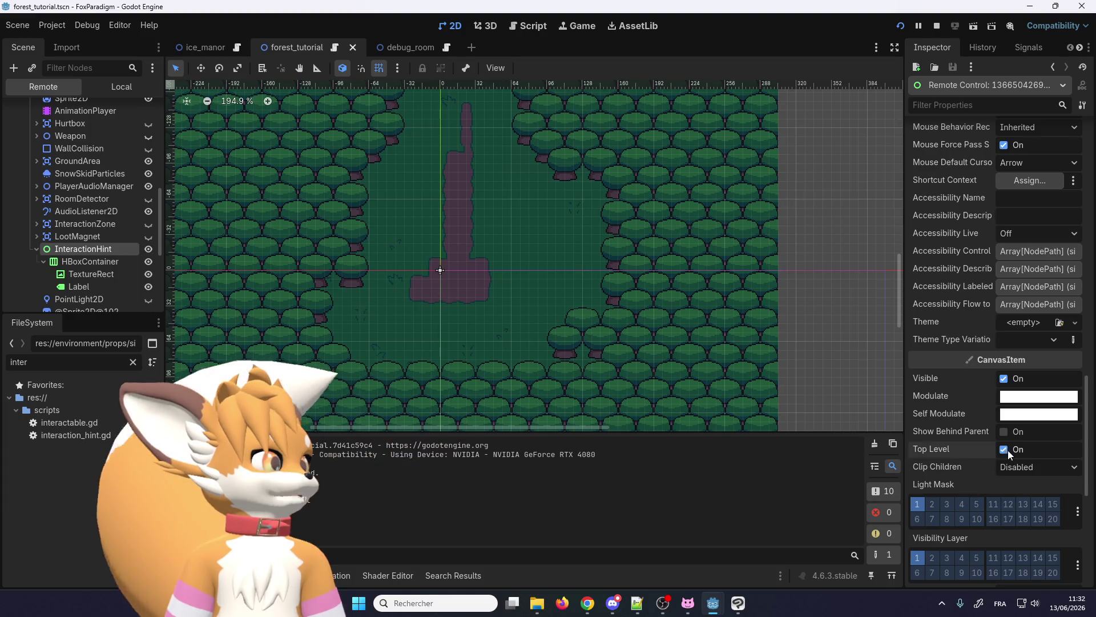
# - Walk the player around the running game to check the Top Level effect
pyautogui.moveTo(718, 609)
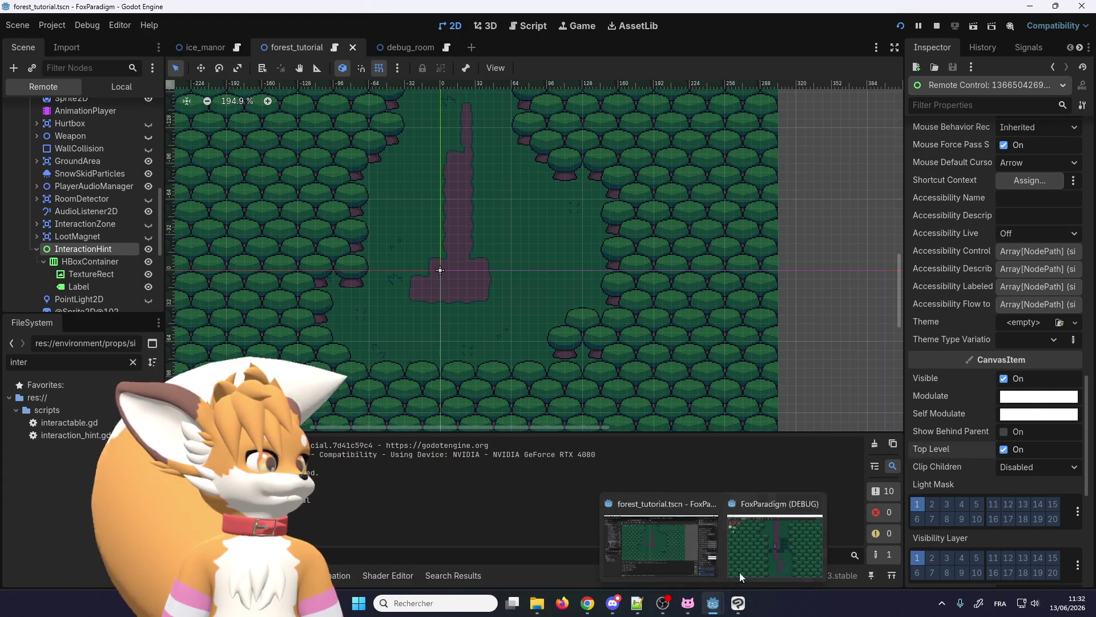
pyautogui.click(759, 540)
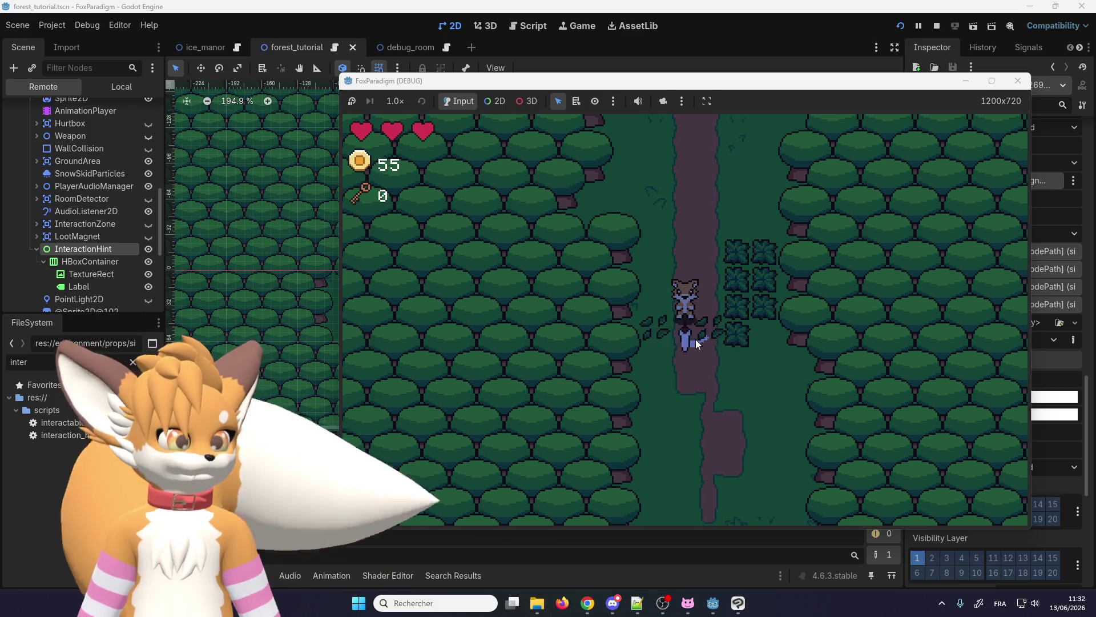
pyautogui.press('Down')
pyautogui.press('Left')
pyautogui.press('Up')
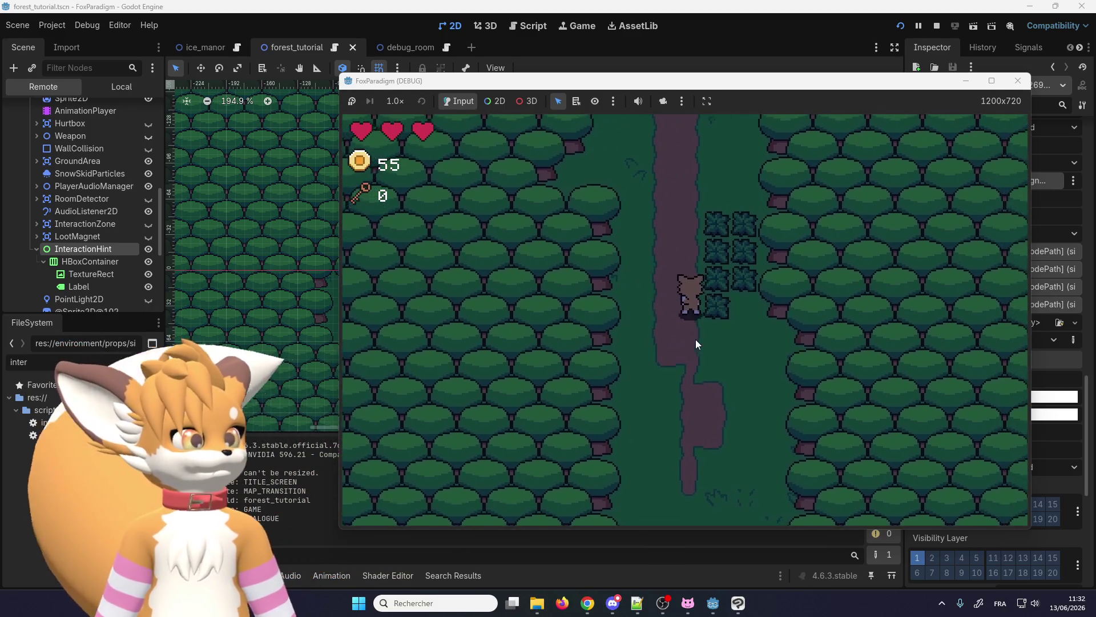
# - Return to the editor and switch Top Level off for InteractionHint
pyautogui.moveTo(711, 90)
pyautogui.mouseDown()
pyautogui.moveTo(551, 112)
pyautogui.moveTo(3, 108)
pyautogui.mouseUp()
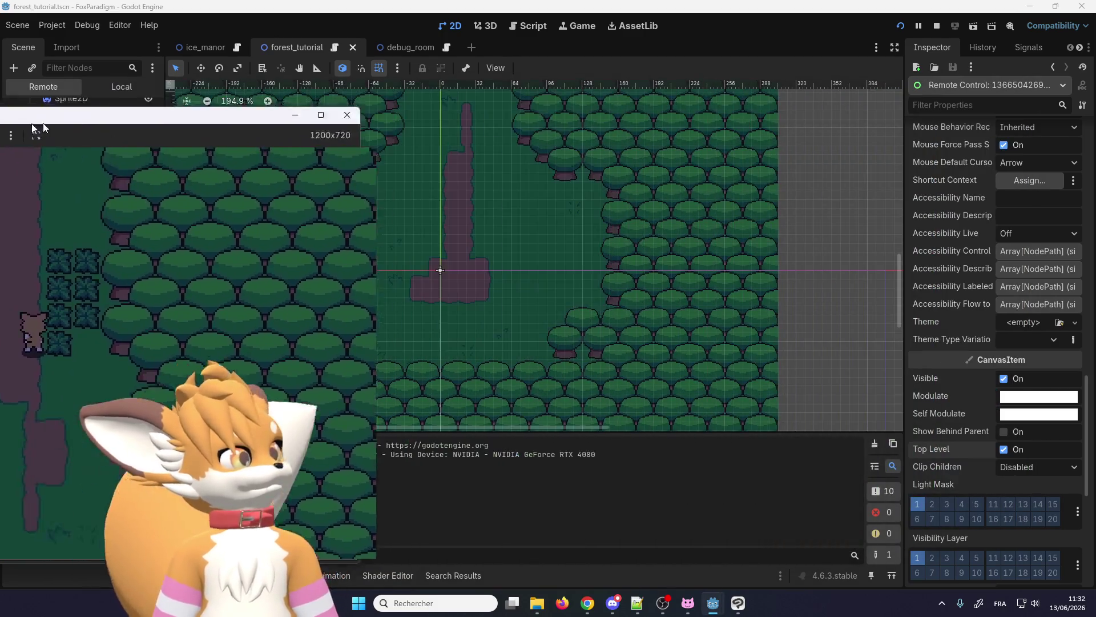
pyautogui.click(950, 536)
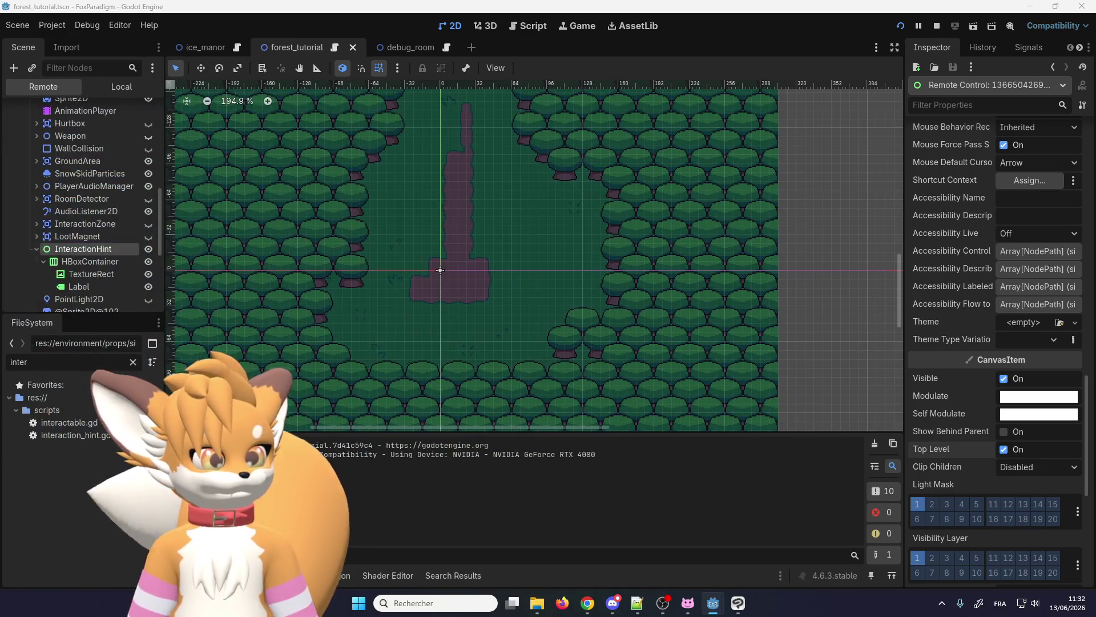
pyautogui.click(1004, 450)
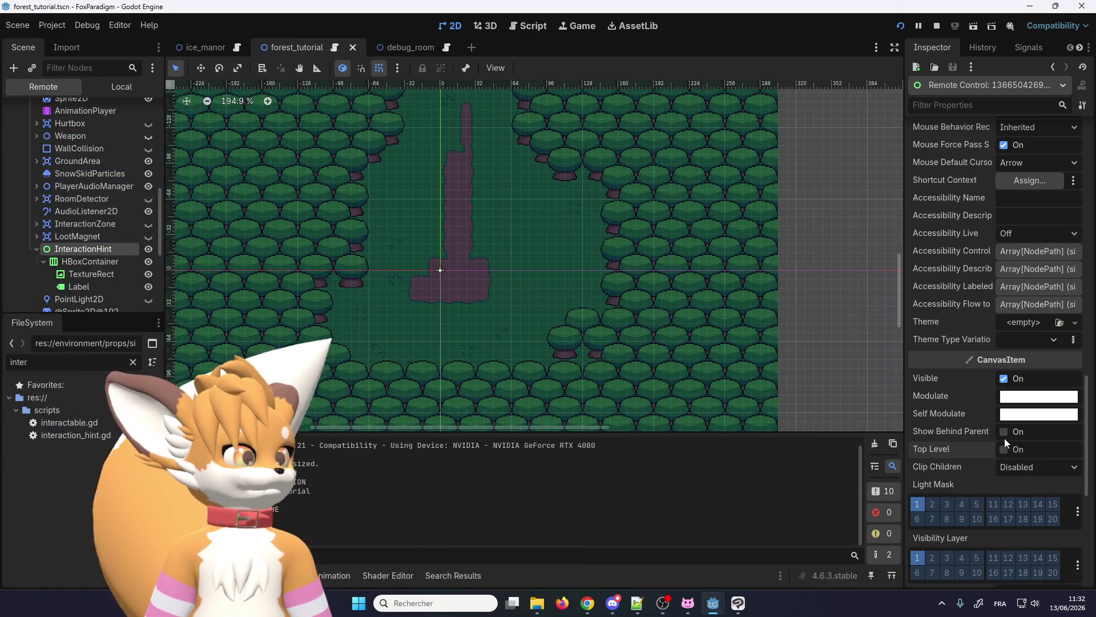
pyautogui.scroll(-5, 1005, 435)
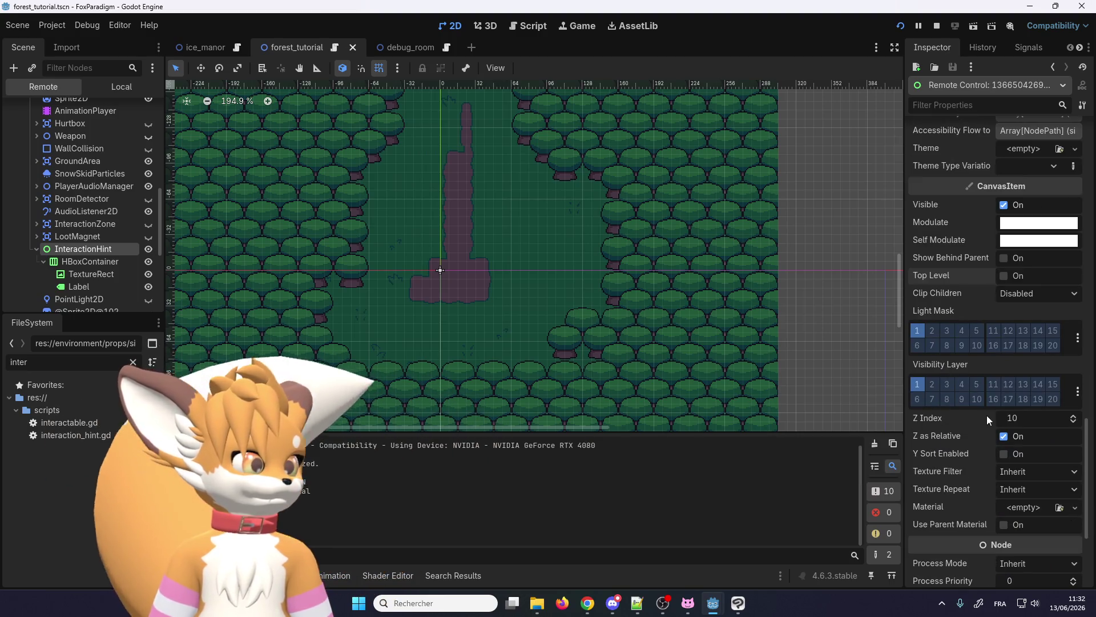
pyautogui.click(1022, 418)
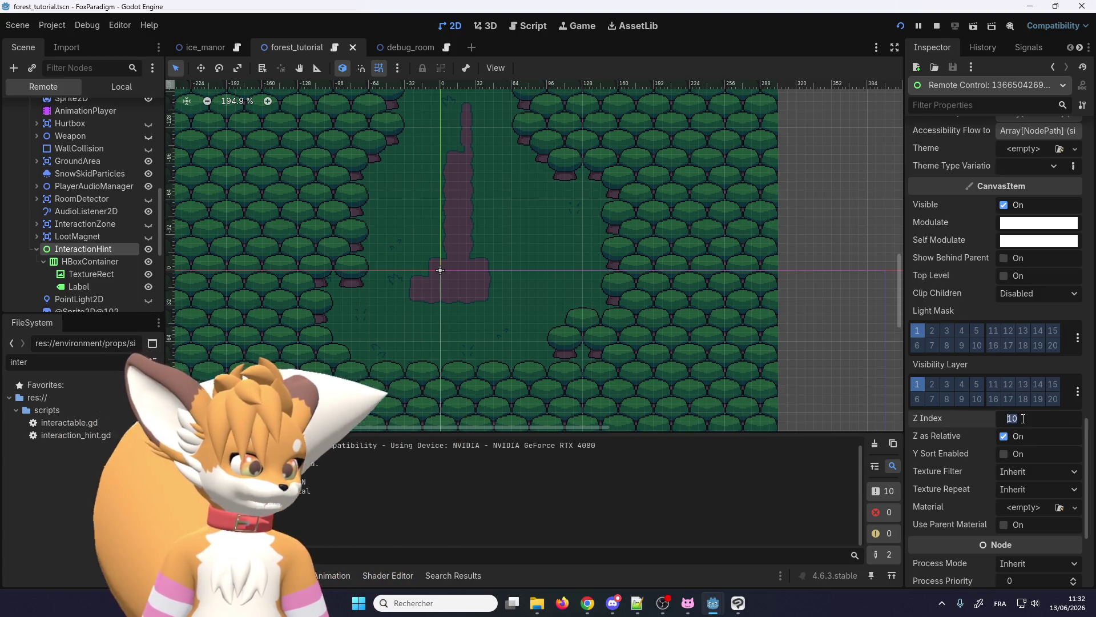
pyautogui.write('1000')
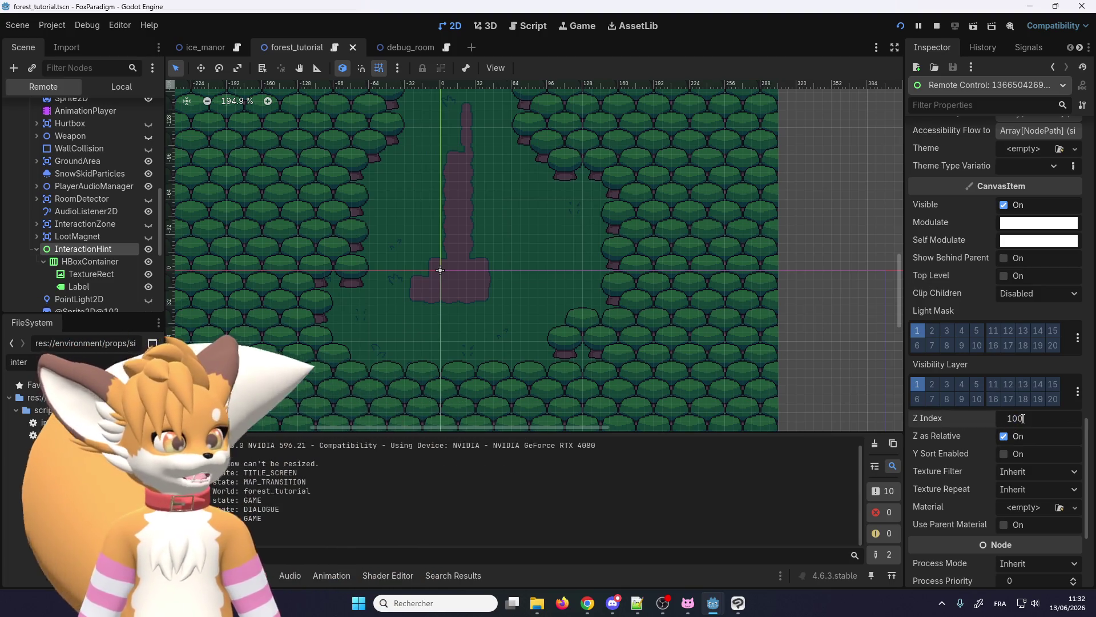
pyautogui.press('Return')
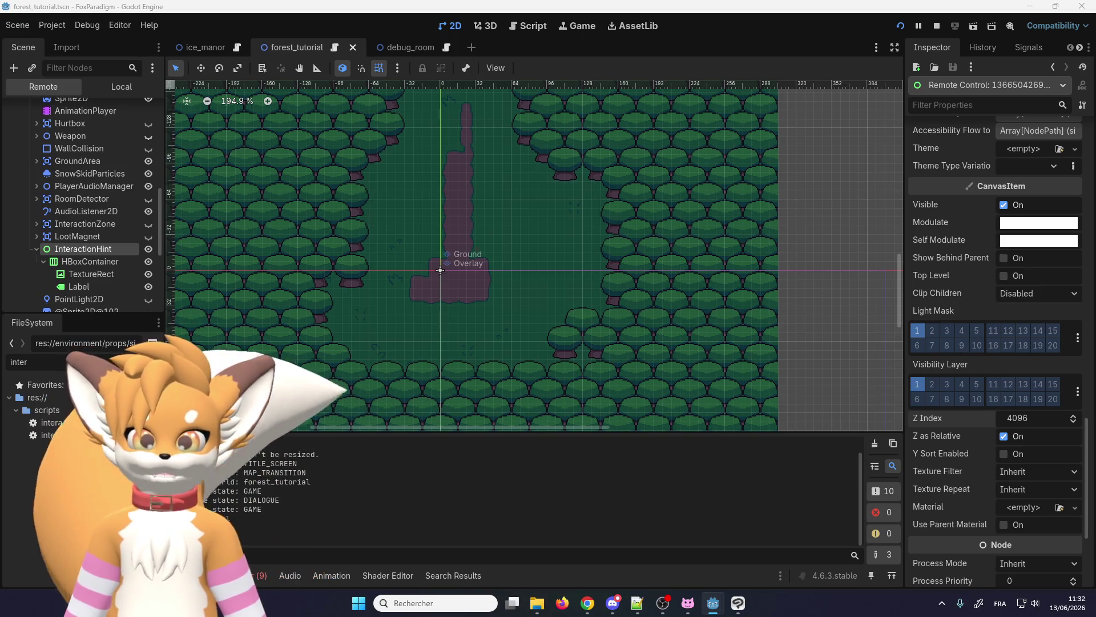
pyautogui.click(1035, 419)
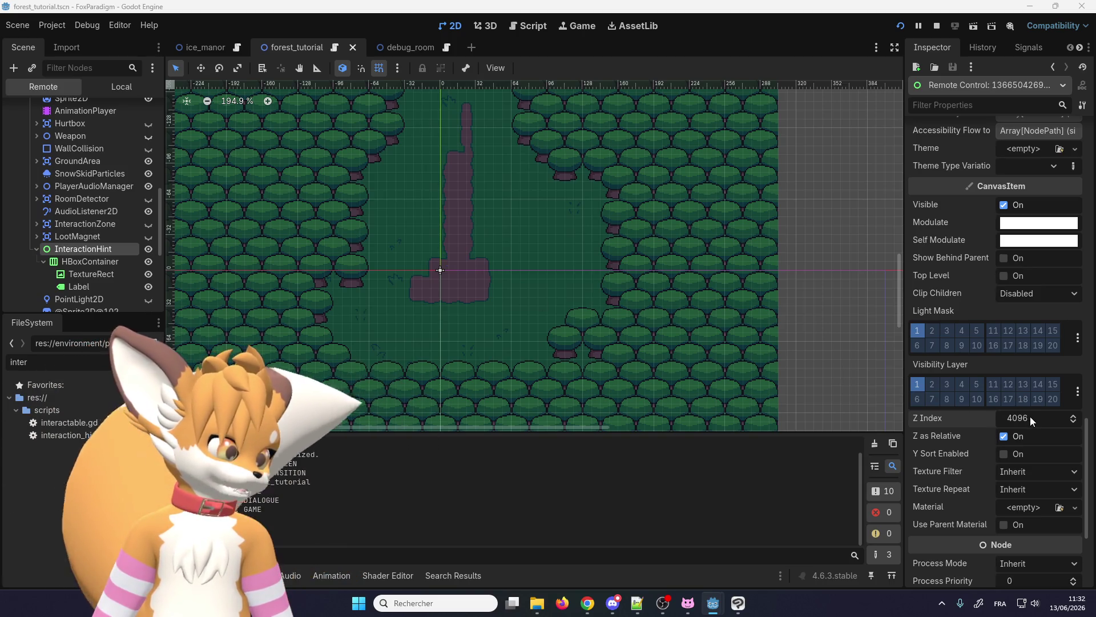
pyautogui.write('10')
pyautogui.press('Return')
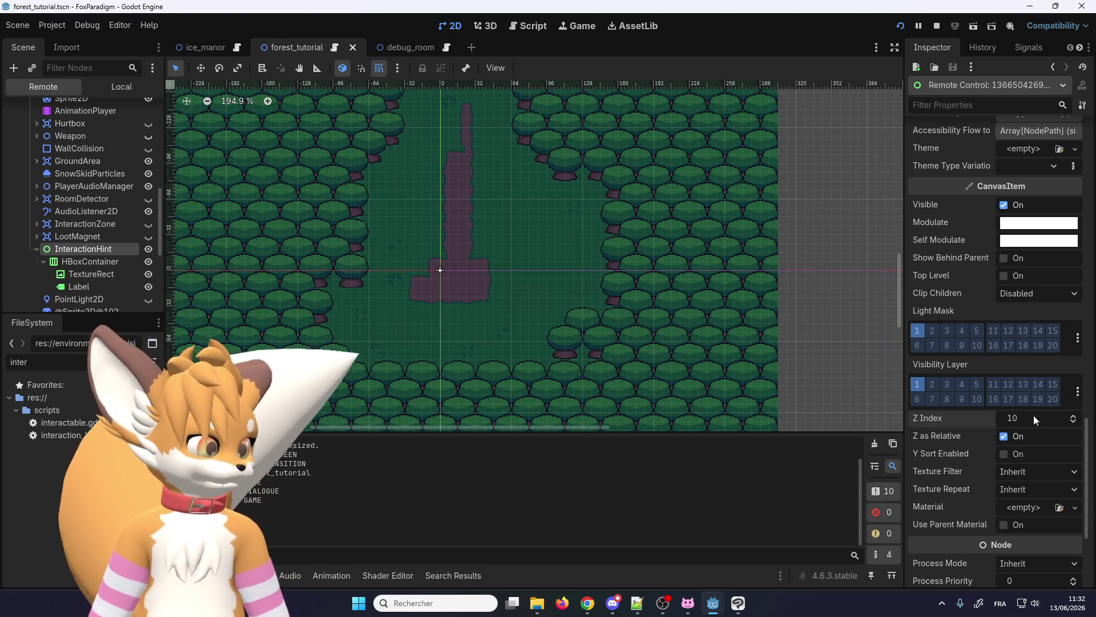
pyautogui.scroll(-5, 954, 452)
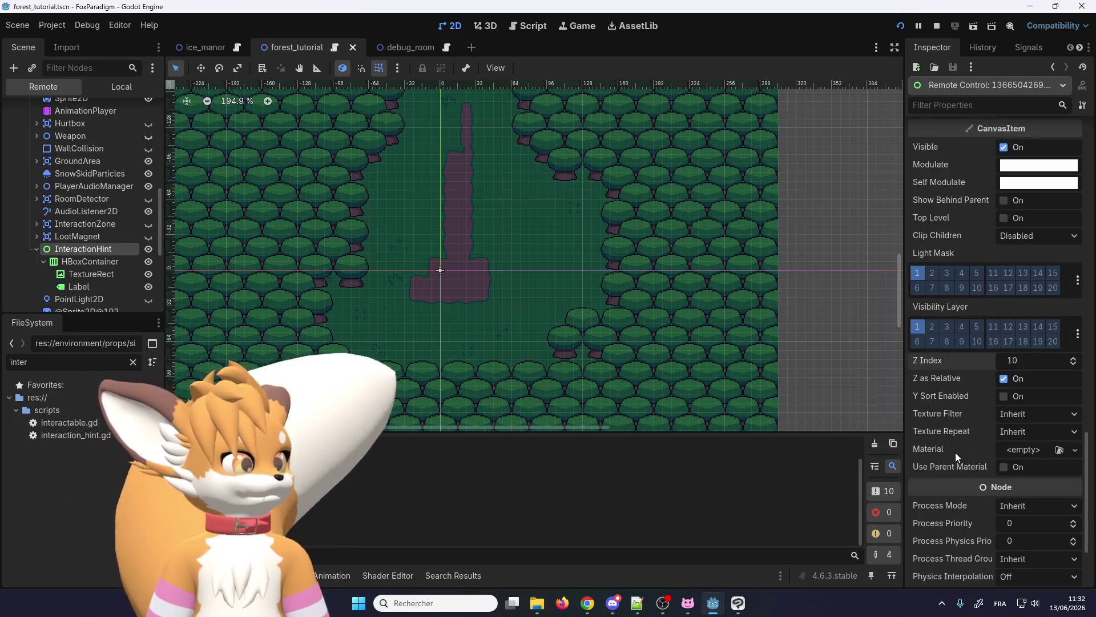
pyautogui.scroll(5, 954, 453)
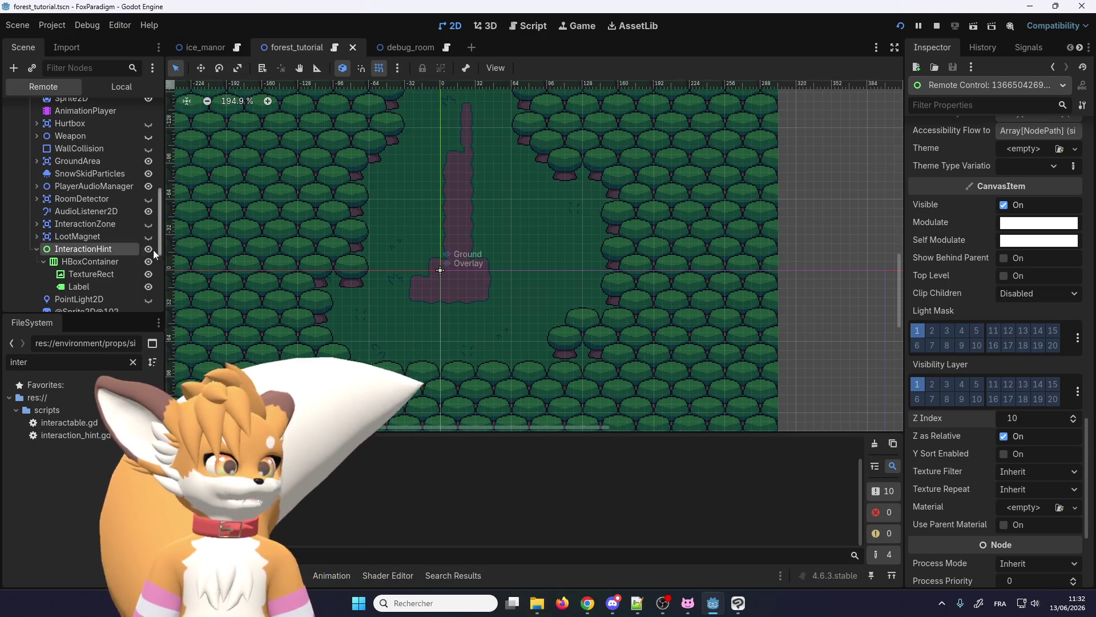
pyautogui.scroll(-2, 49, 261)
pyautogui.scroll(-4, 49, 261)
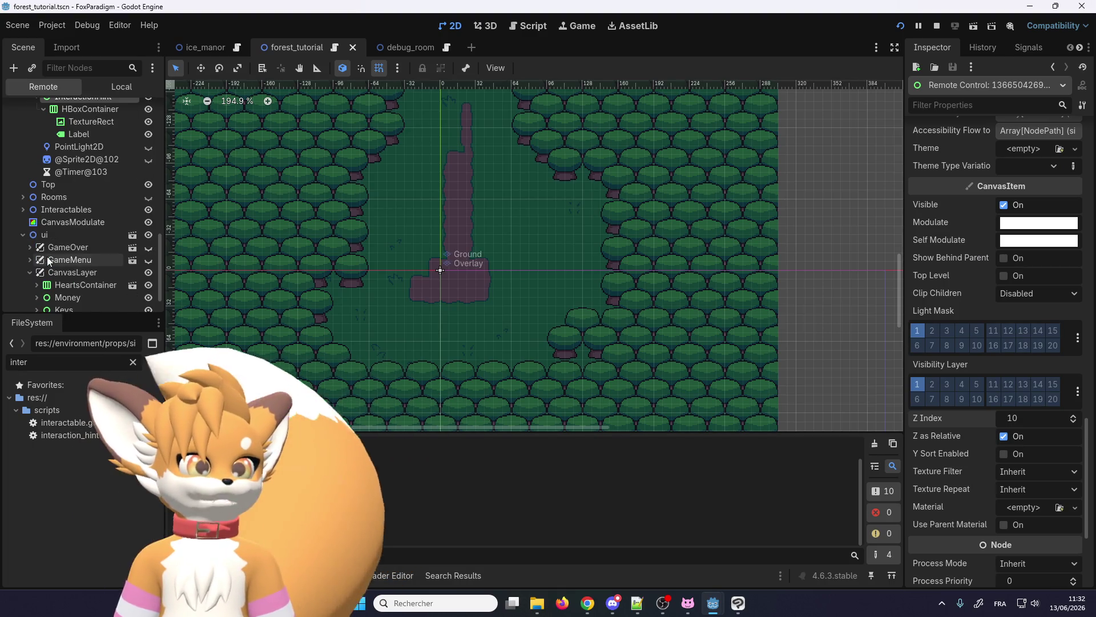
pyautogui.click(58, 223)
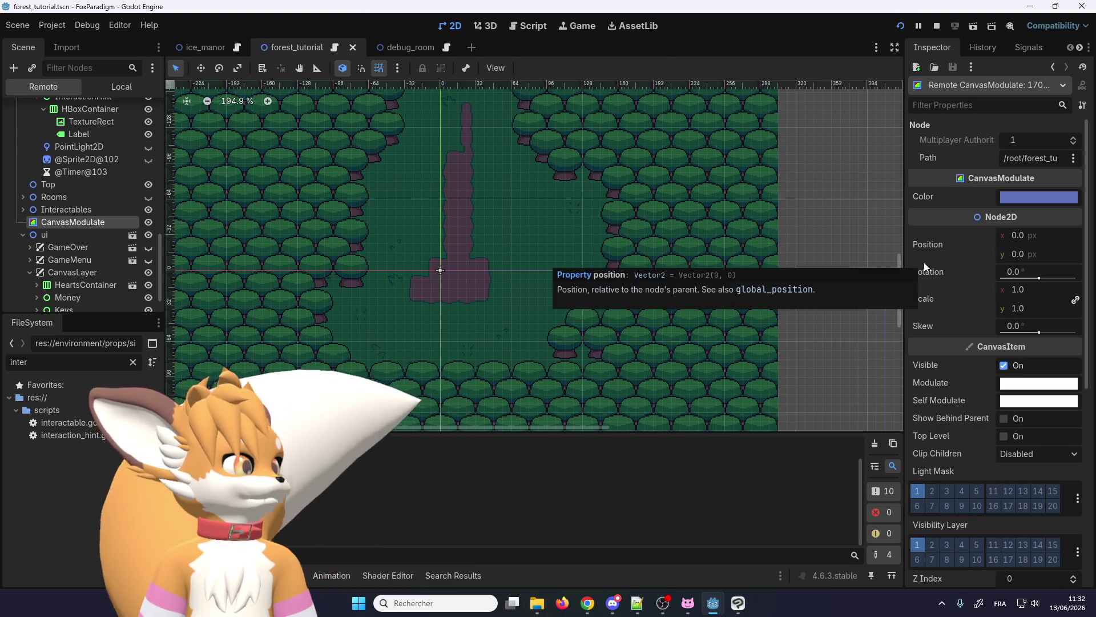
pyautogui.scroll(-3, 925, 264)
pyautogui.scroll(-3, 925, 266)
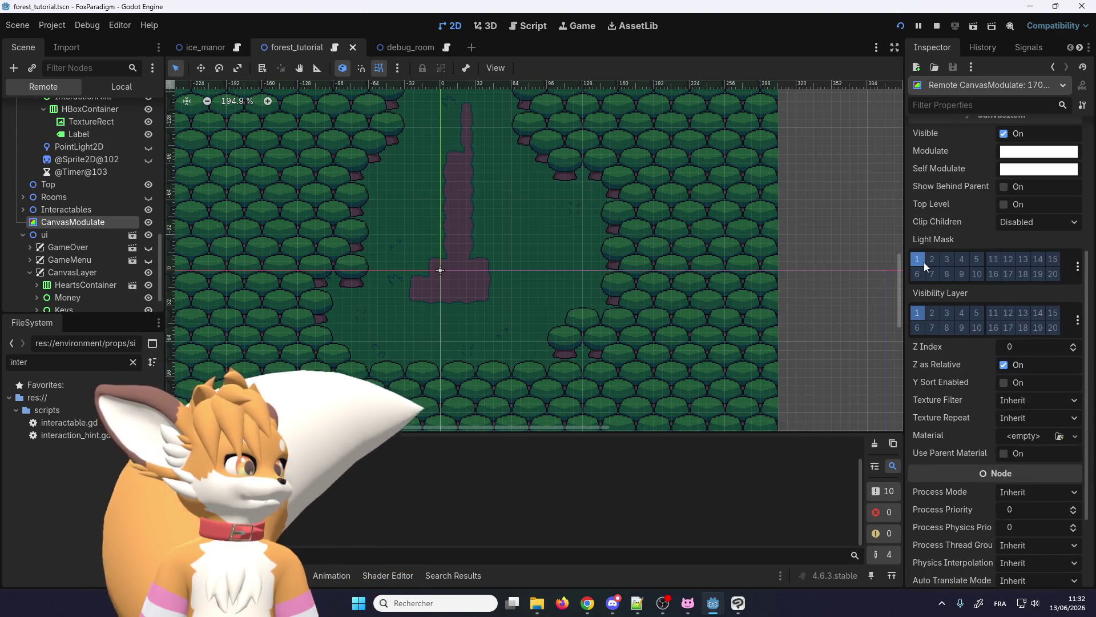
pyautogui.scroll(5, 931, 272)
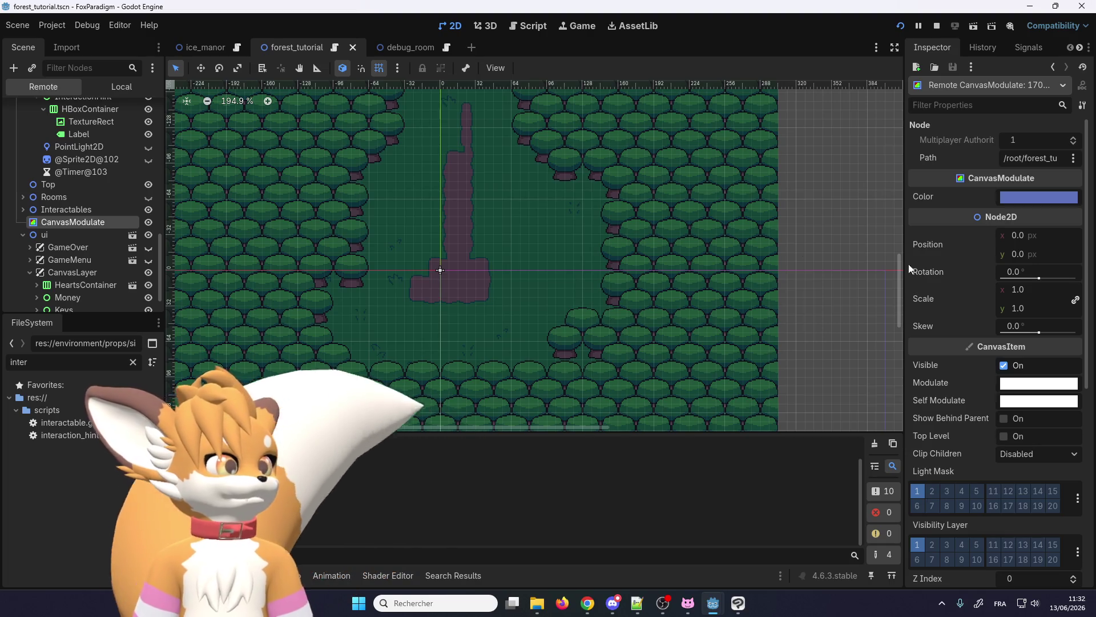
pyautogui.scroll(2, 63, 190)
pyautogui.scroll(2, 61, 192)
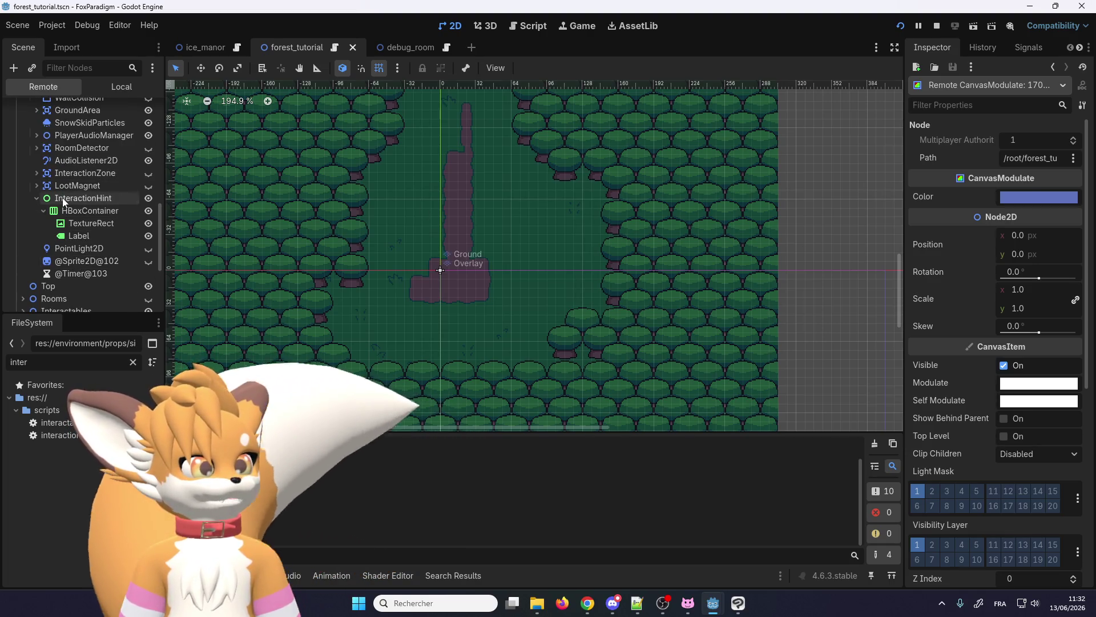
pyautogui.click(64, 199)
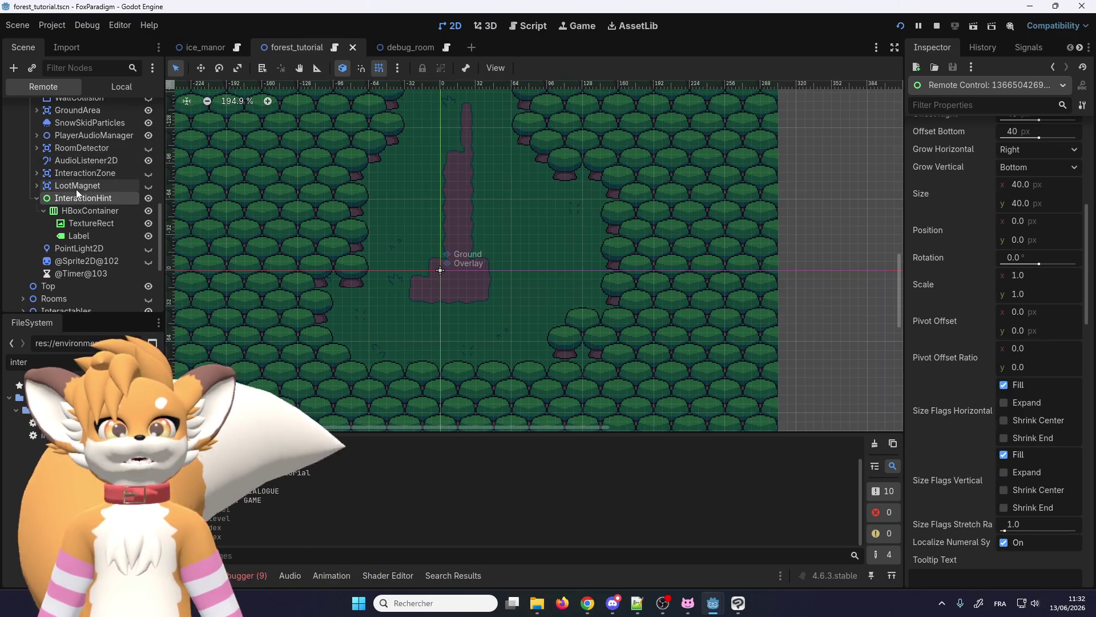
pyautogui.scroll(5, 73, 196)
pyautogui.click(68, 175)
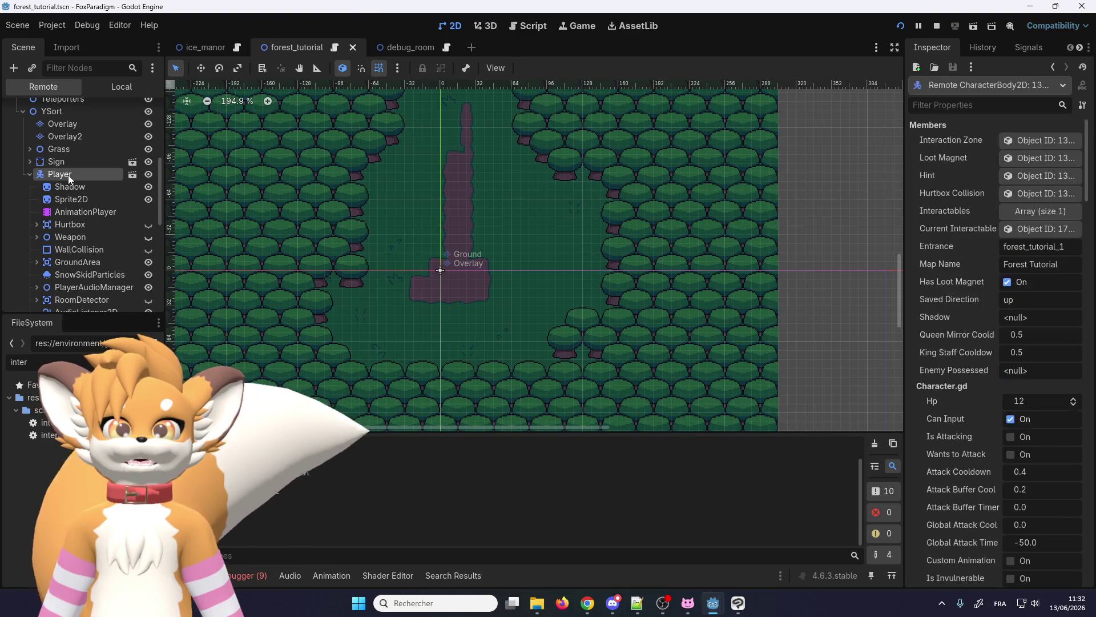
pyautogui.rightClick(67, 175)
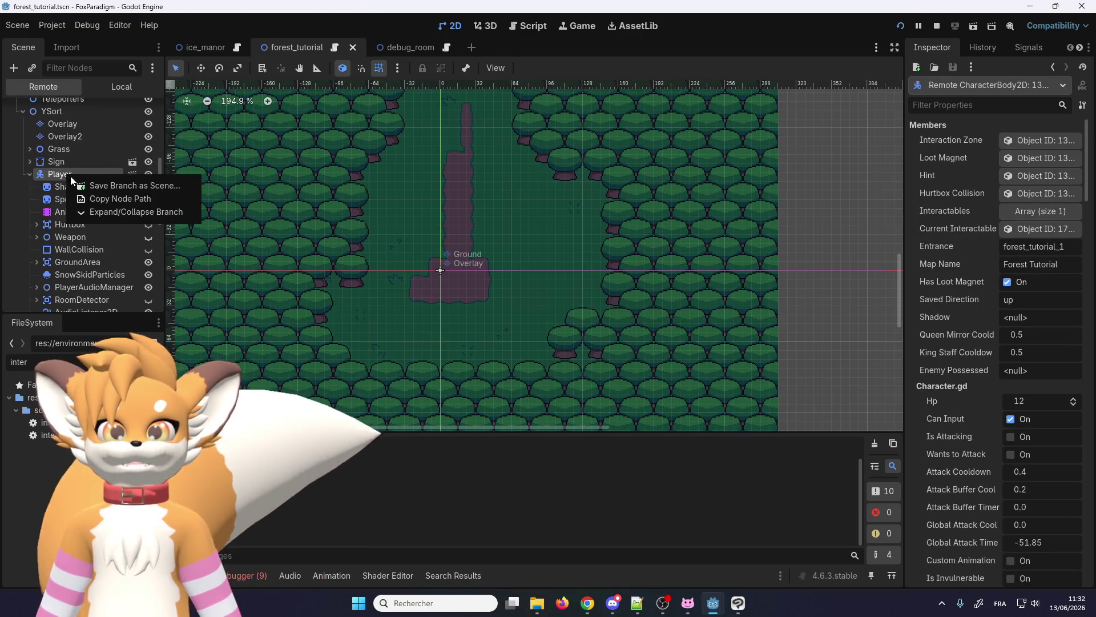
pyautogui.click(55, 179)
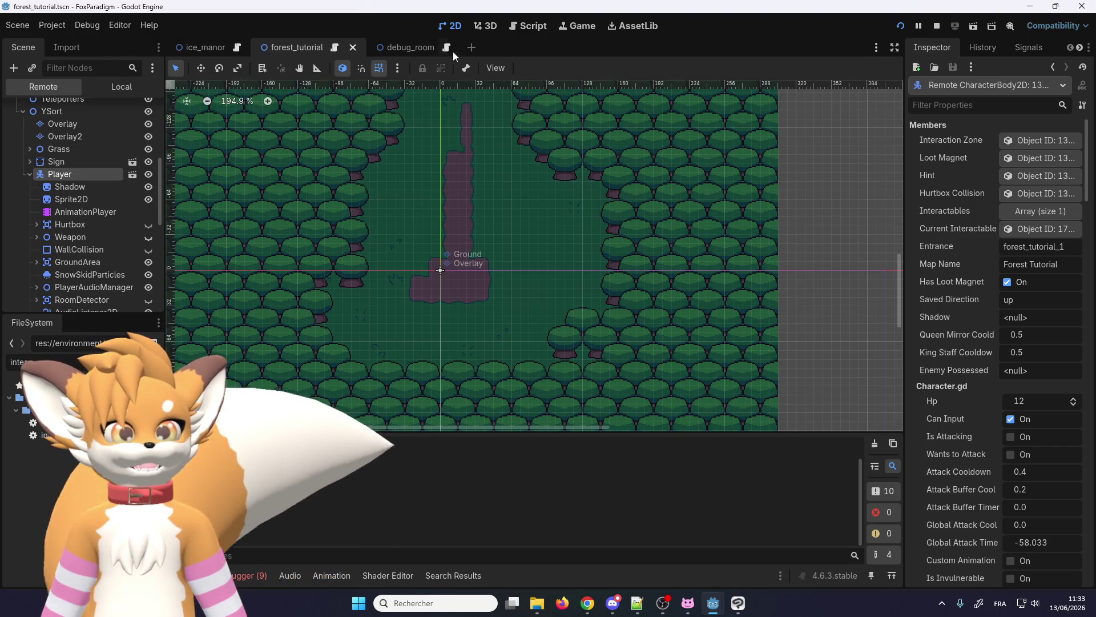
# - Stop the game, open player.tscn and look over its LootMagnet and Weapon nodes
pyautogui.click(937, 26)
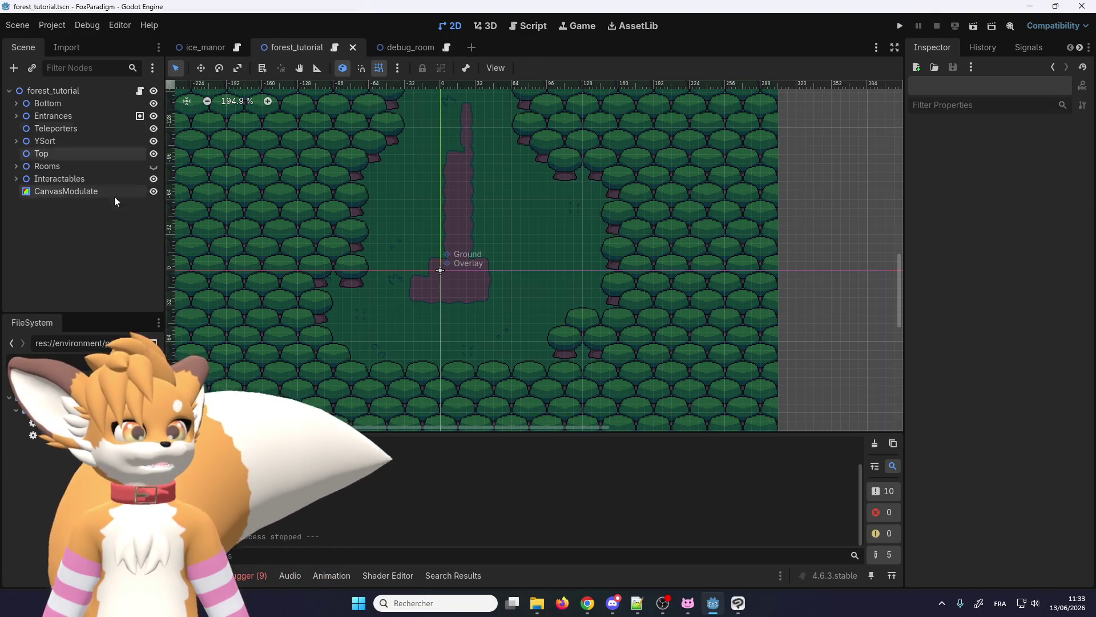
pyautogui.write('player')
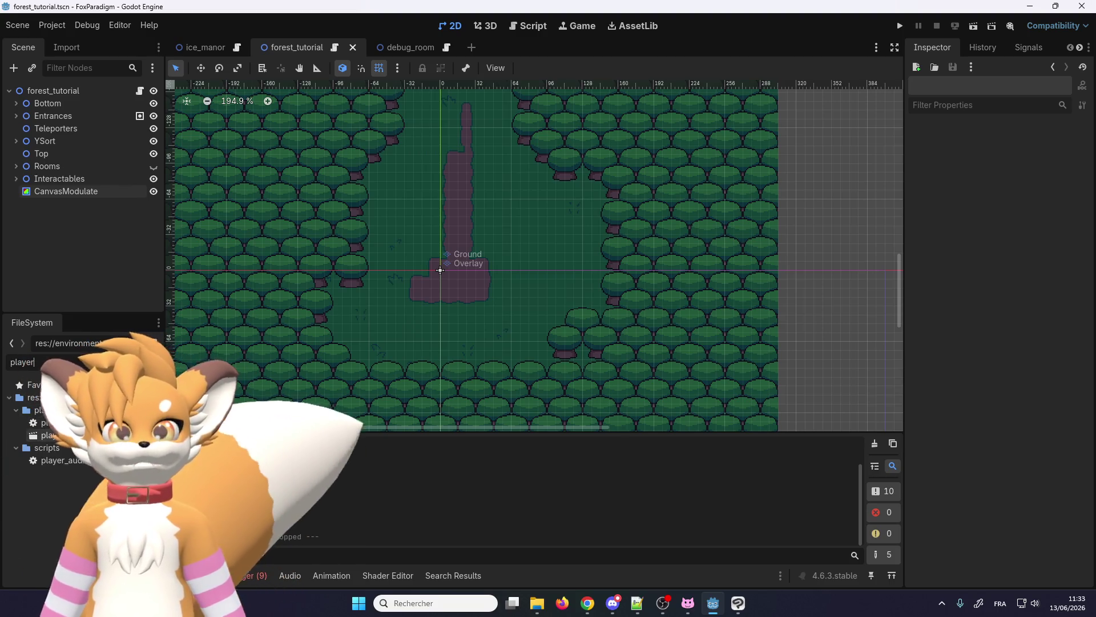
pyautogui.doubleClick(48, 435)
pyautogui.scroll(-1, 102, 218)
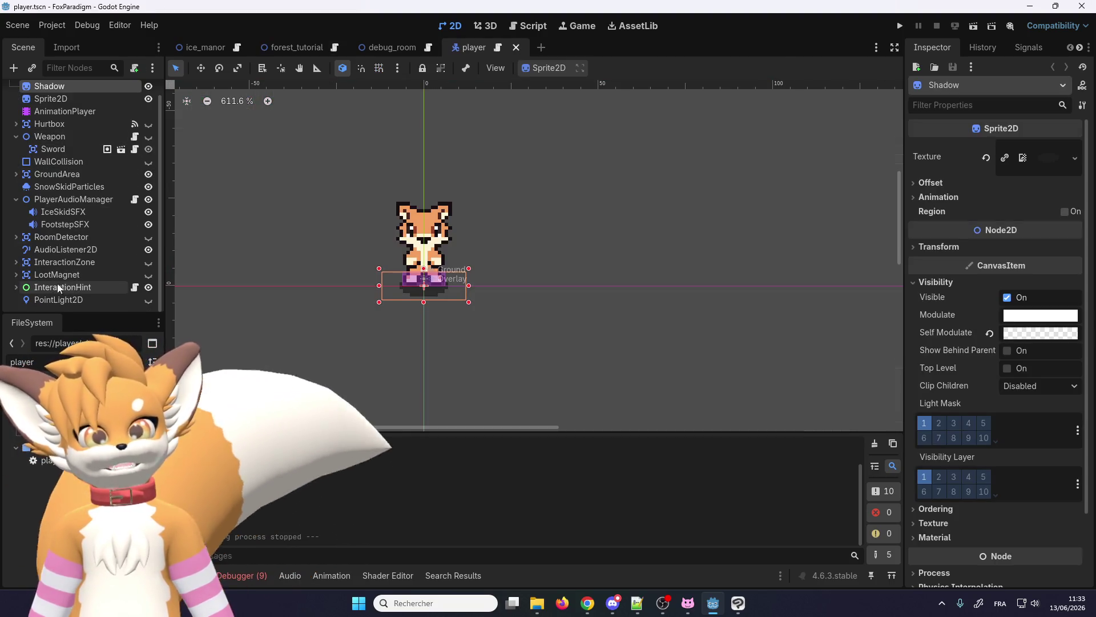
pyautogui.scroll(-2, 14, 289)
pyautogui.click(57, 236)
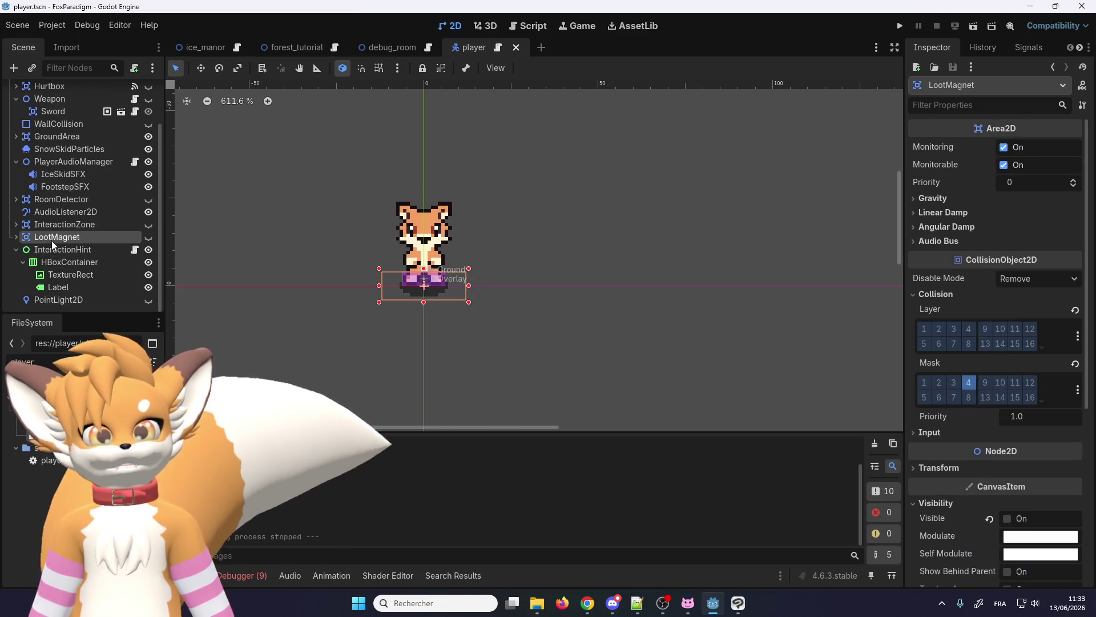
pyautogui.scroll(3, 26, 172)
pyautogui.click(16, 154)
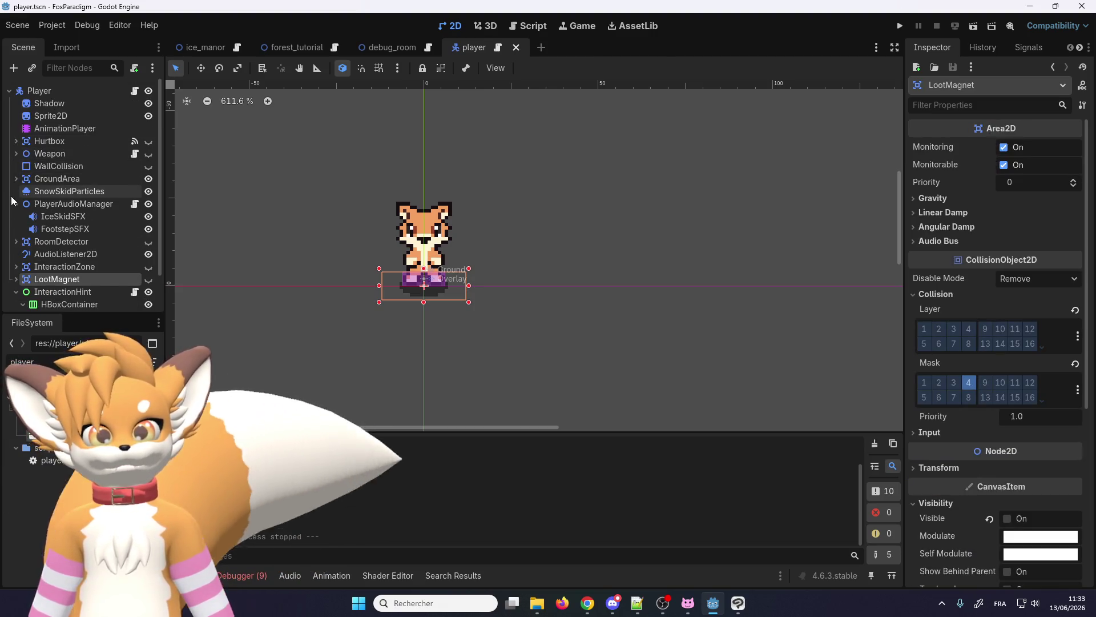
# - Add a CanvasLayer under Player, move InteractionHint into it and view its Layer settings
pyautogui.click(38, 91)
pyautogui.rightClick(45, 91)
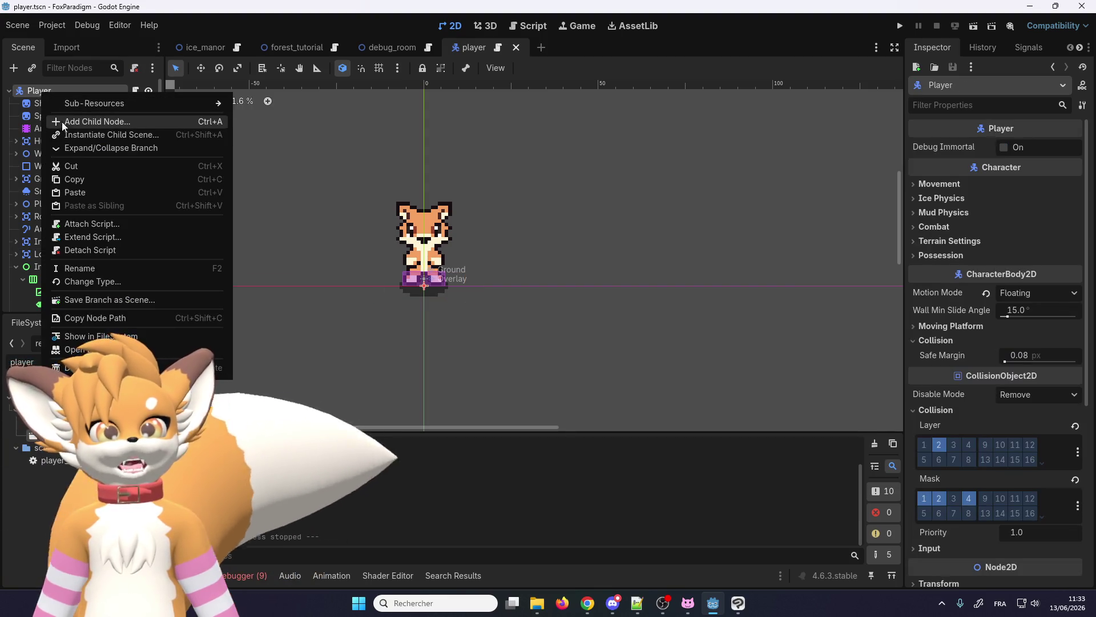
pyautogui.click(62, 121)
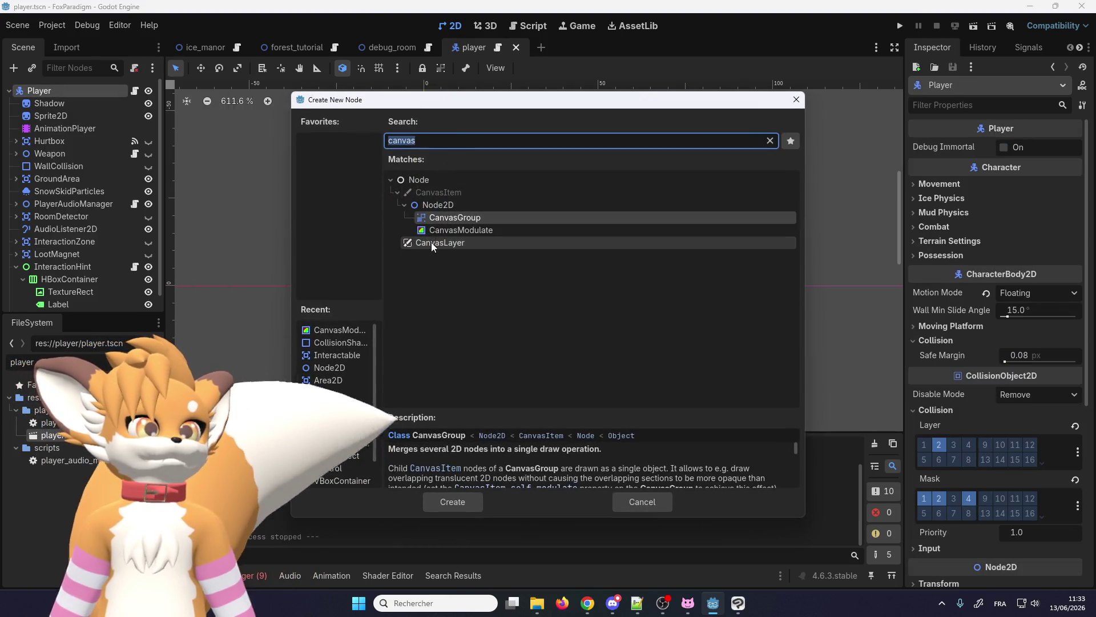
pyautogui.doubleClick(432, 243)
pyautogui.moveTo(56, 240); pyautogui.dragTo(66, 303)
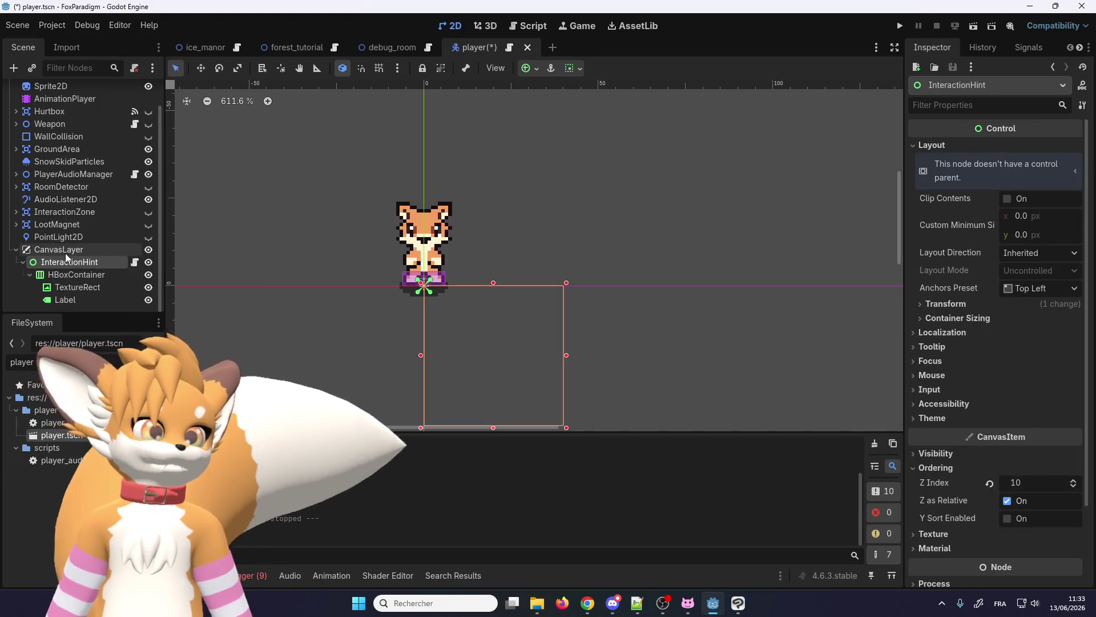
pyautogui.click(68, 254)
pyautogui.click(931, 146)
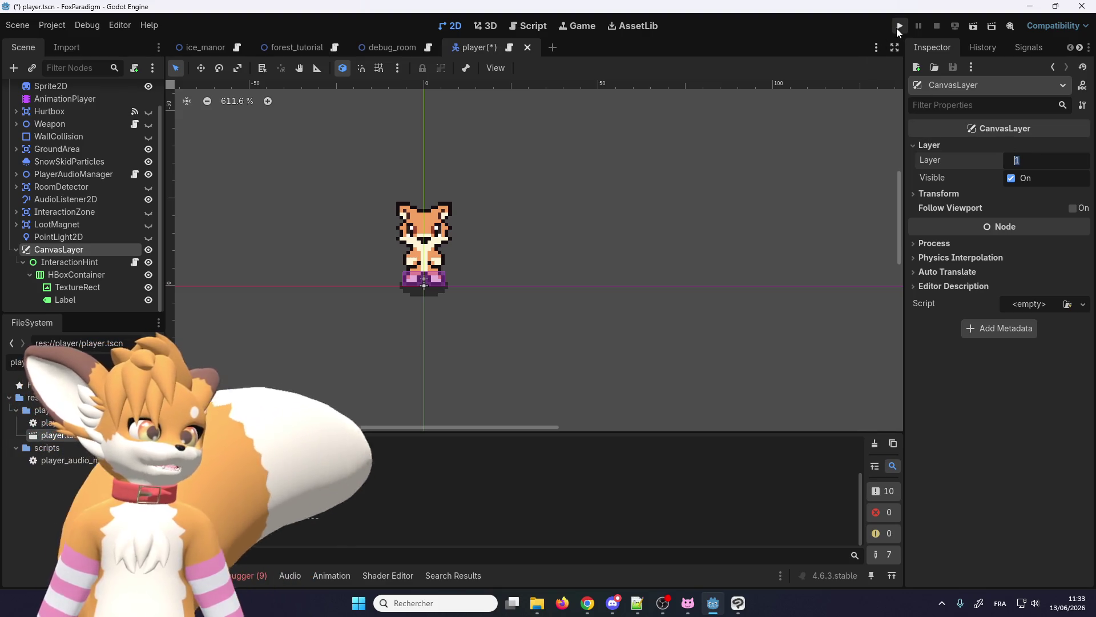
pyautogui.click(900, 26)
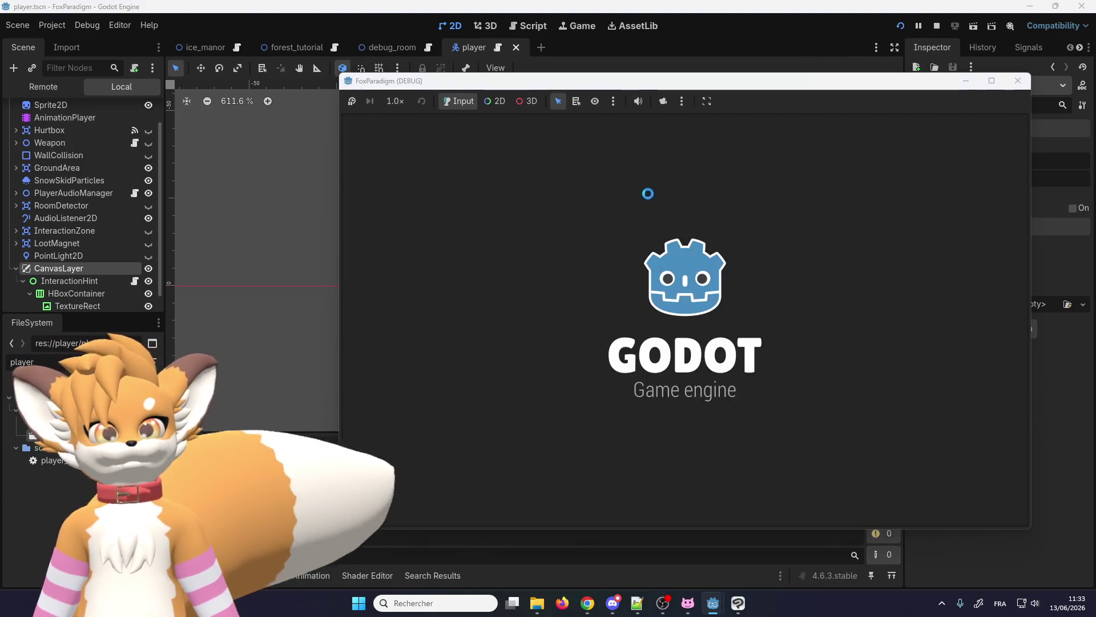
# - Load the first save slot and walk up until the show_hint null-instance error at player.gd line 84
pyautogui.press('Return')
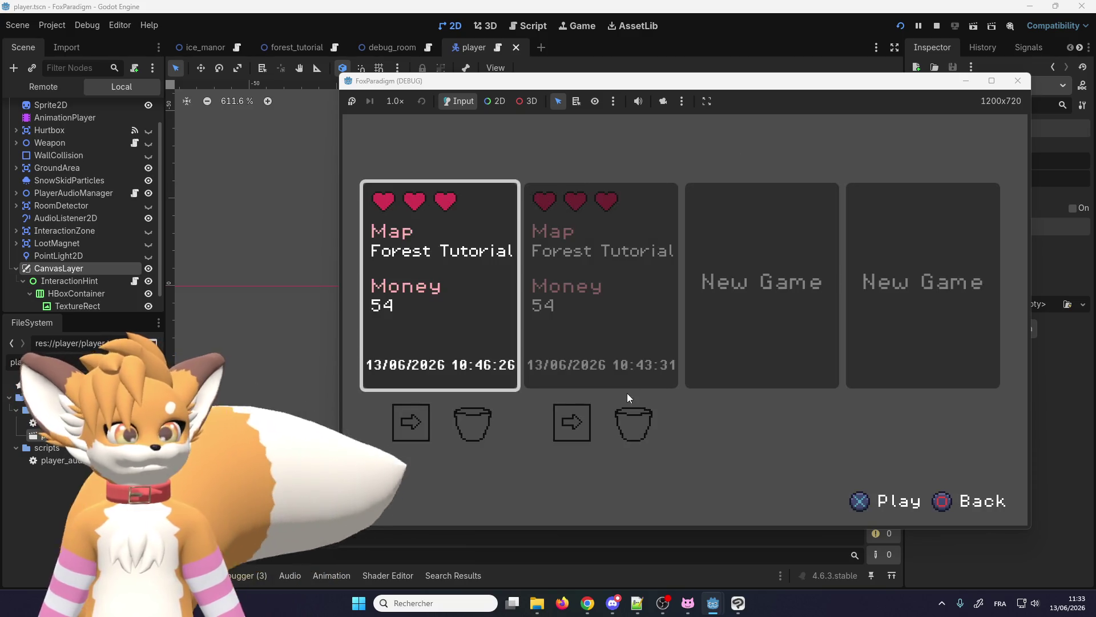
pyautogui.press('Return')
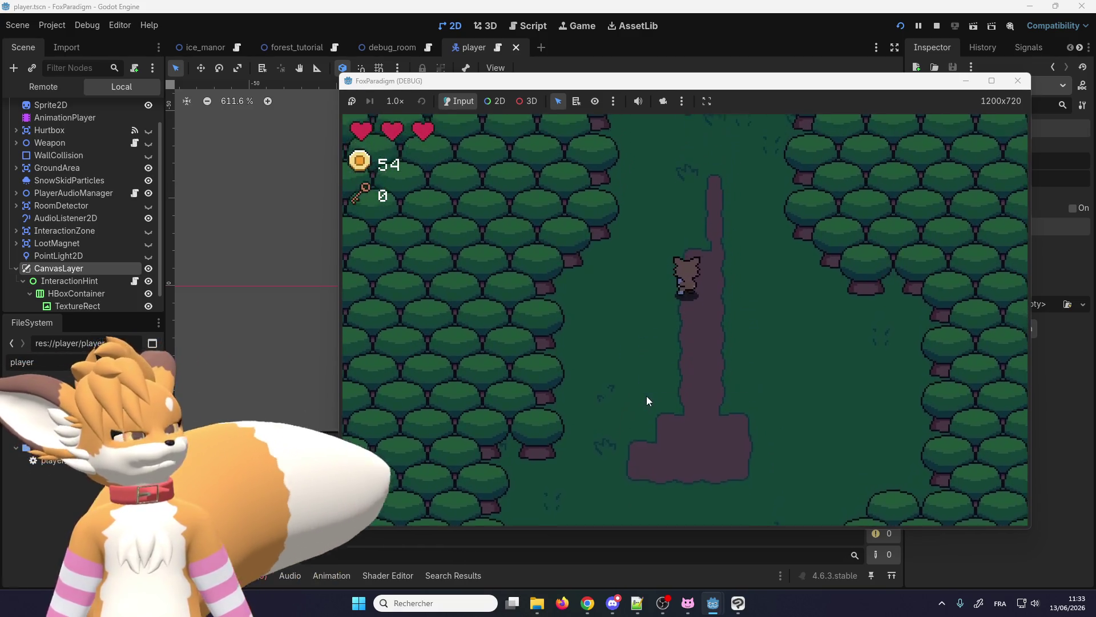
pyautogui.press('Up')
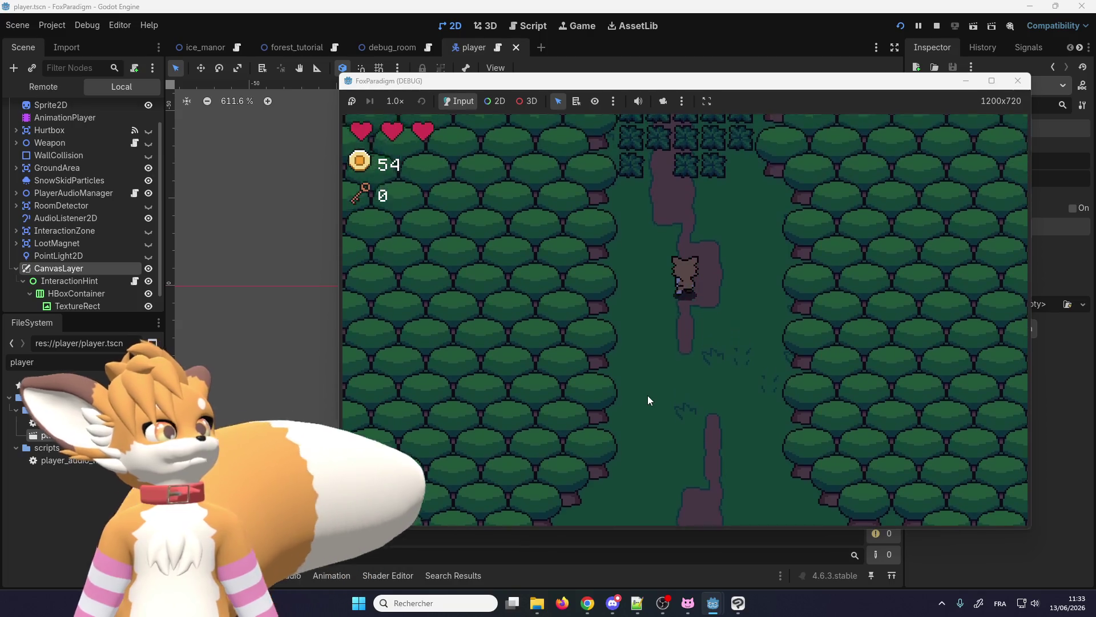
pyautogui.write('q')
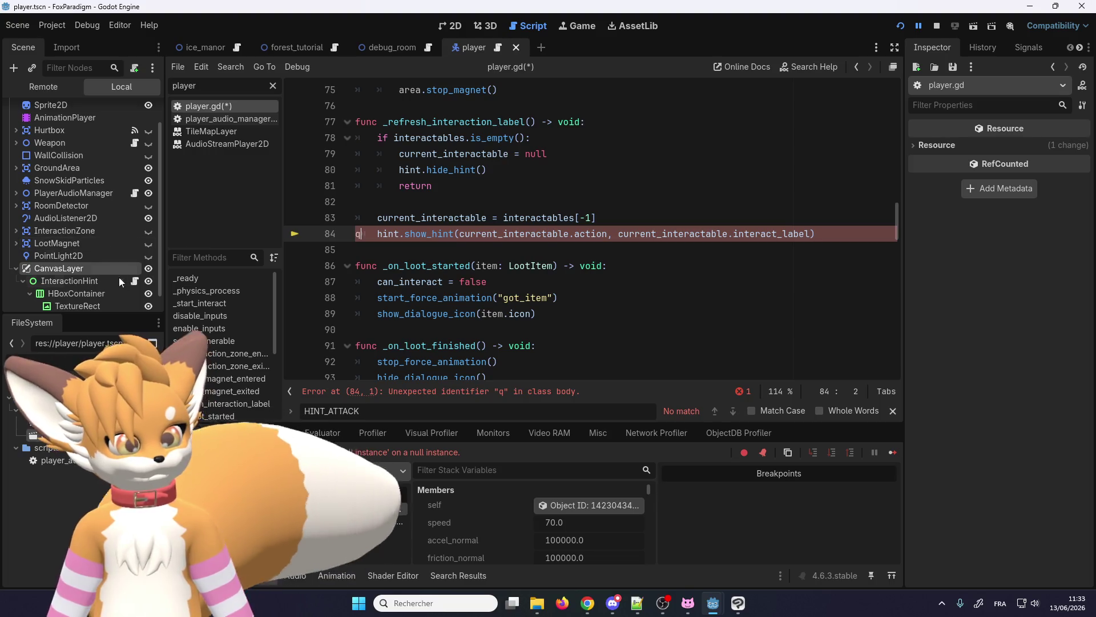
# - Remove the stray q on line 84 and jump to current_interactable's declaration
pyautogui.scroll(1, 454, 242)
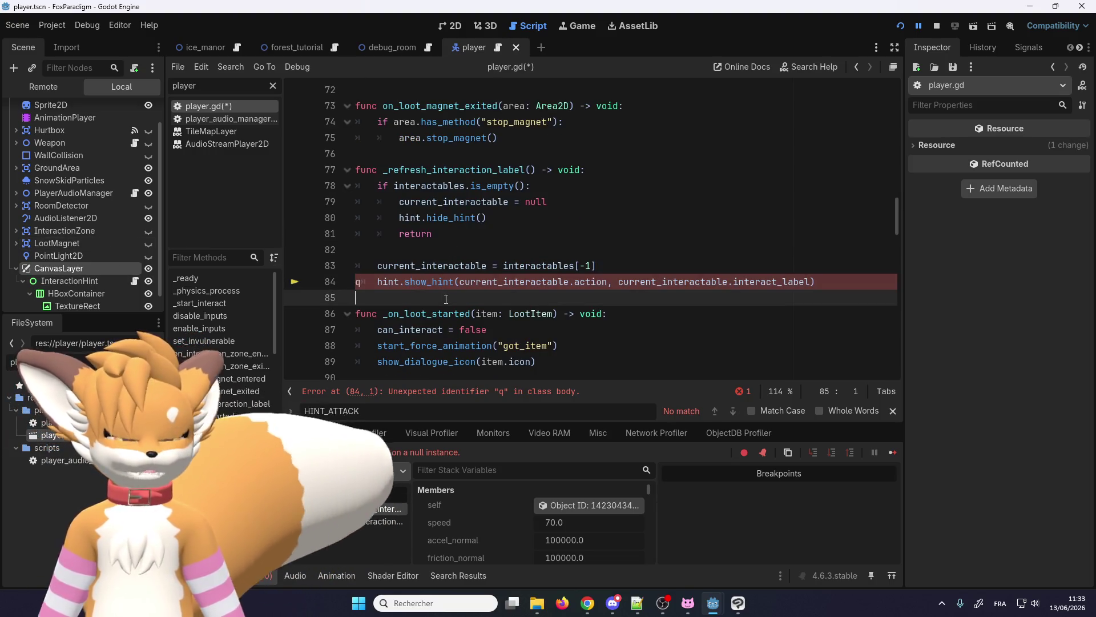
pyautogui.press('BackSpace')
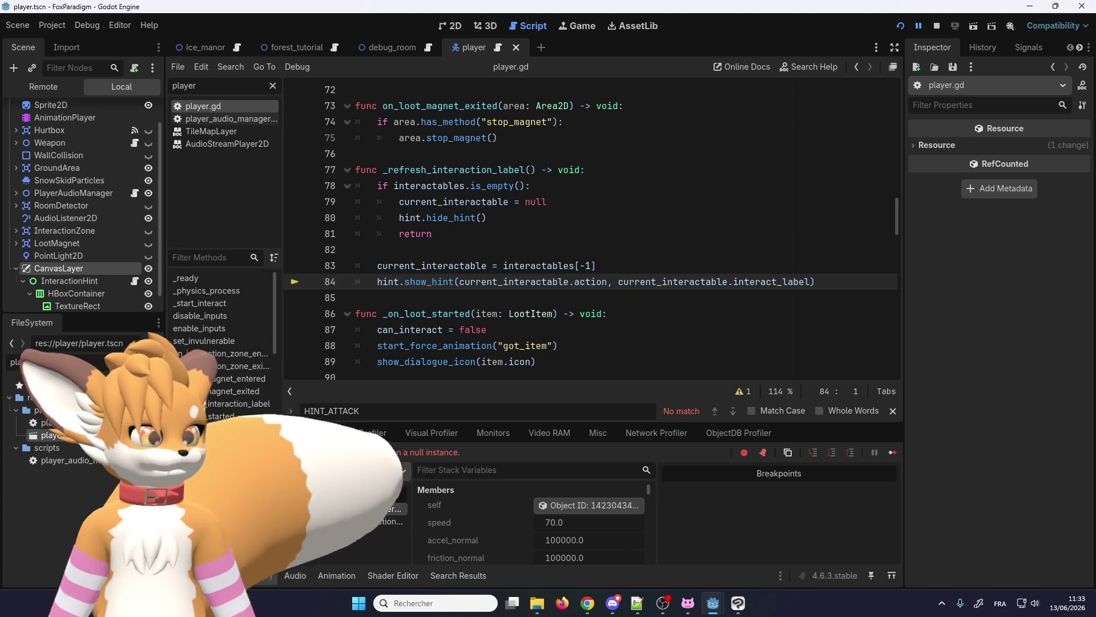
pyautogui.rightClick(506, 282)
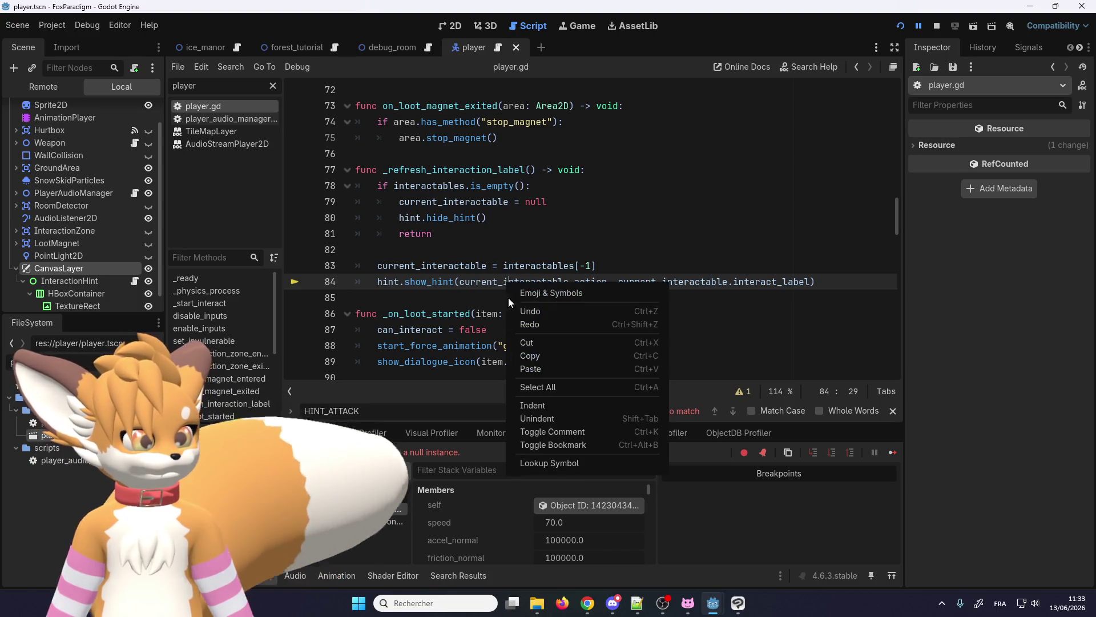
pyautogui.click(503, 287)
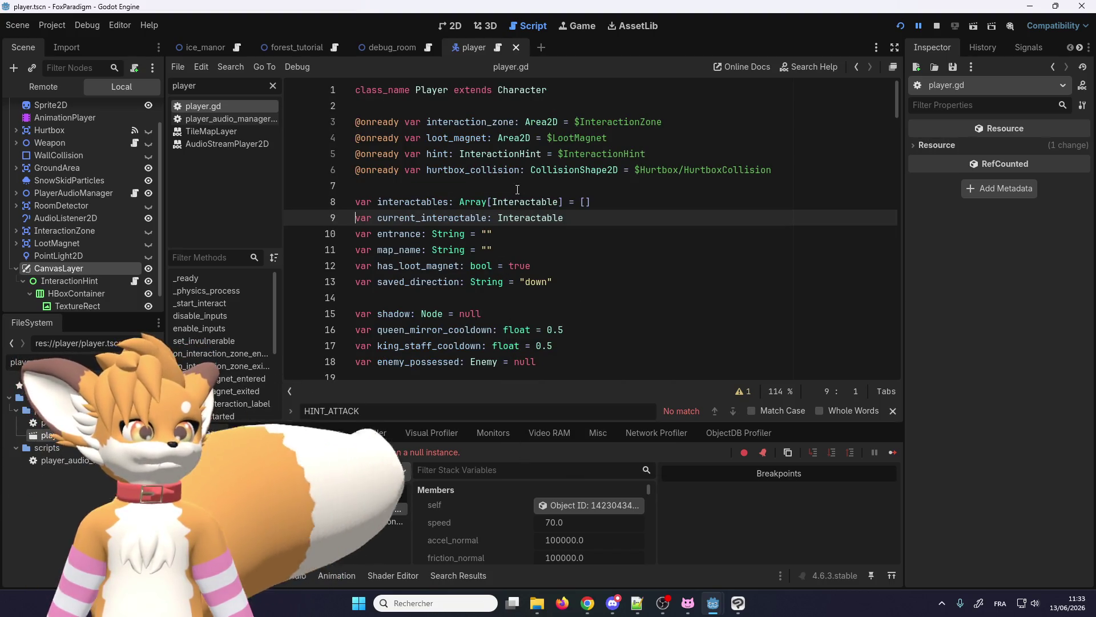
# - Point the hint variable on line 5 to $CanvasLayer/InteractionHint and rerun the game
pyautogui.click(584, 147)
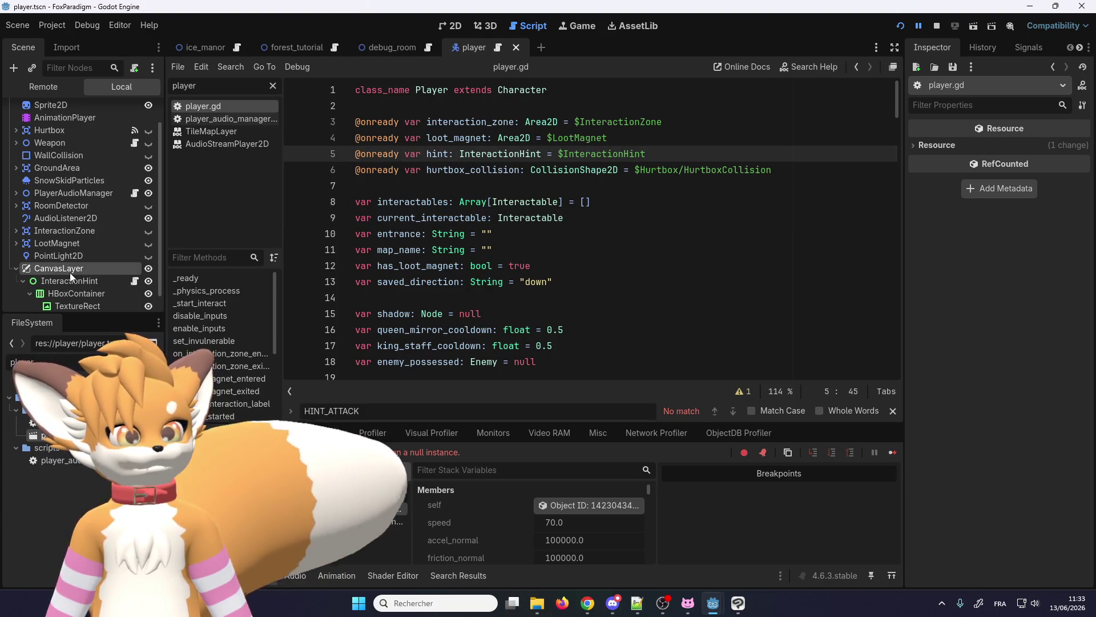
pyautogui.moveTo(60, 271)
pyautogui.mouseDown()
pyautogui.moveTo(262, 235)
pyautogui.moveTo(563, 158)
pyautogui.mouseUp()
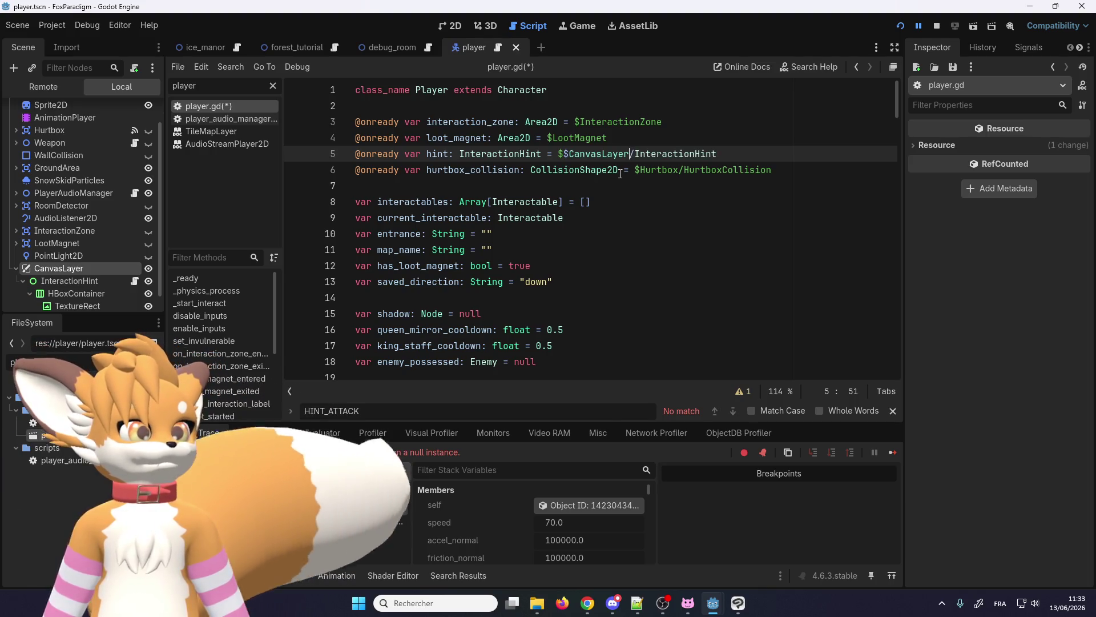
pyautogui.hotkey('ctrl', 'Left')
pyautogui.press('BackSpace')
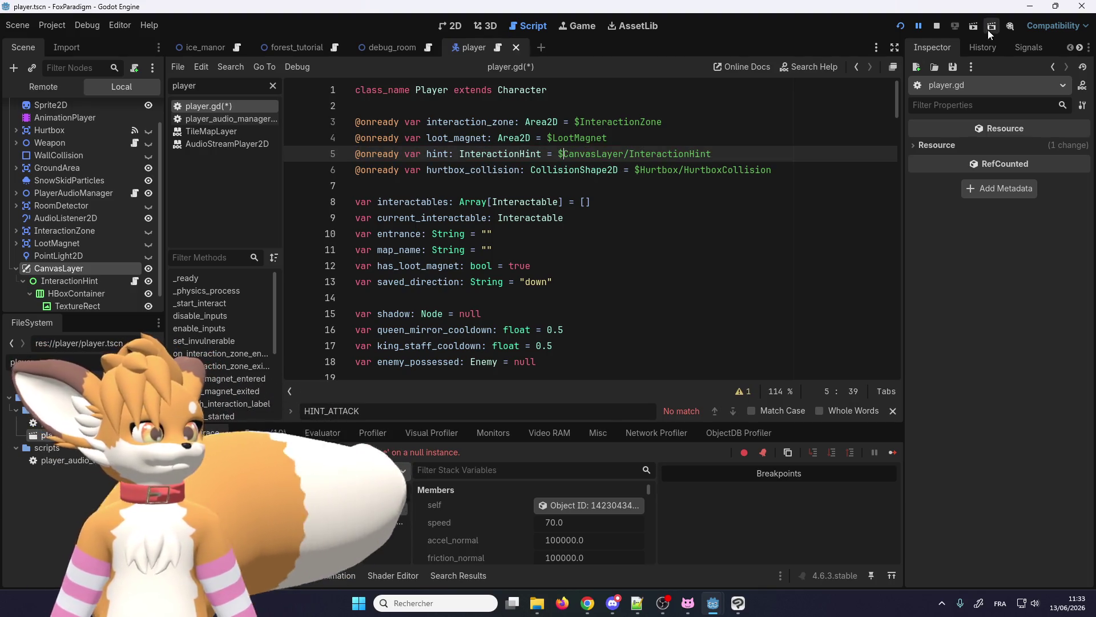
pyautogui.click(900, 26)
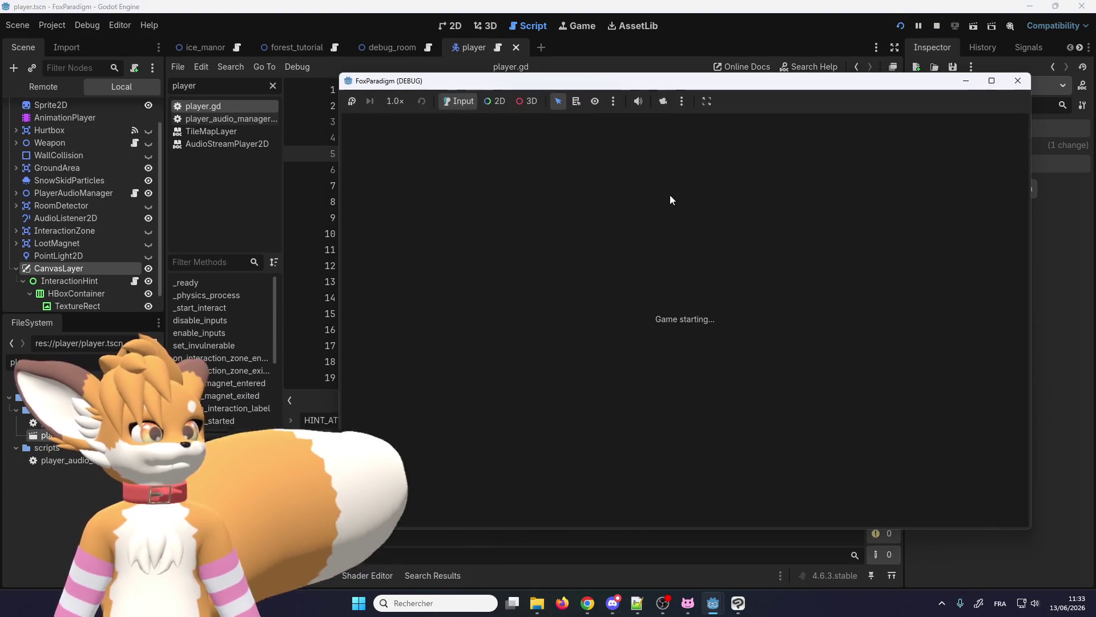
# - Get past the title and save-slot menus and walk the fox up into the bushes
pyautogui.press('Return')
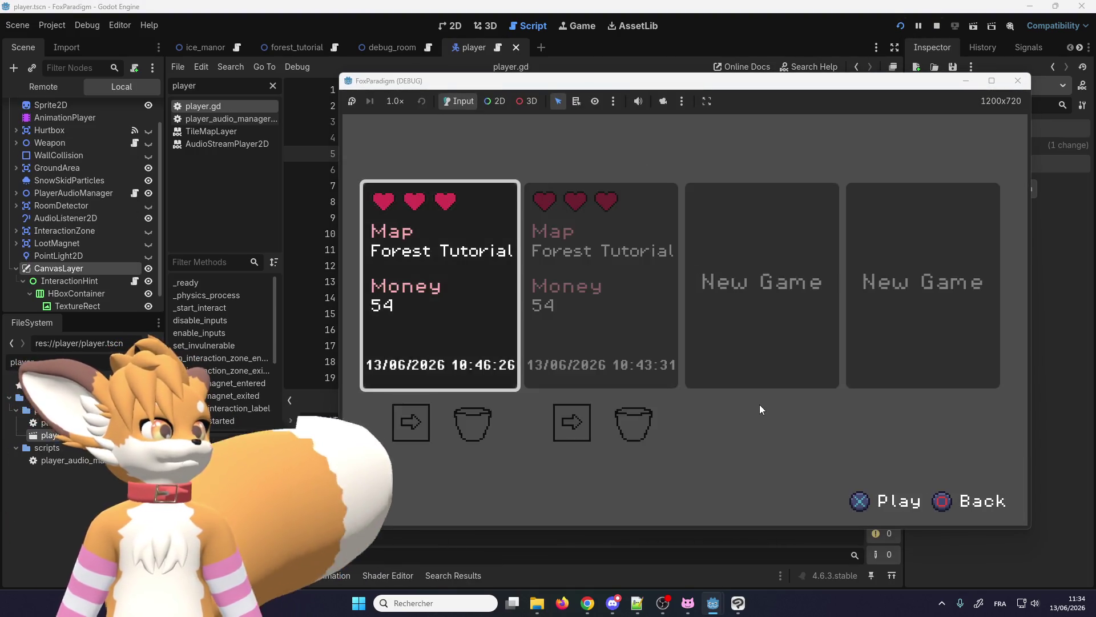
pyautogui.press('Return')
pyautogui.press('Up')
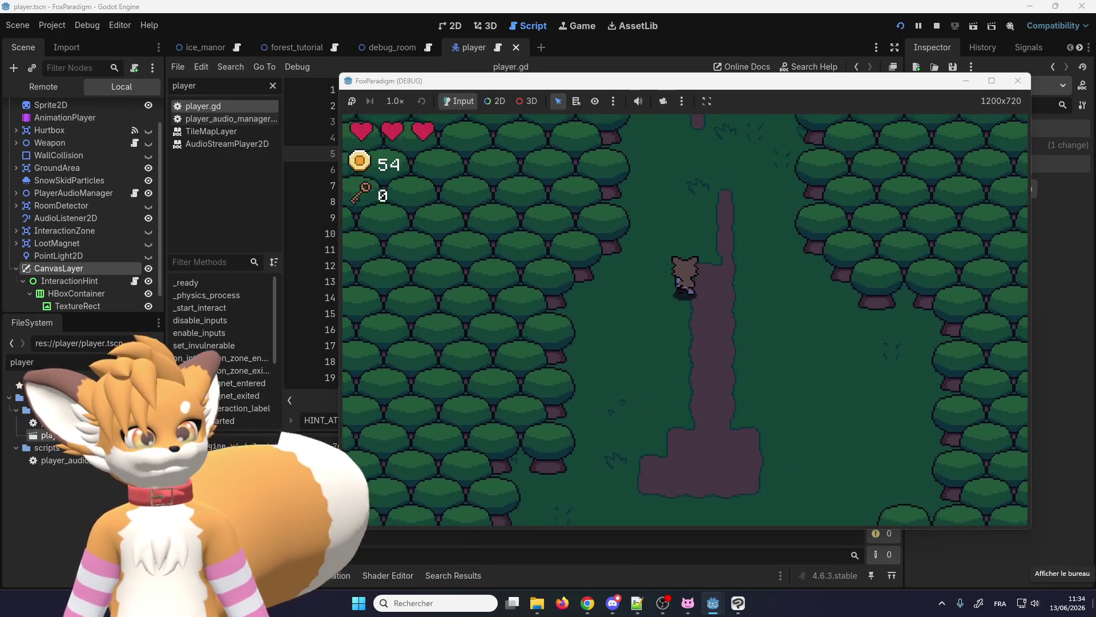
pyautogui.press('Up')
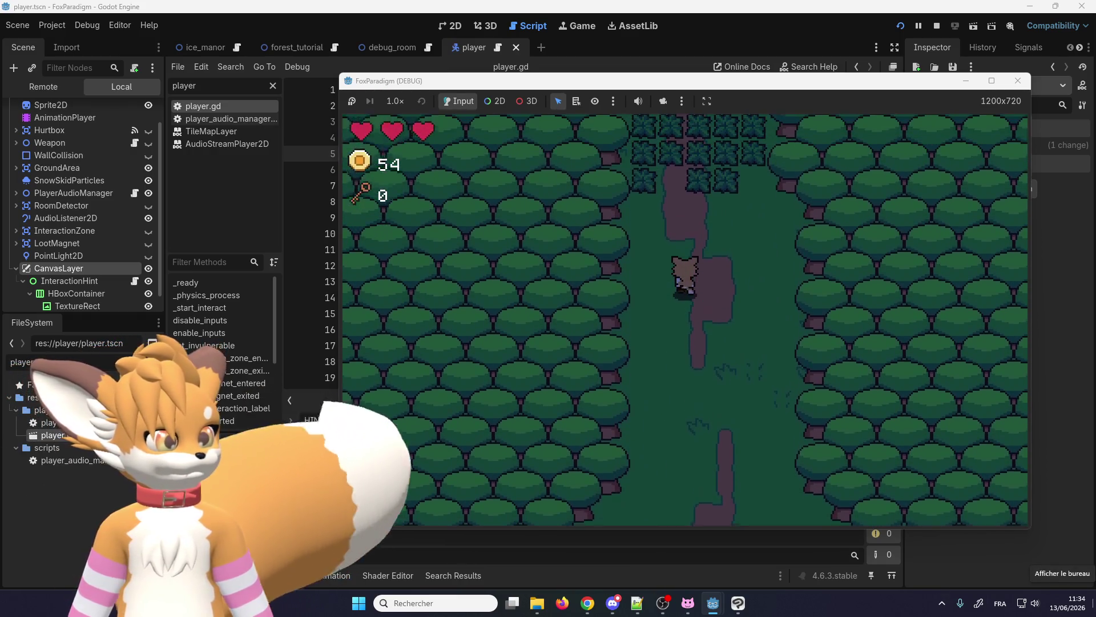
pyautogui.press('Up')
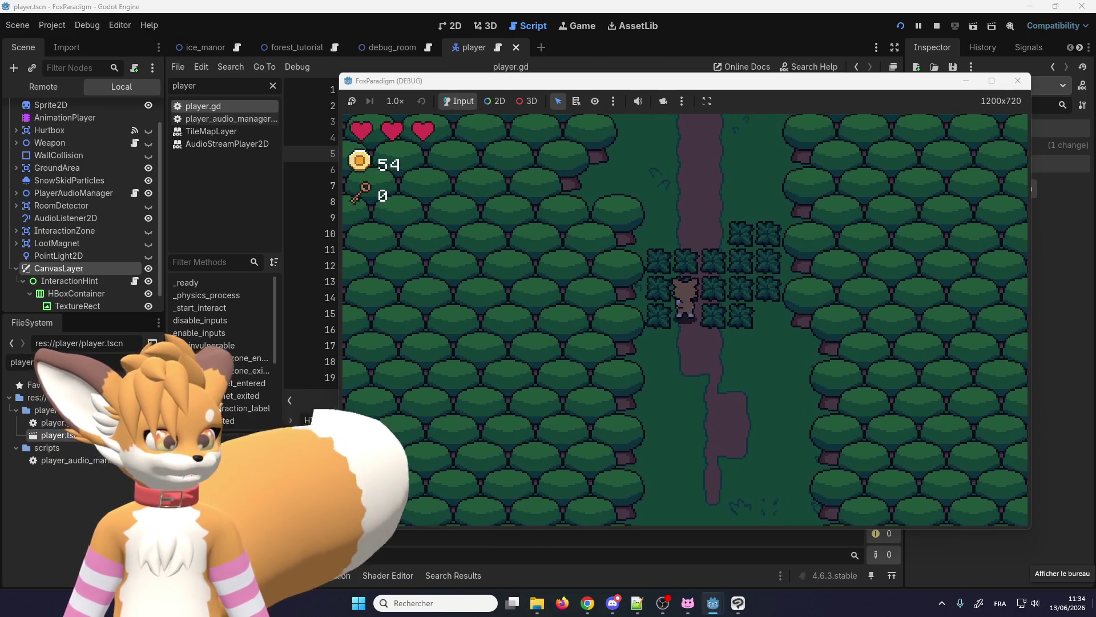
pyautogui.press('Up')
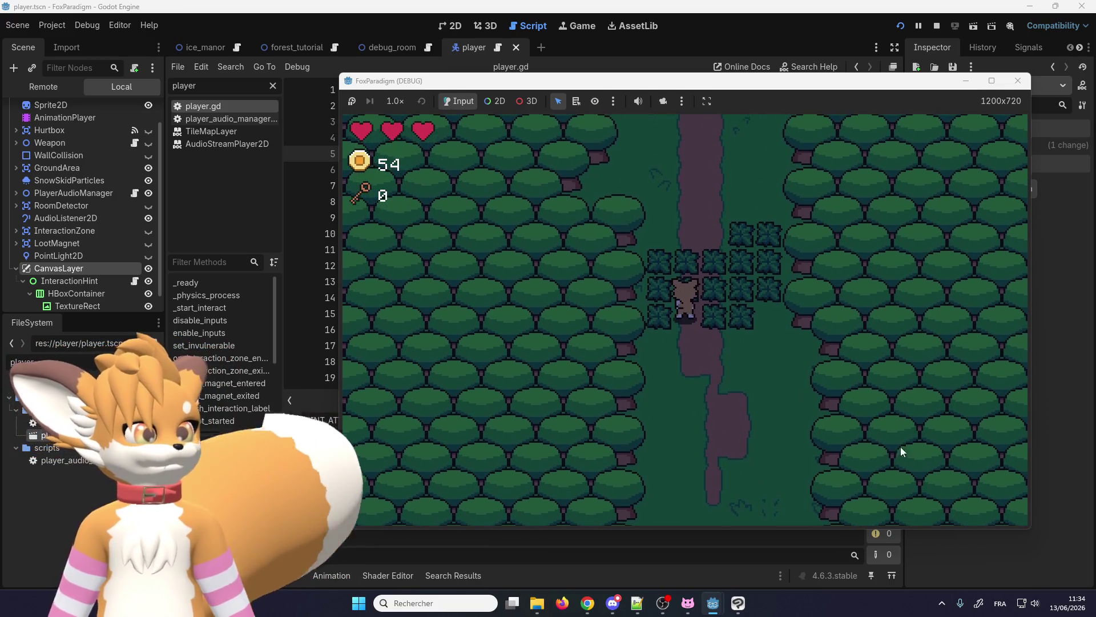
# - Move the fox around the bush patch, close the game, and select the LootMagnet node
pyautogui.press('Down')
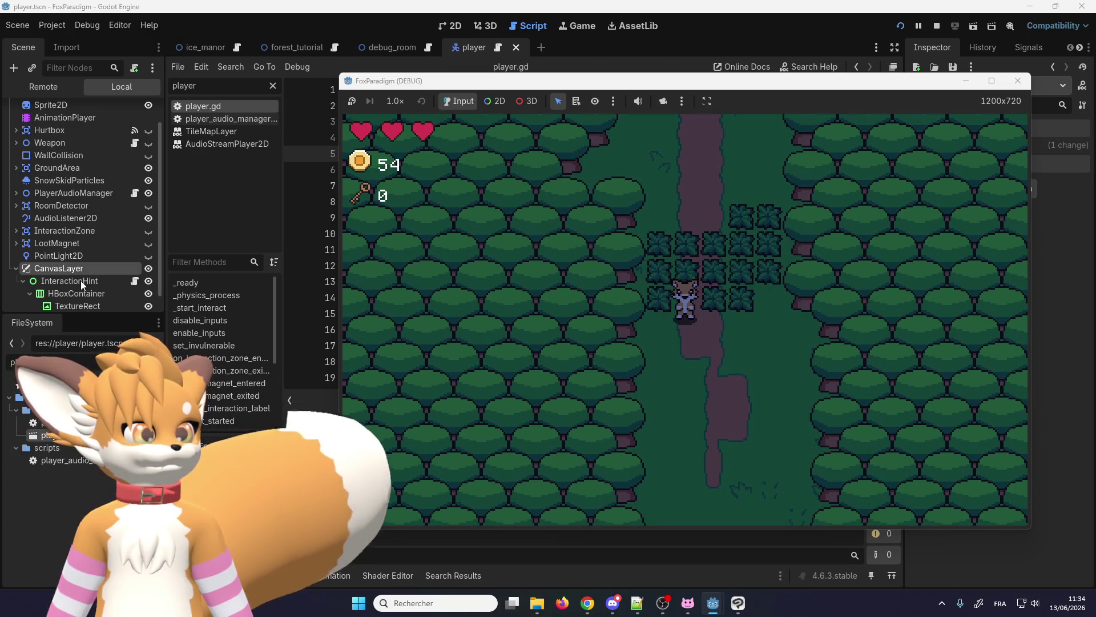
pyautogui.press('Left')
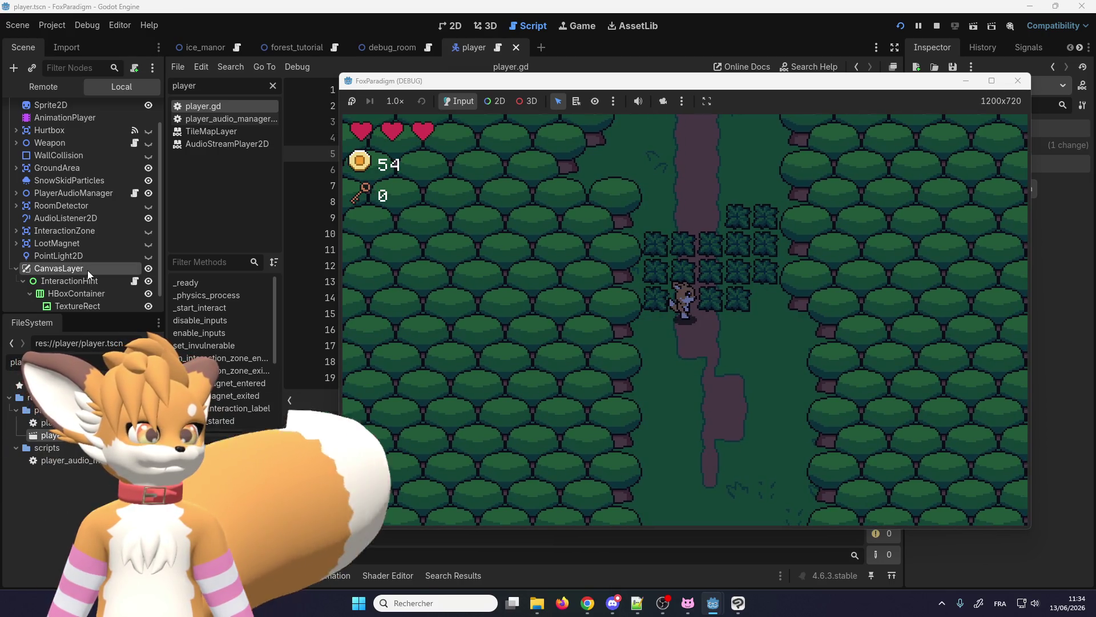
pyautogui.press('F8')
pyautogui.click(104, 246)
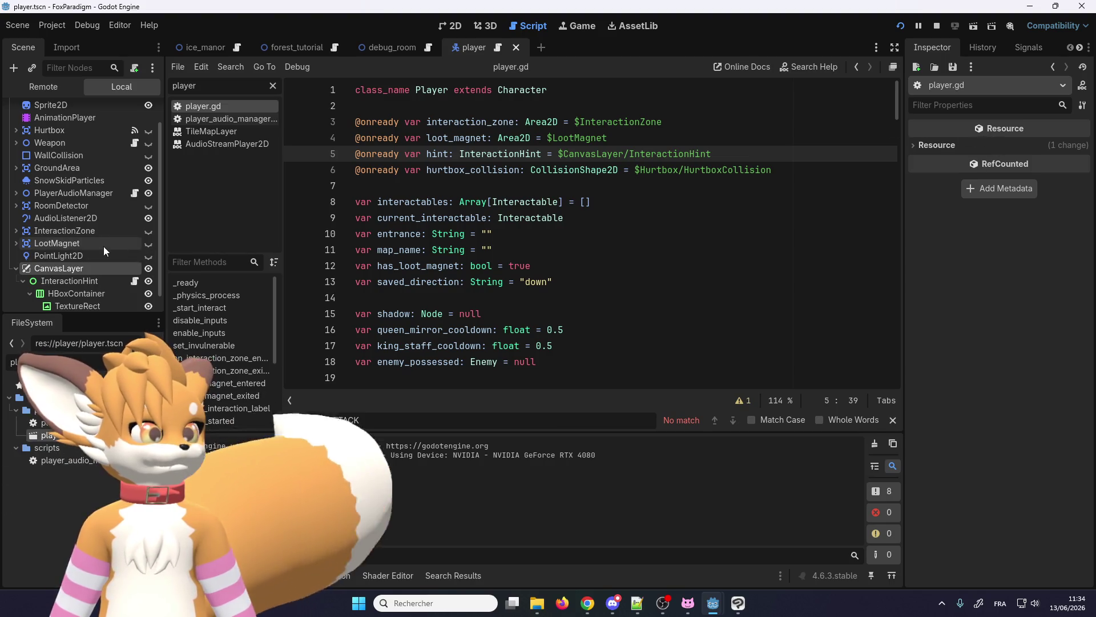
# - Set the player CanvasLayer's layer to 1500 and run the game
pyautogui.click(90, 268)
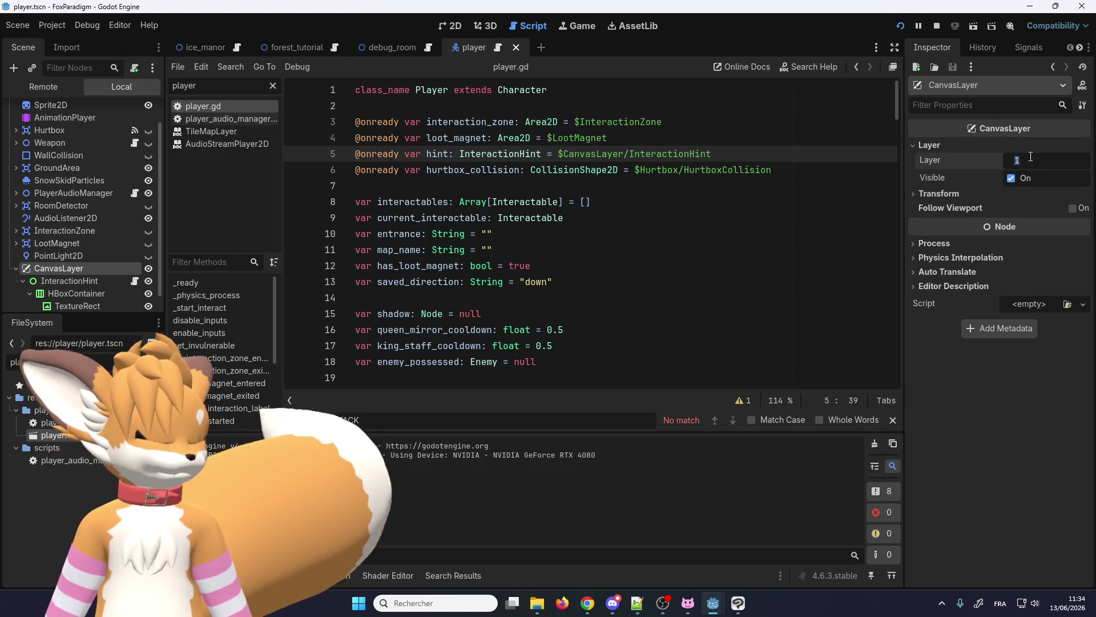
pyautogui.press('Return')
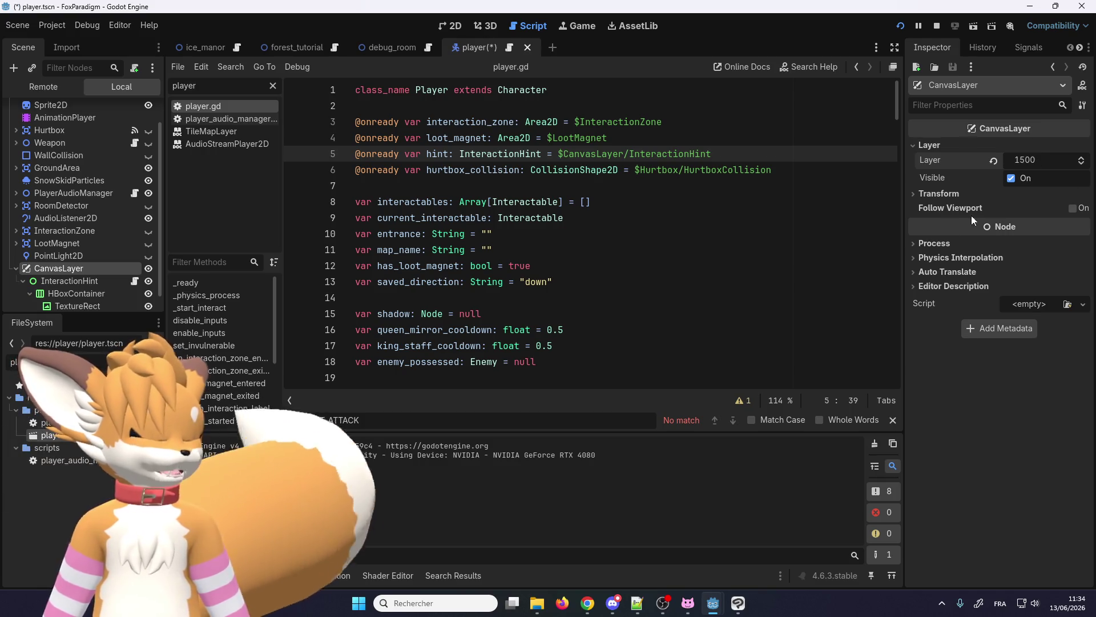
pyautogui.press('F5')
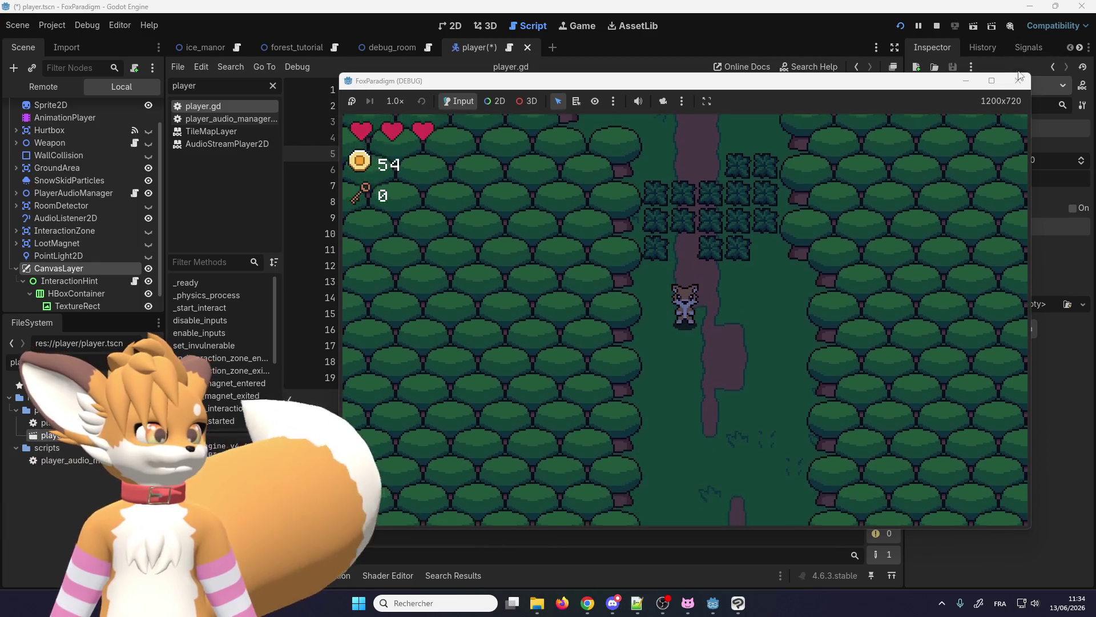
# - Restart the game, load the first save slot, walk into the bush patch, then close it
pyautogui.click(934, 26)
pyautogui.click(900, 26)
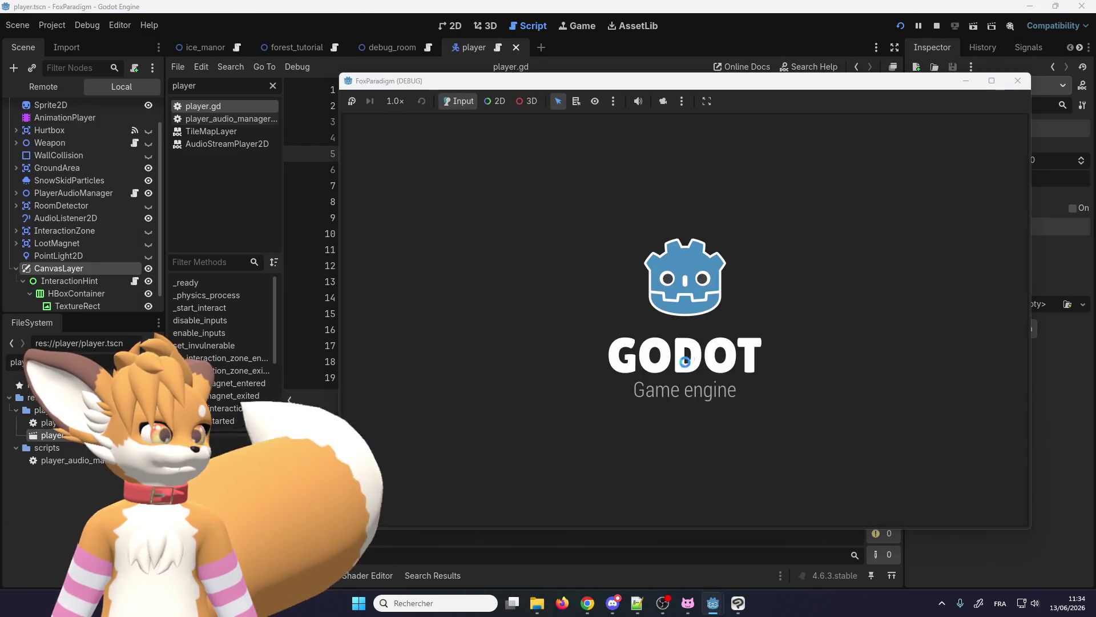
pyautogui.press('Return')
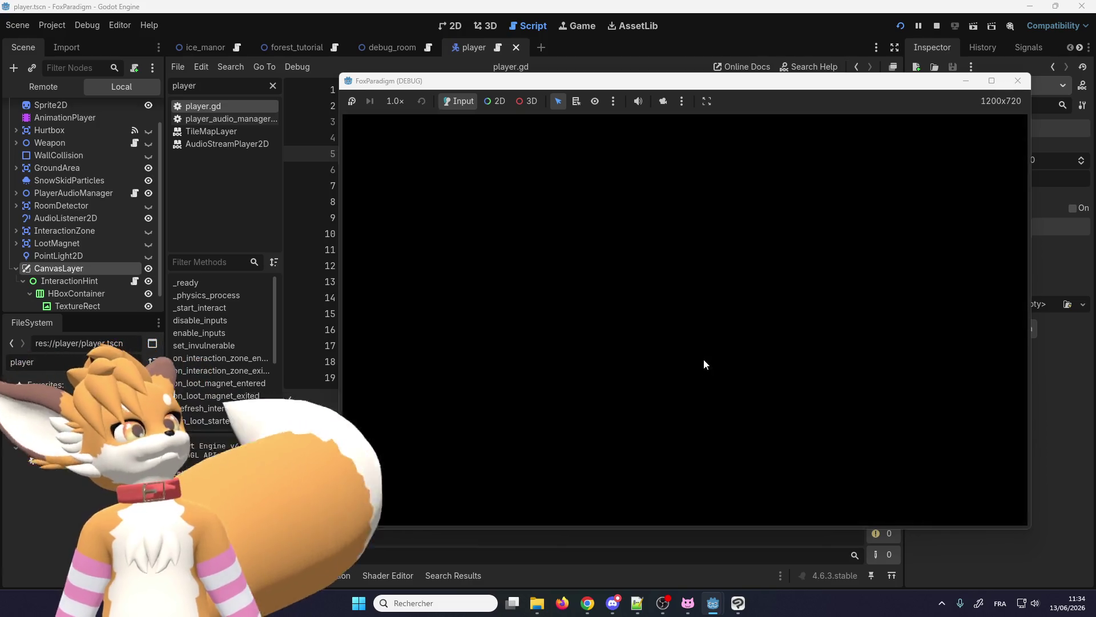
pyautogui.press('Up')
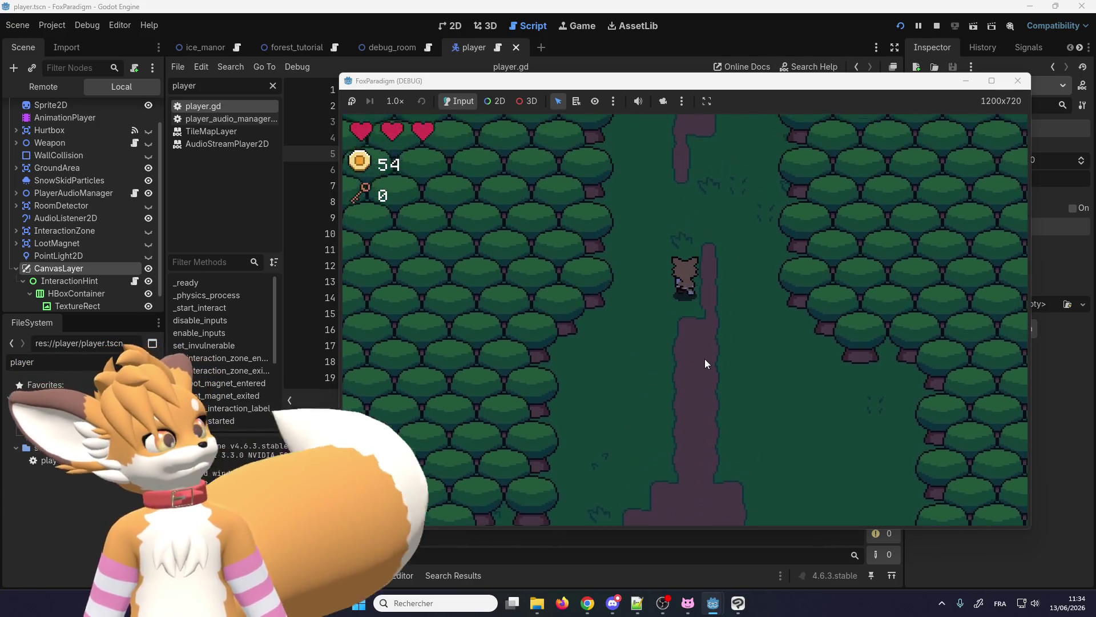
pyautogui.press('Up')
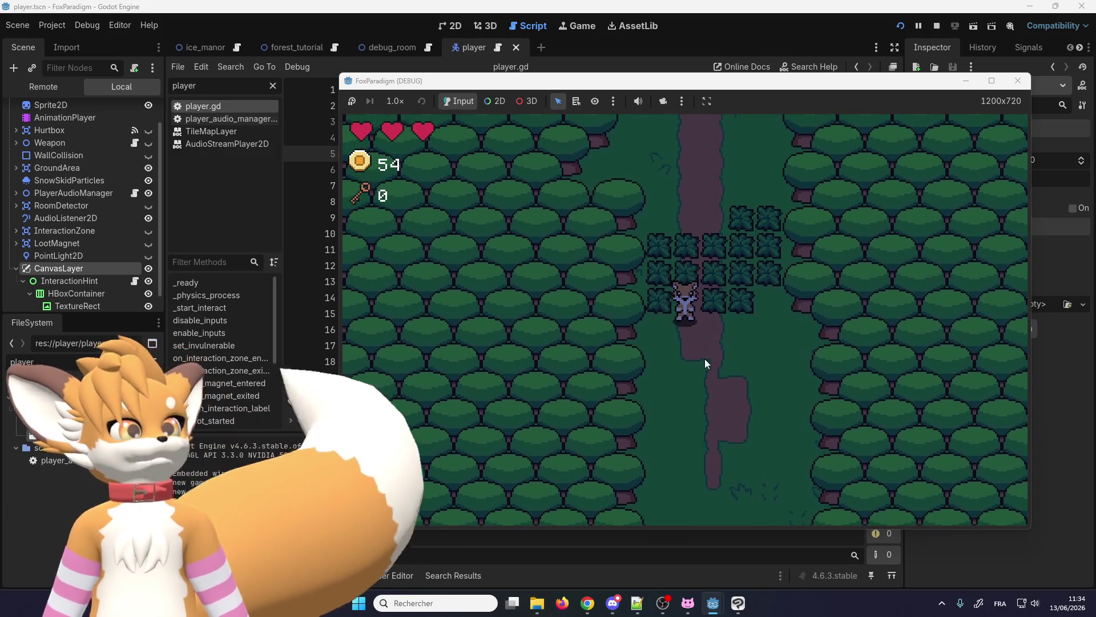
pyautogui.press('F8')
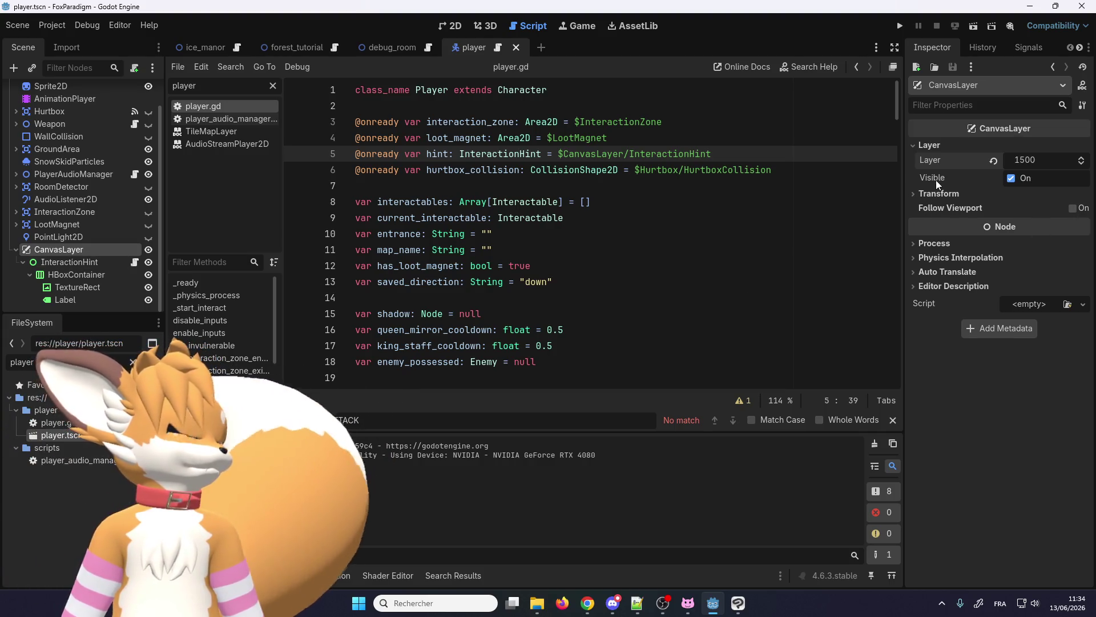
# - Select the player's CanvasLayer and switch on Follow Viewport in the Inspector
pyautogui.moveTo(936, 184)
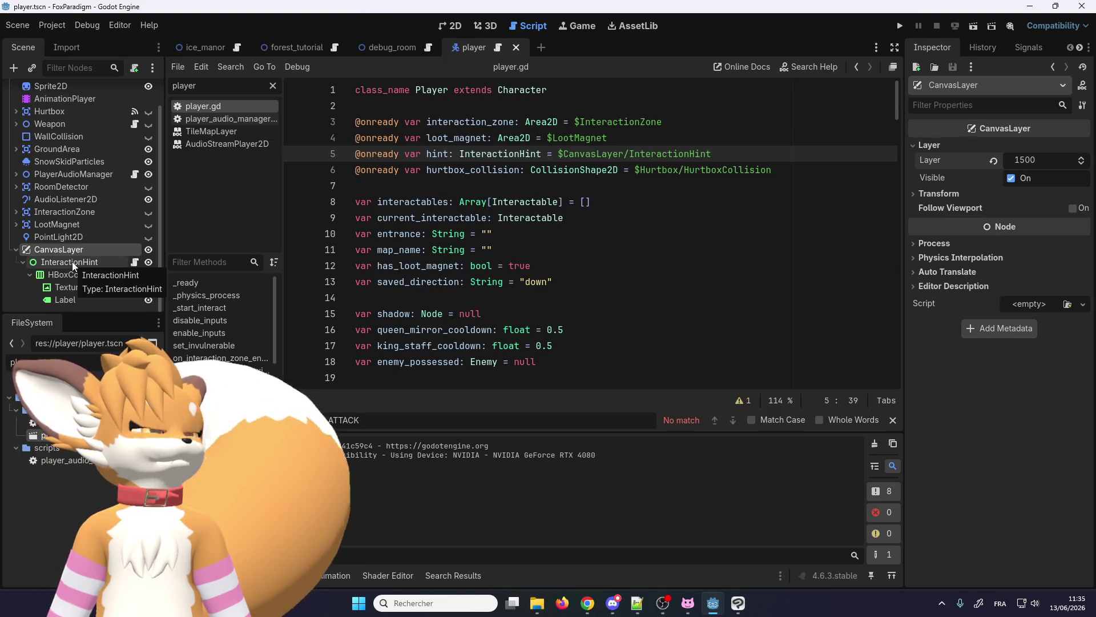
pyautogui.click(72, 261)
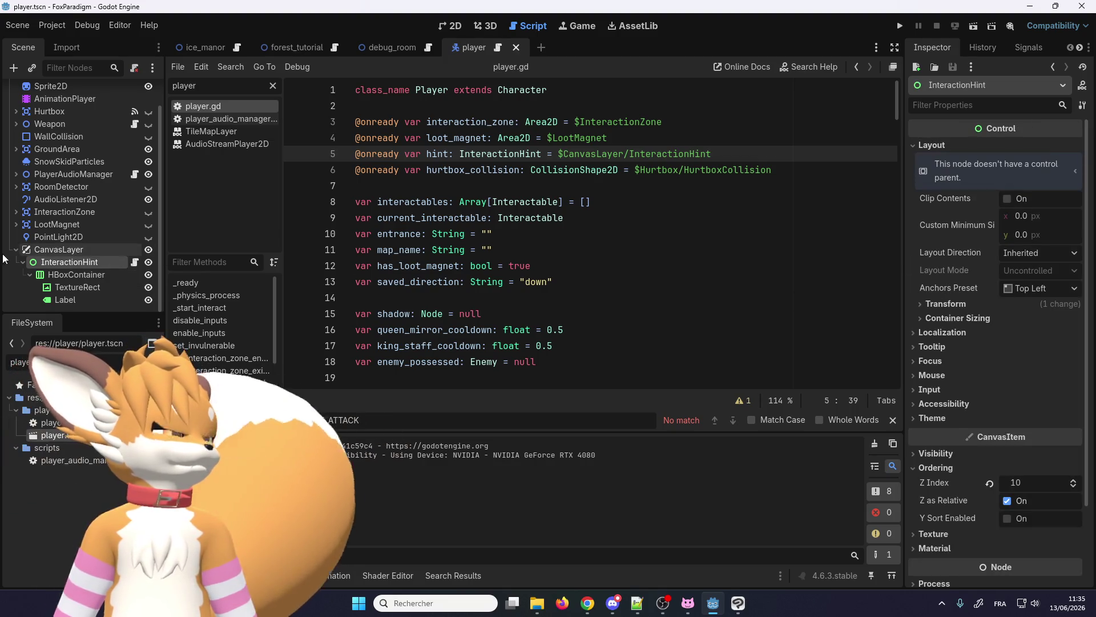
pyautogui.click(50, 249)
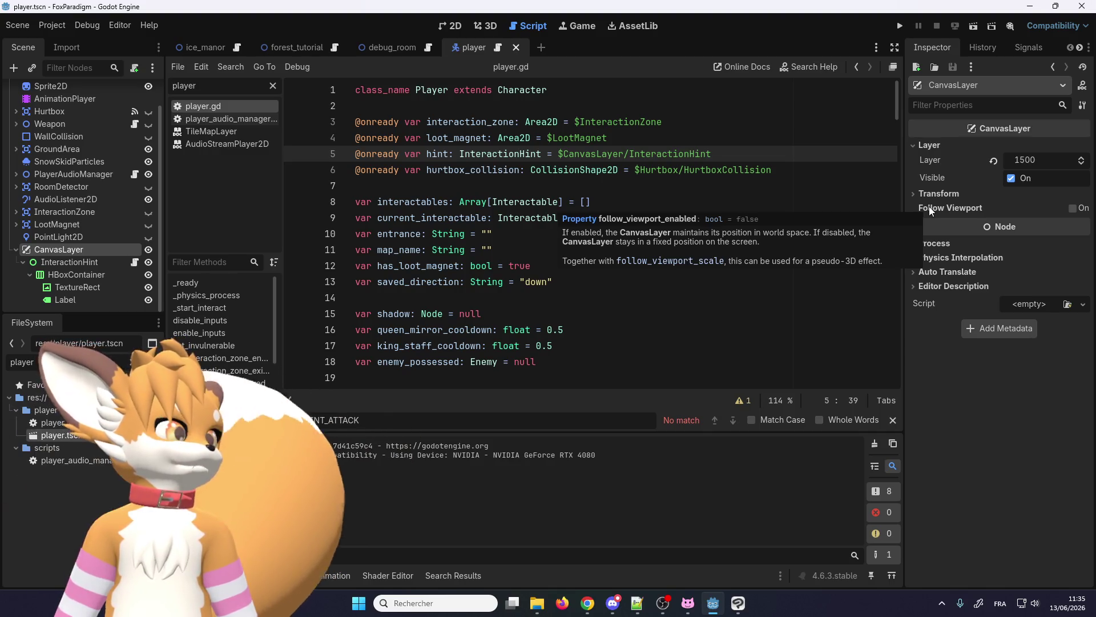
pyautogui.click(1072, 208)
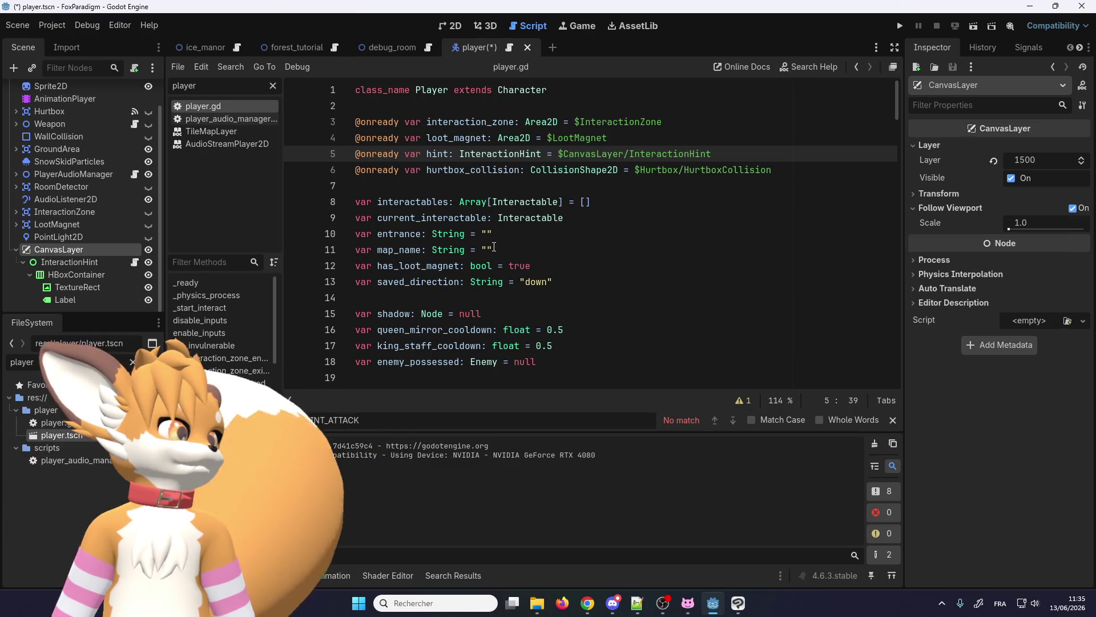
# - Run the game, load the save and walk the character into the bush patch
pyautogui.click(901, 27)
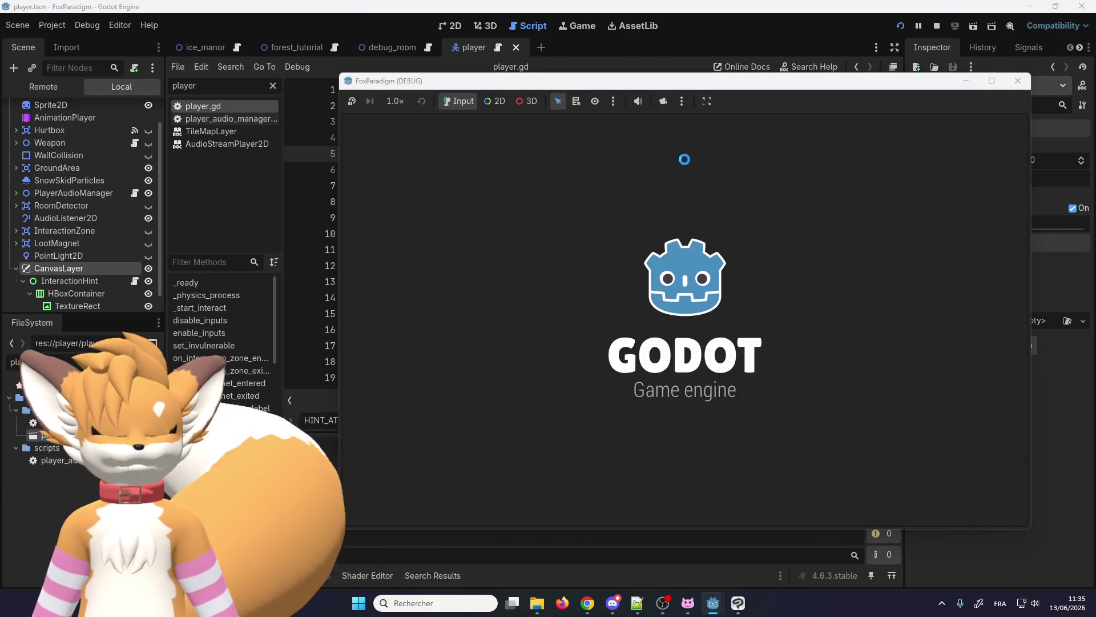
pyautogui.press('Return')
pyautogui.press('Return')
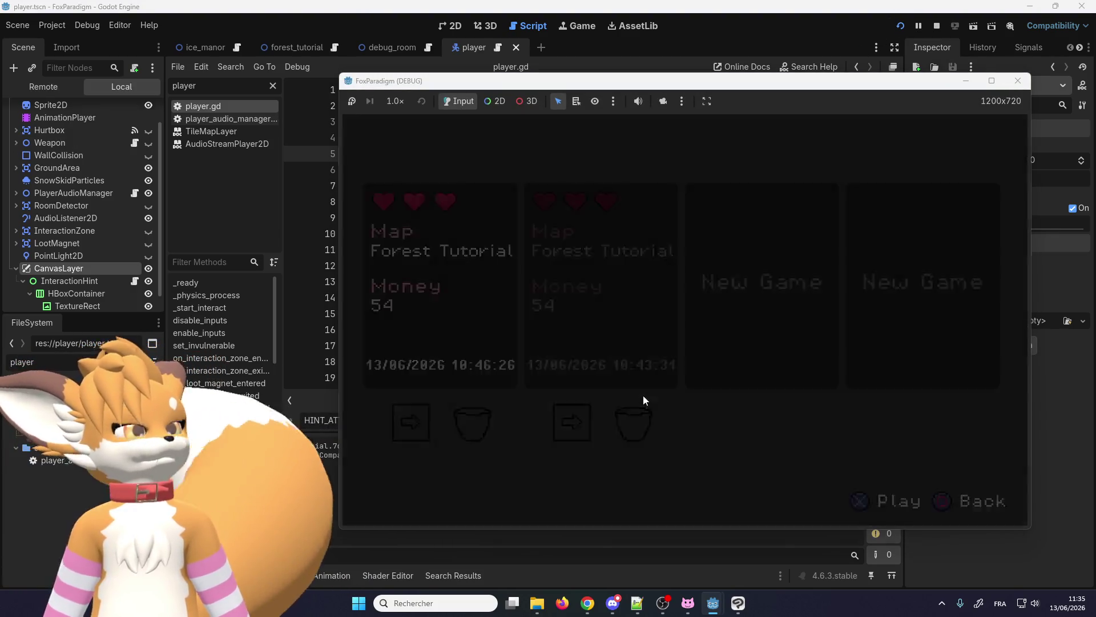
pyautogui.press('Up')
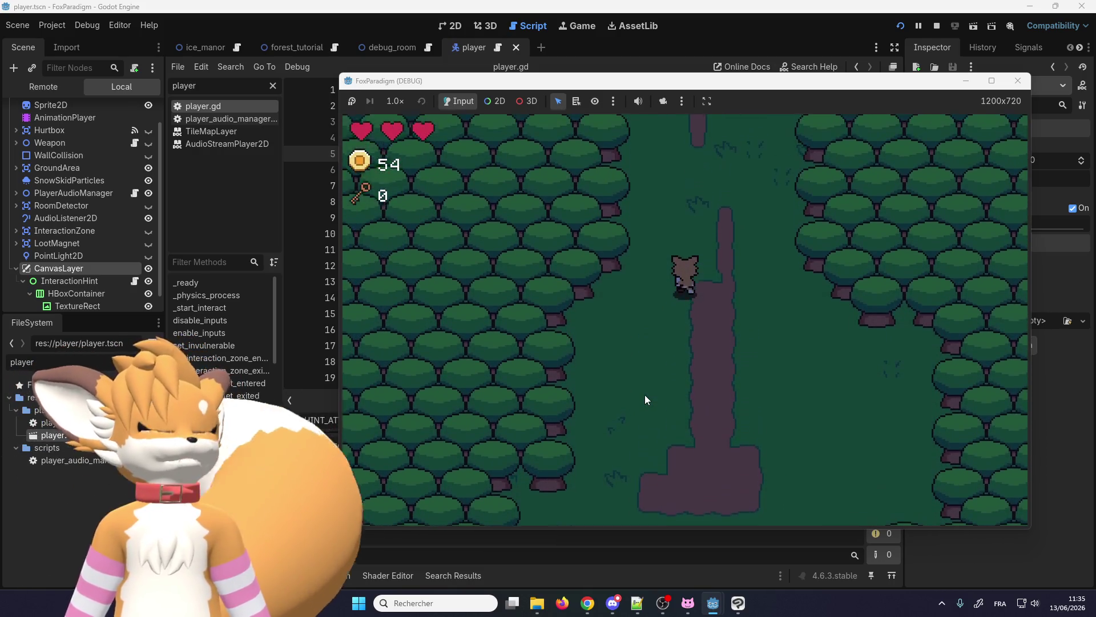
pyautogui.press('Up')
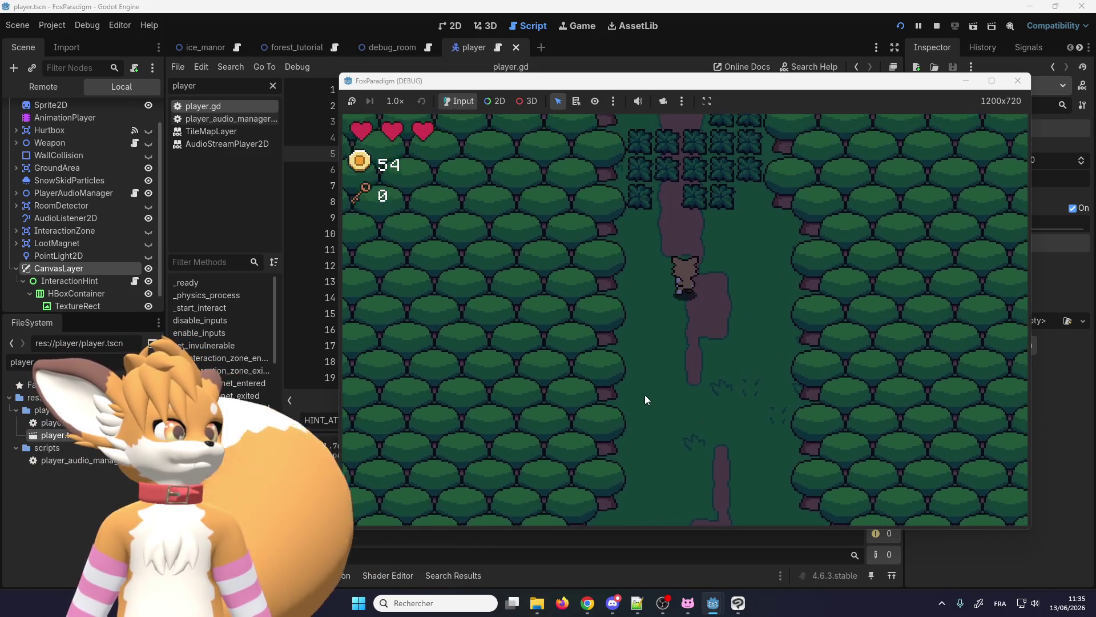
pyautogui.press('Up')
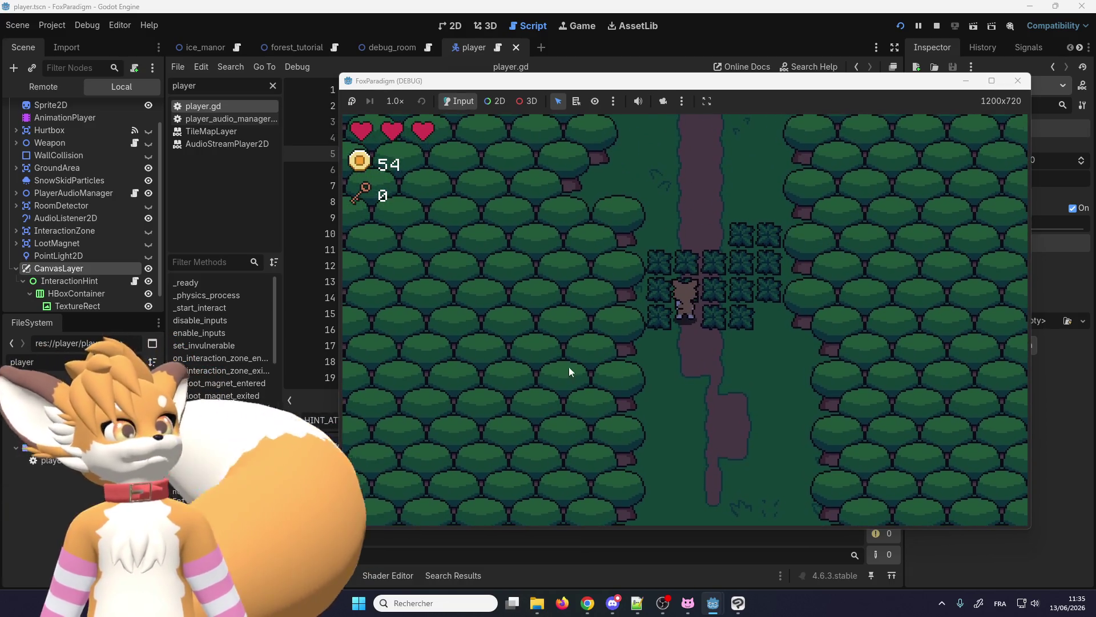
# - Move the game window aside and switch Follow Viewport back off on the CanvasLayer
pyautogui.moveTo(546, 81); pyautogui.dragTo(289, 108)
pyautogui.click(176, 122)
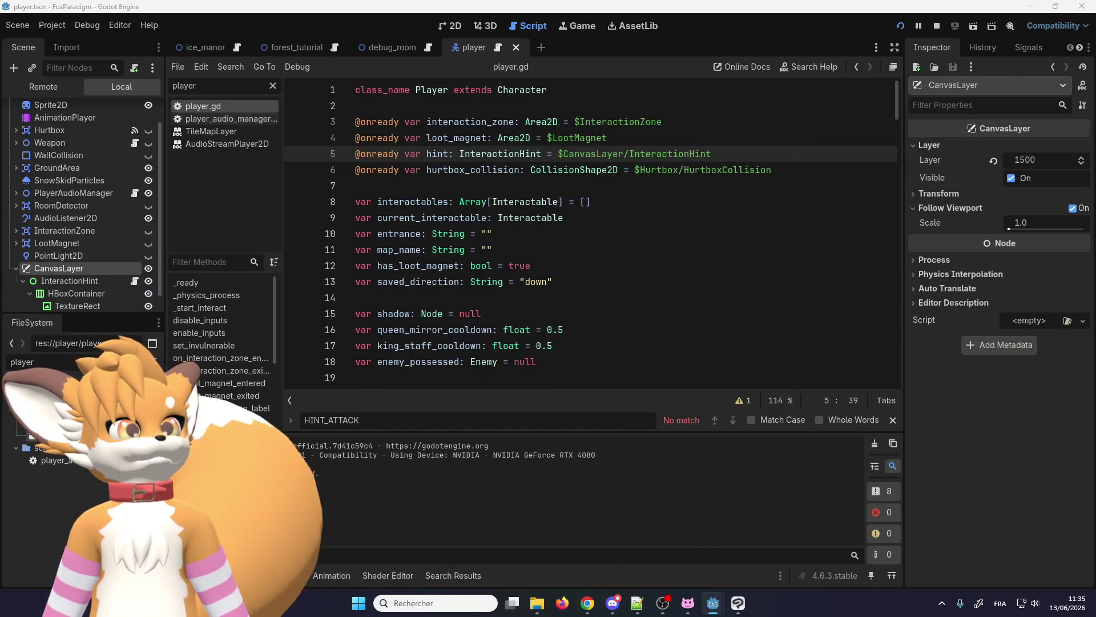
pyautogui.click(1071, 208)
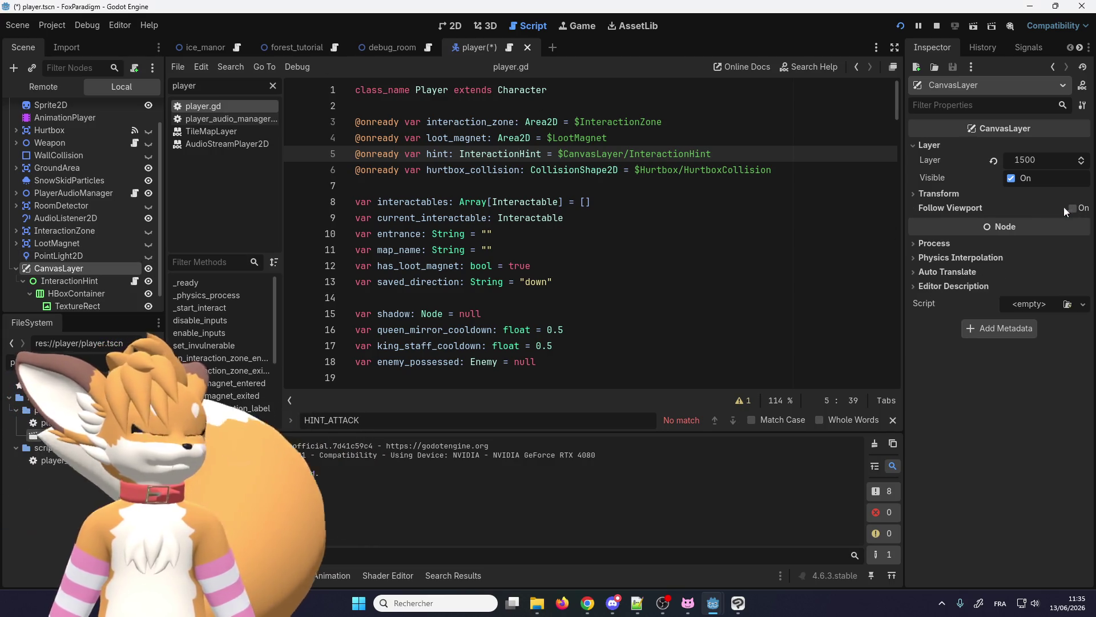
# - In the 2D view, inspect the InteractionHint, HBoxContainer and TextureRect nodes
pyautogui.click(450, 26)
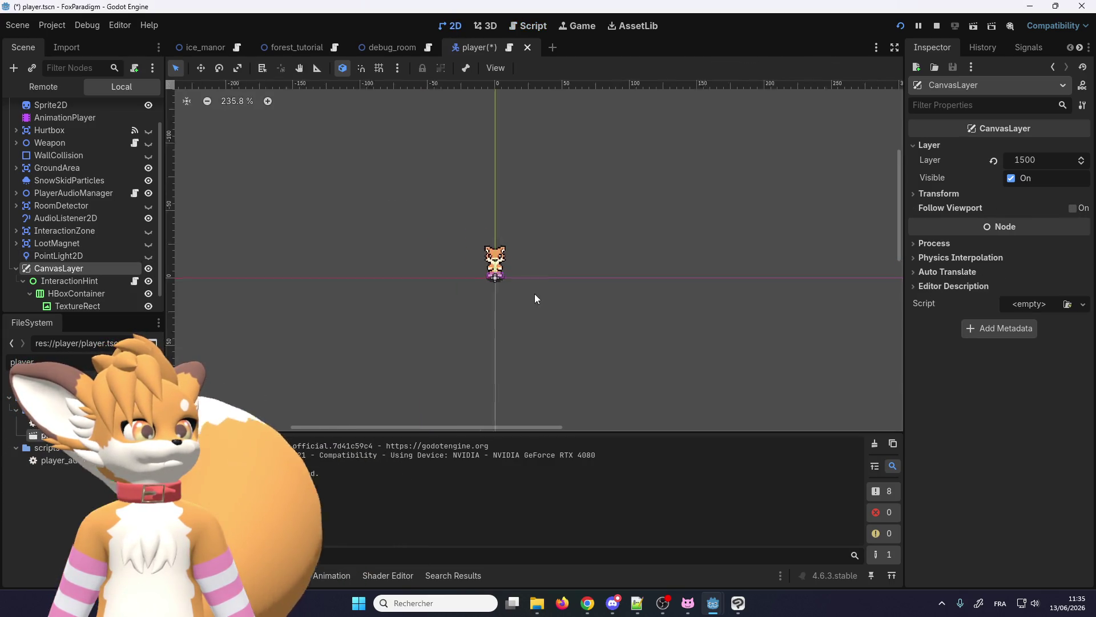
pyautogui.scroll(-5, 505, 268)
pyautogui.scroll(3, 512, 261)
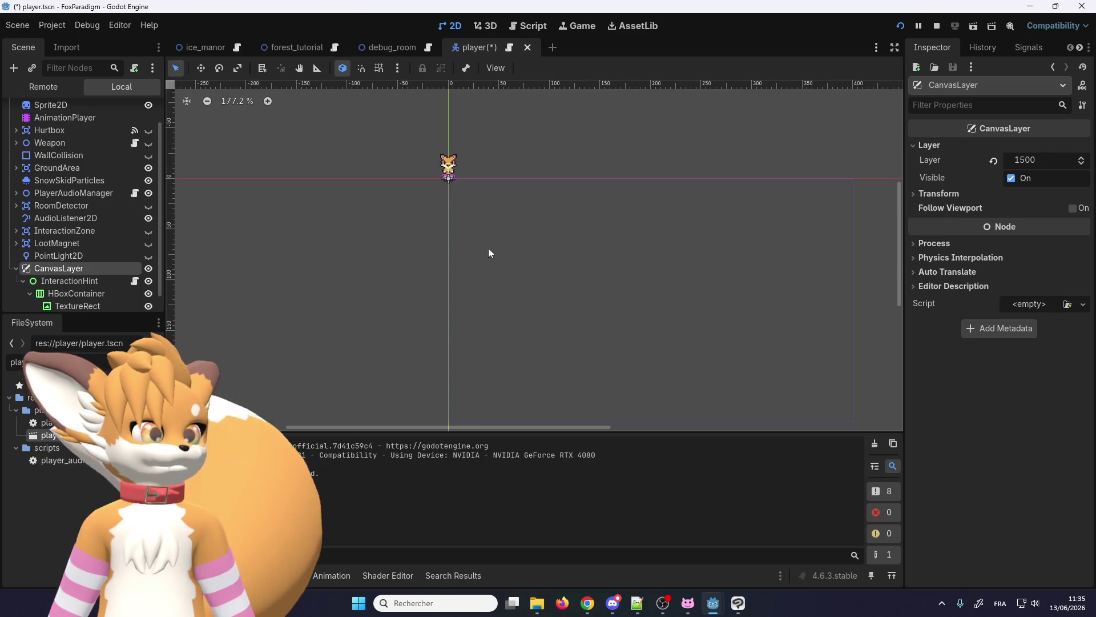
pyautogui.scroll(2, 489, 252)
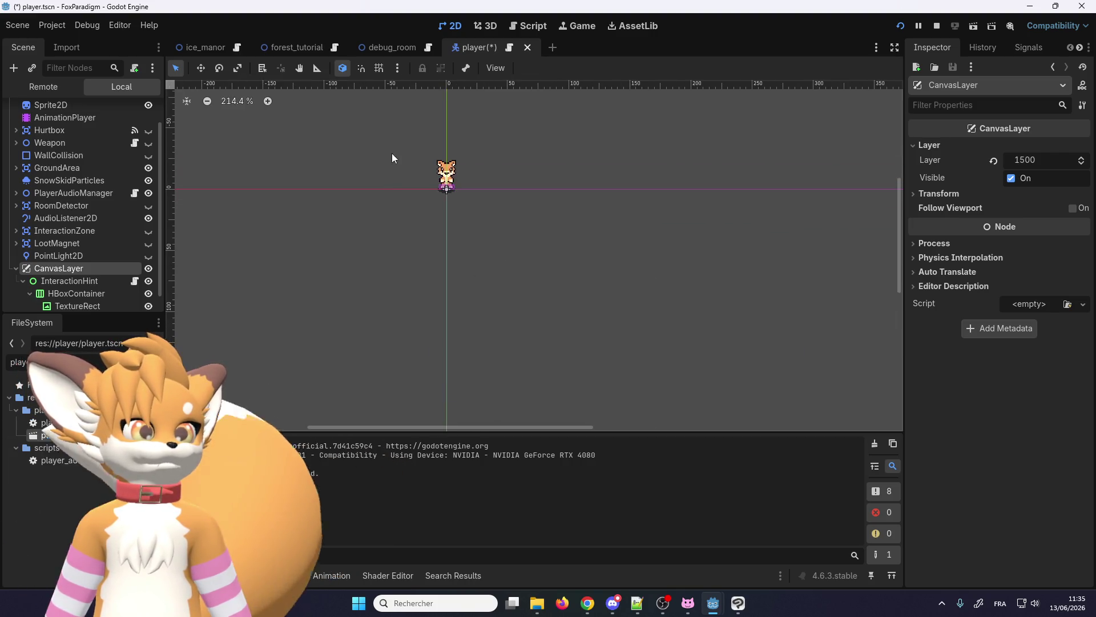
pyautogui.scroll(4, 391, 153)
pyautogui.click(51, 282)
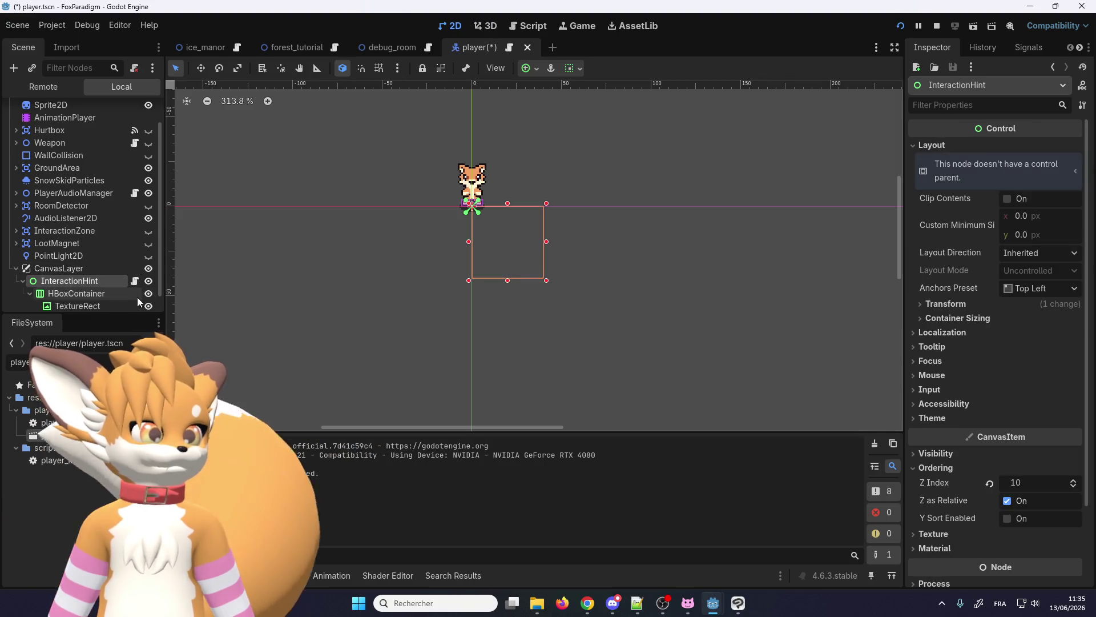
pyautogui.click(111, 294)
pyautogui.click(102, 305)
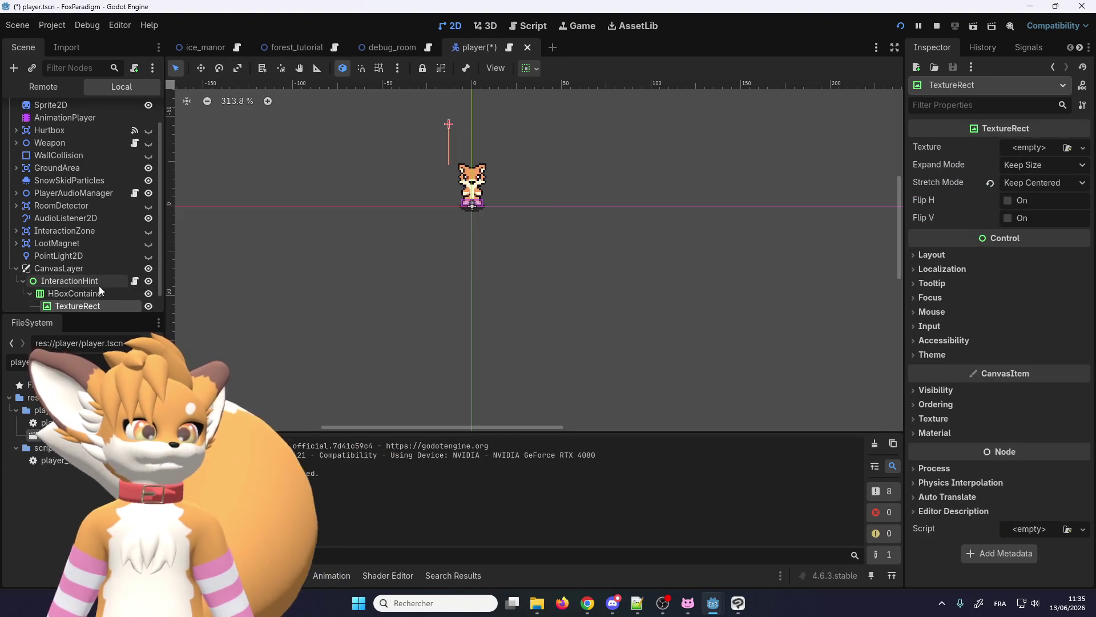
pyautogui.click(99, 285)
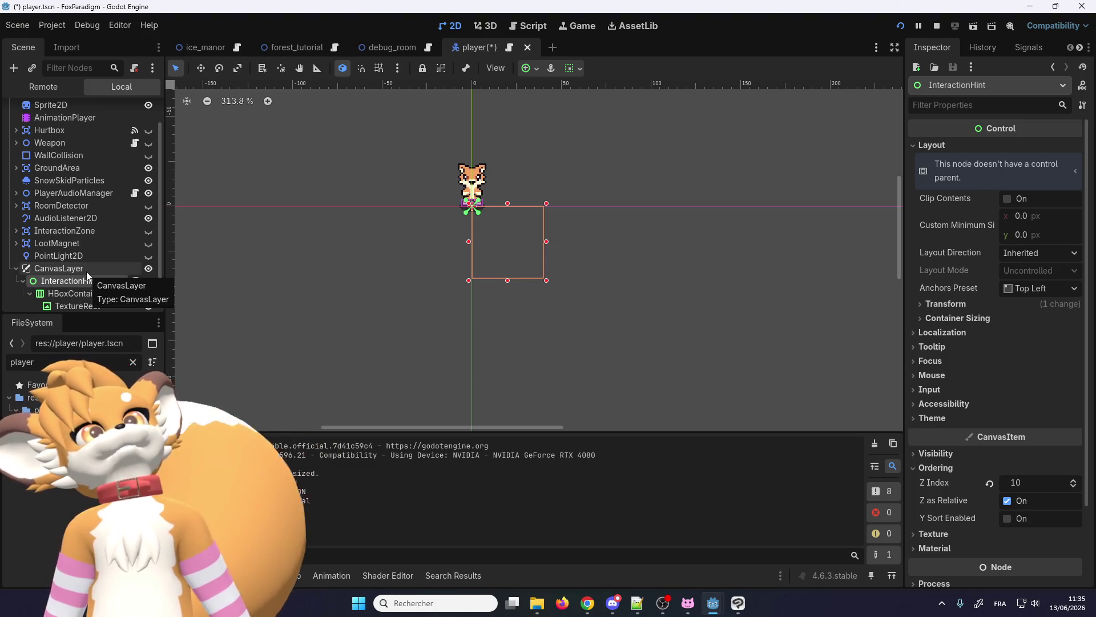
# - Check the CanvasLayer's layer settings, stop the game, and move InteractionHint directly under Player
pyautogui.click(87, 271)
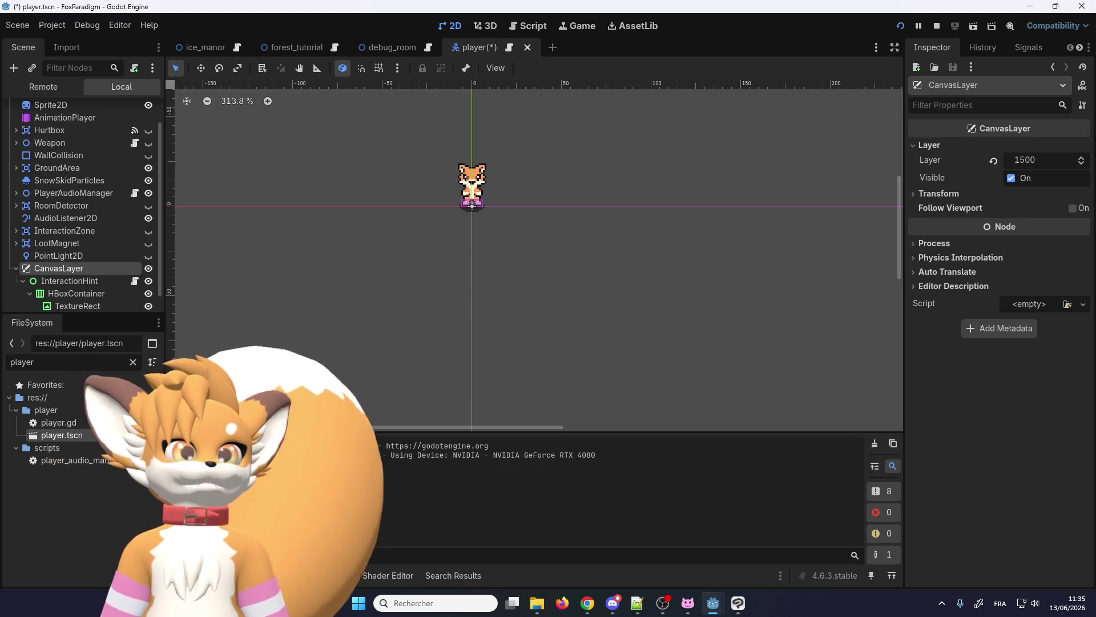
pyautogui.scroll(2, 54, 192)
pyautogui.scroll(-3, 57, 191)
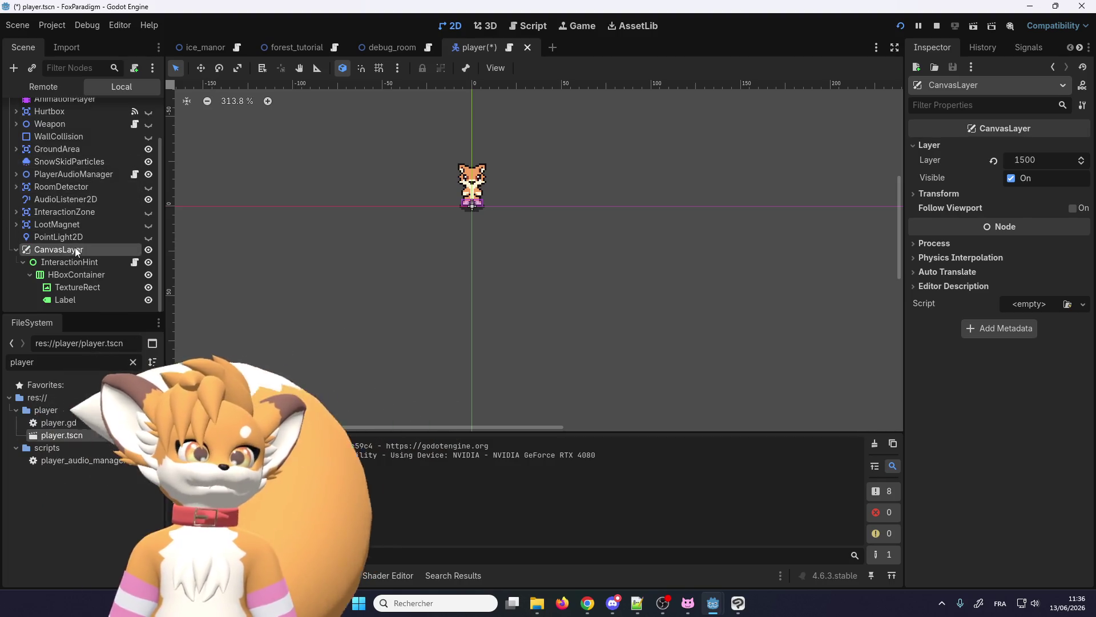
pyautogui.scroll(2, 74, 250)
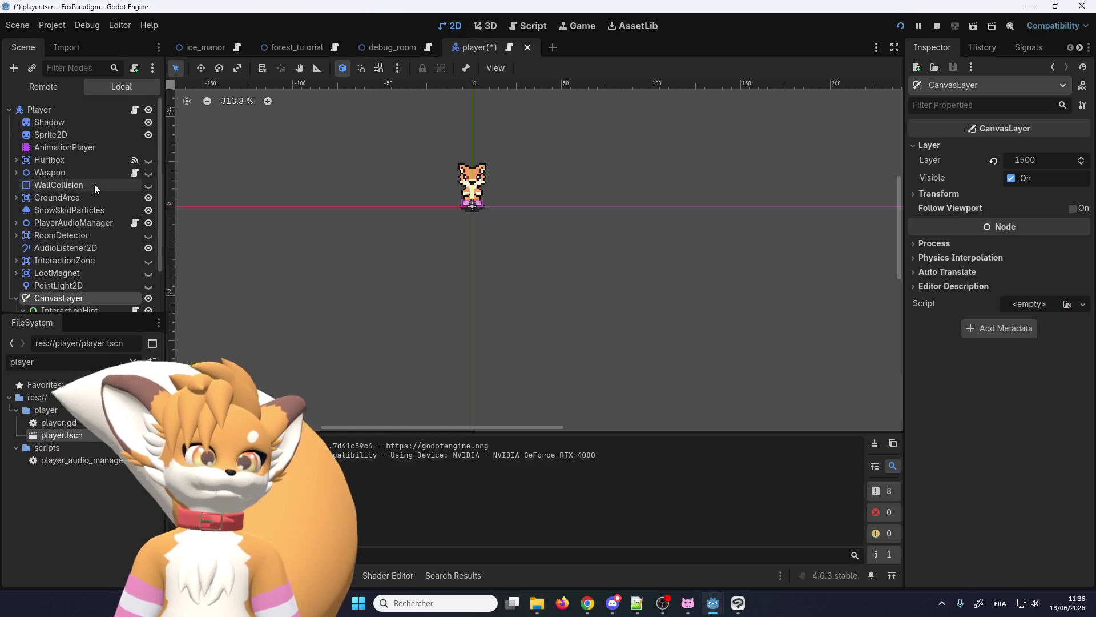
pyautogui.scroll(-2, 94, 184)
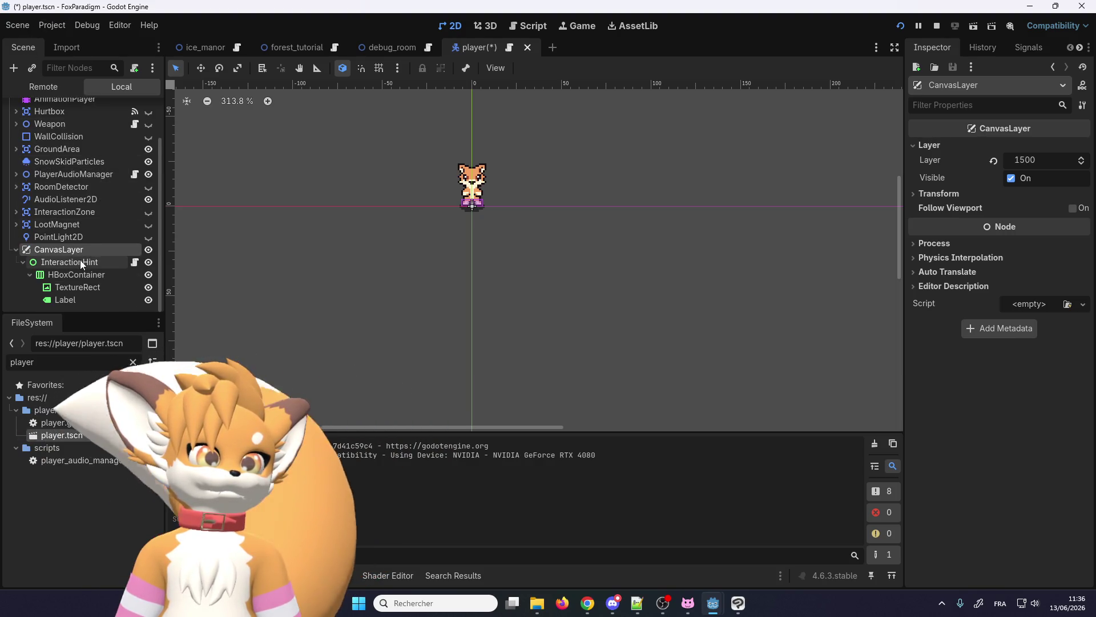
pyautogui.click(937, 26)
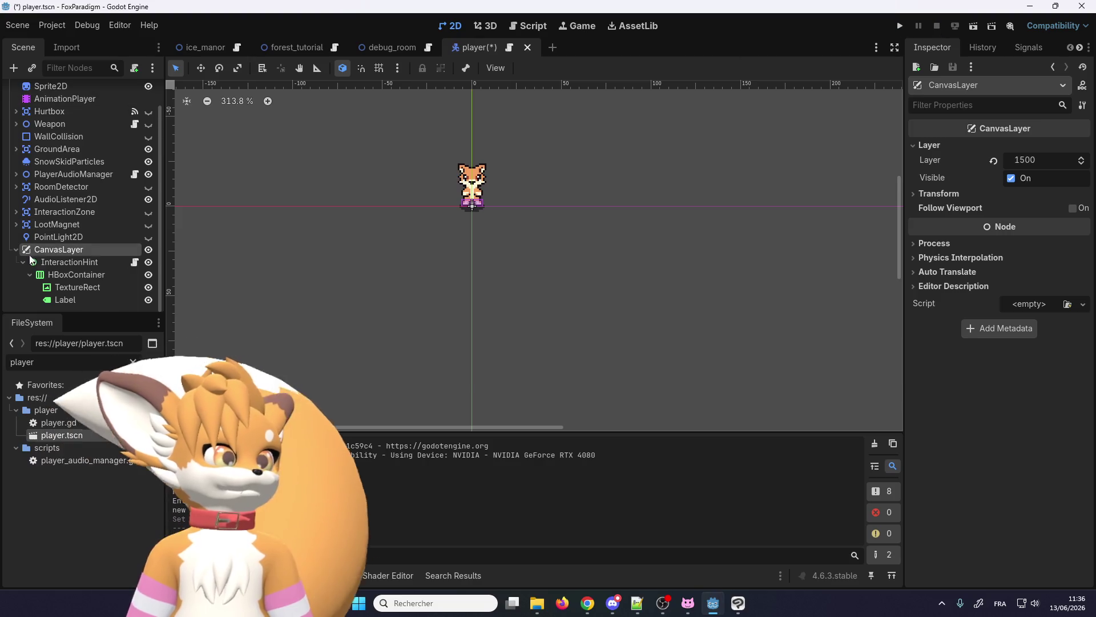
pyautogui.moveTo(66, 262); pyautogui.dragTo(75, 247)
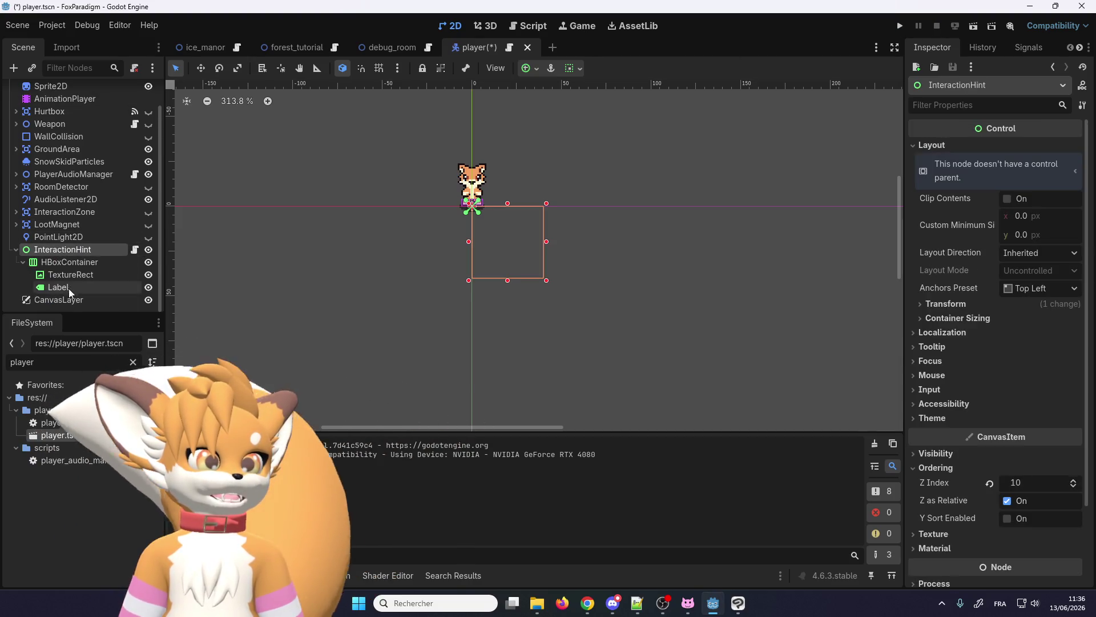
# - Delete the empty CanvasLayer node from the player scene
pyautogui.click(69, 301)
pyautogui.press('Delete')
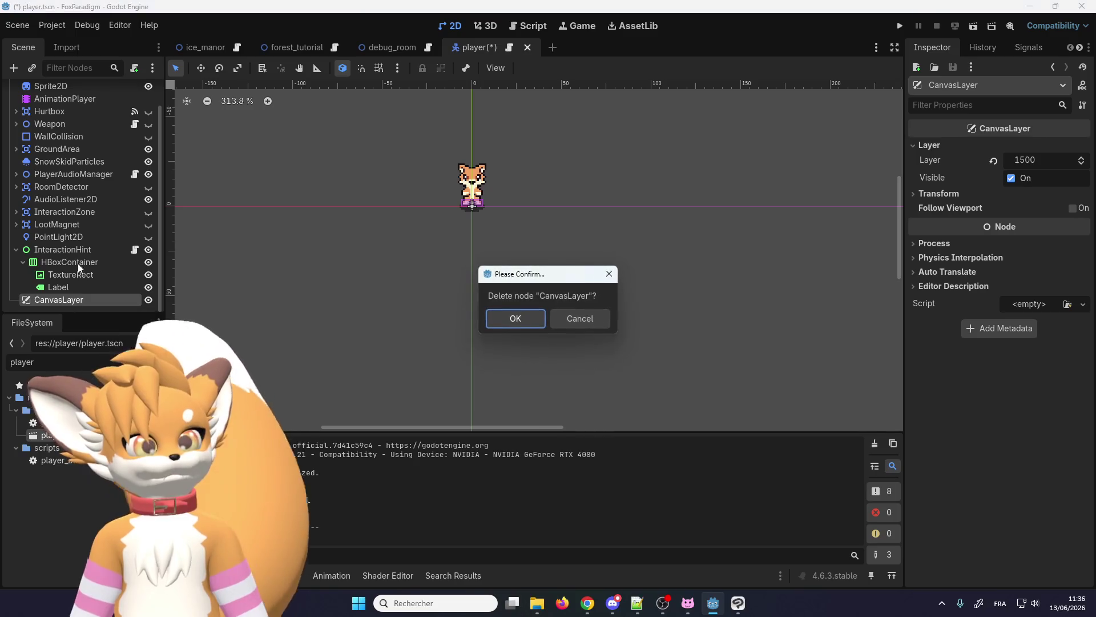
pyautogui.click(515, 319)
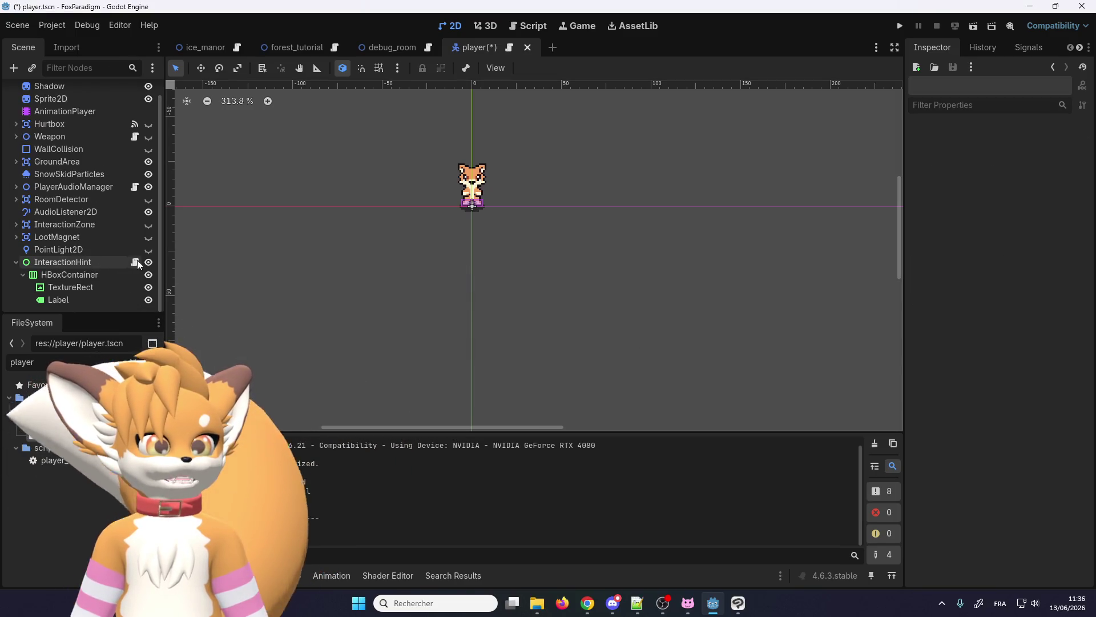
# - Change the hint path on line 5 of player.gd to $InteractionHint
pyautogui.click(136, 262)
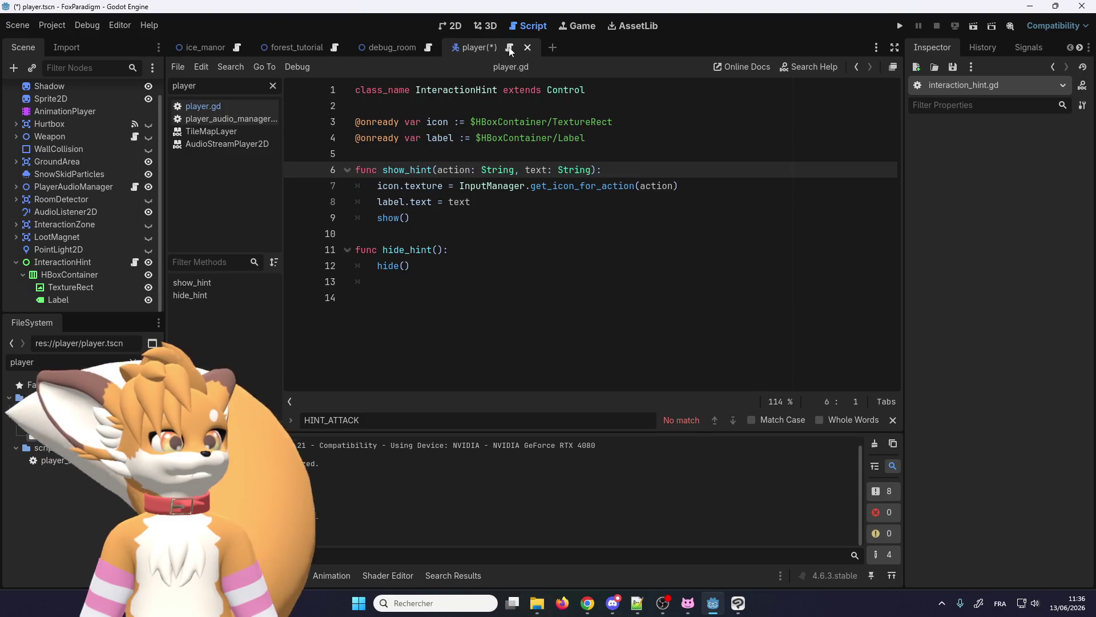
pyautogui.hotkey('alt', 'Left')
pyautogui.doubleClick(598, 153)
pyautogui.press('BackSpace')
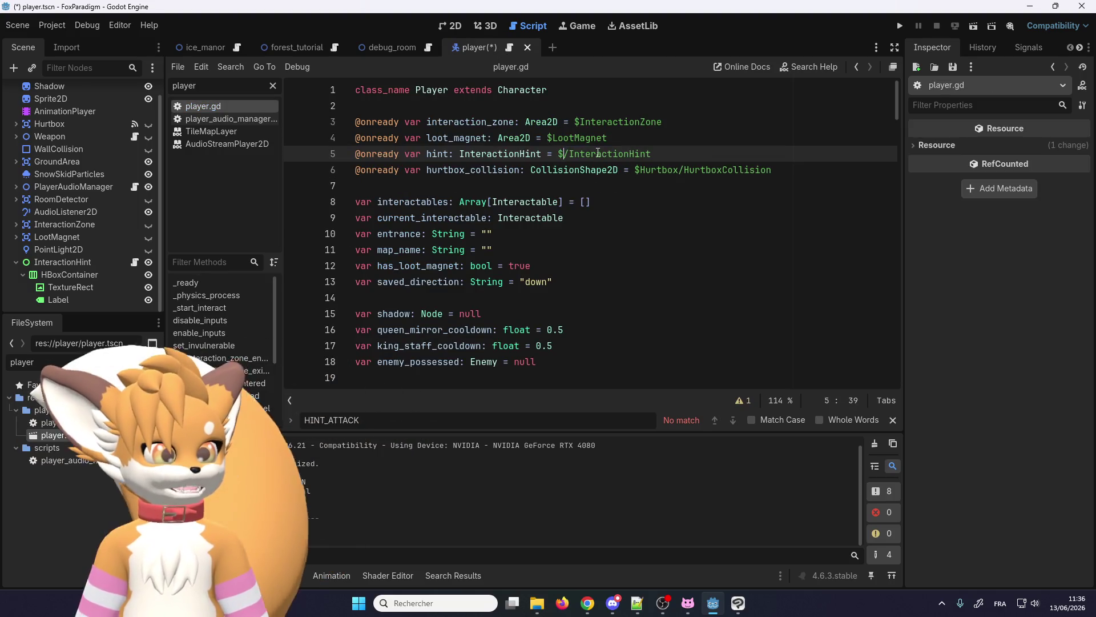
pyautogui.press('Delete')
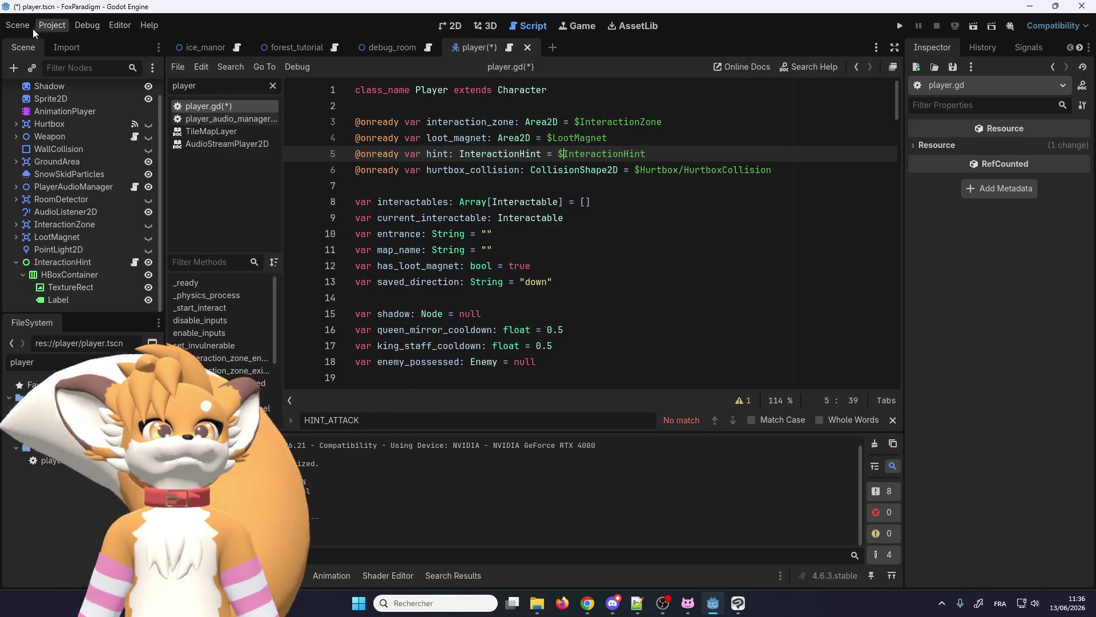
# - Save the player scene via the Scene menu
pyautogui.click(22, 26)
pyautogui.click(40, 115)
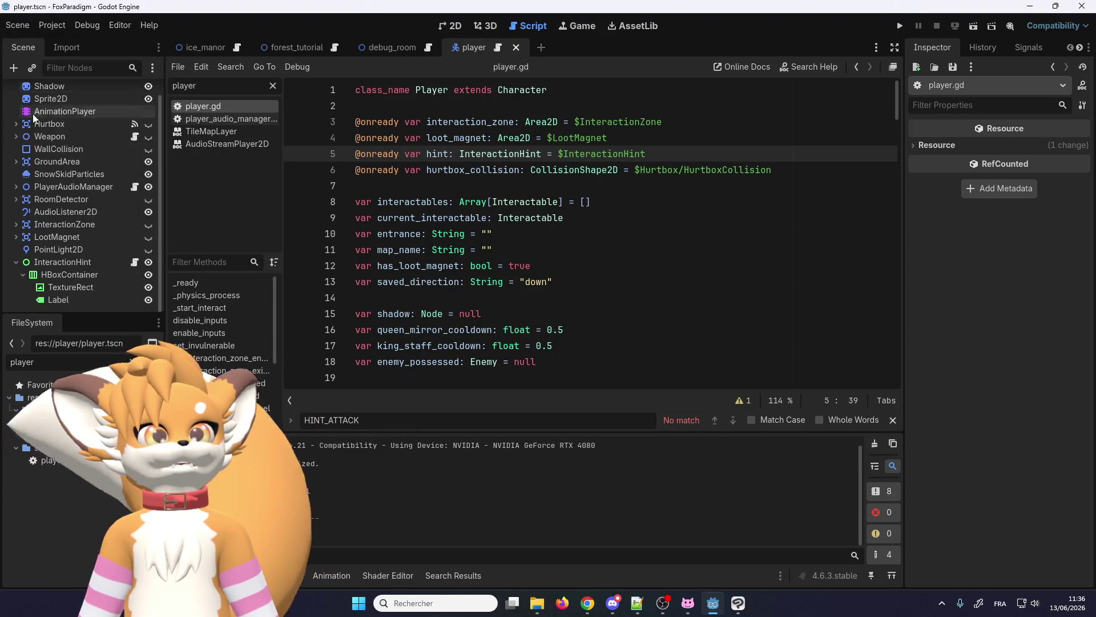
pyautogui.rightClick(39, 92)
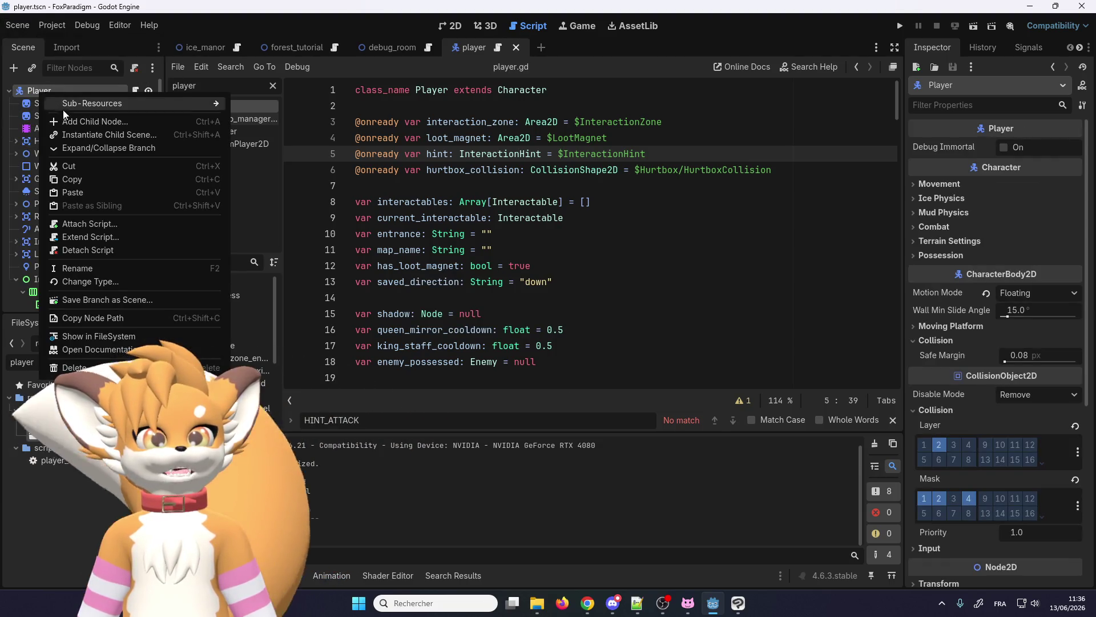
# - Switch to forest_tutorial, open CanvasModulate's class documentation, and begin adding a child node
pyautogui.click(308, 45)
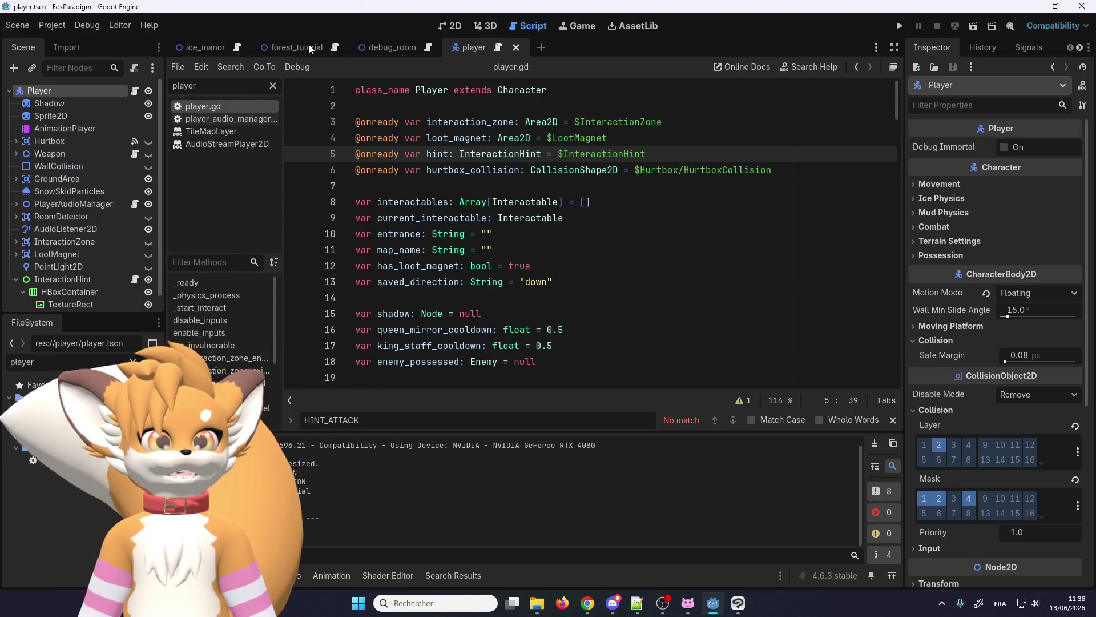
pyautogui.click(301, 46)
pyautogui.rightClick(66, 192)
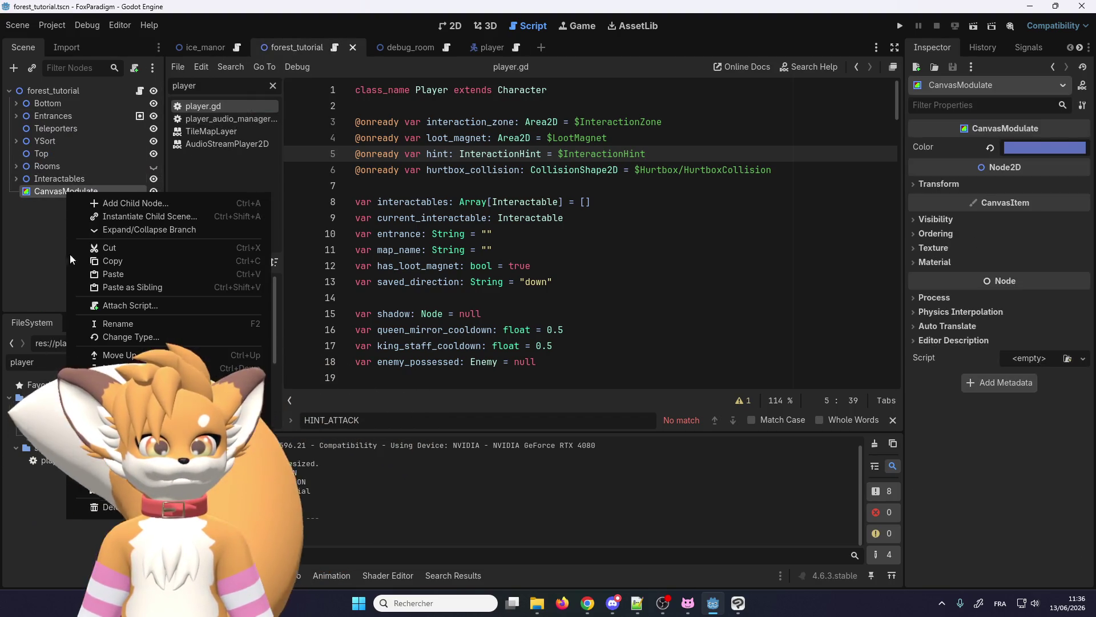
pyautogui.click(120, 489)
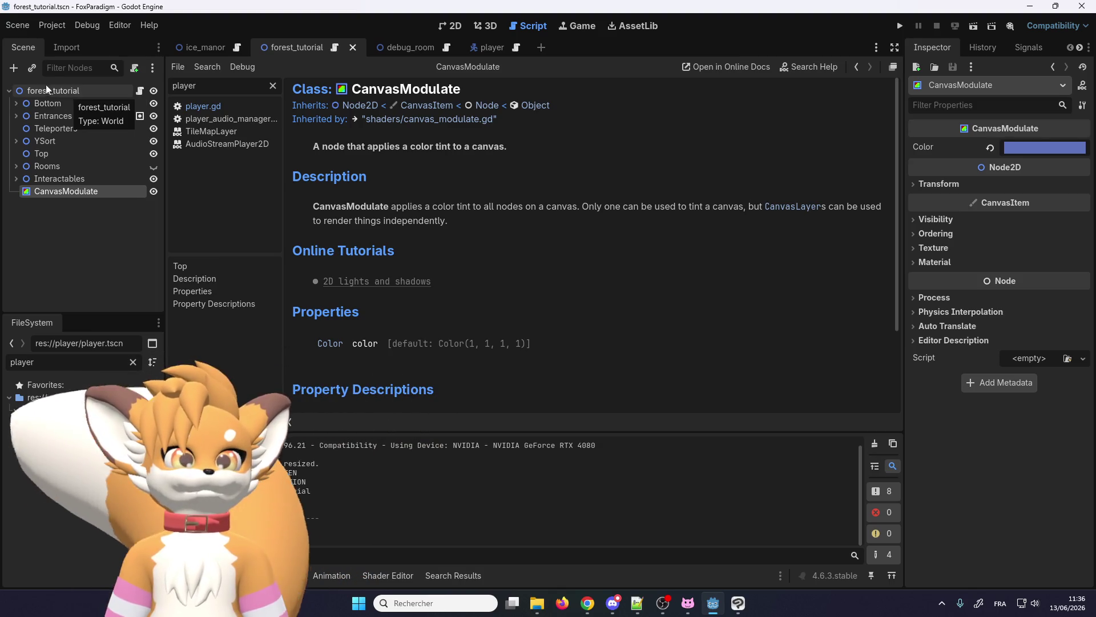
pyautogui.click(14, 69)
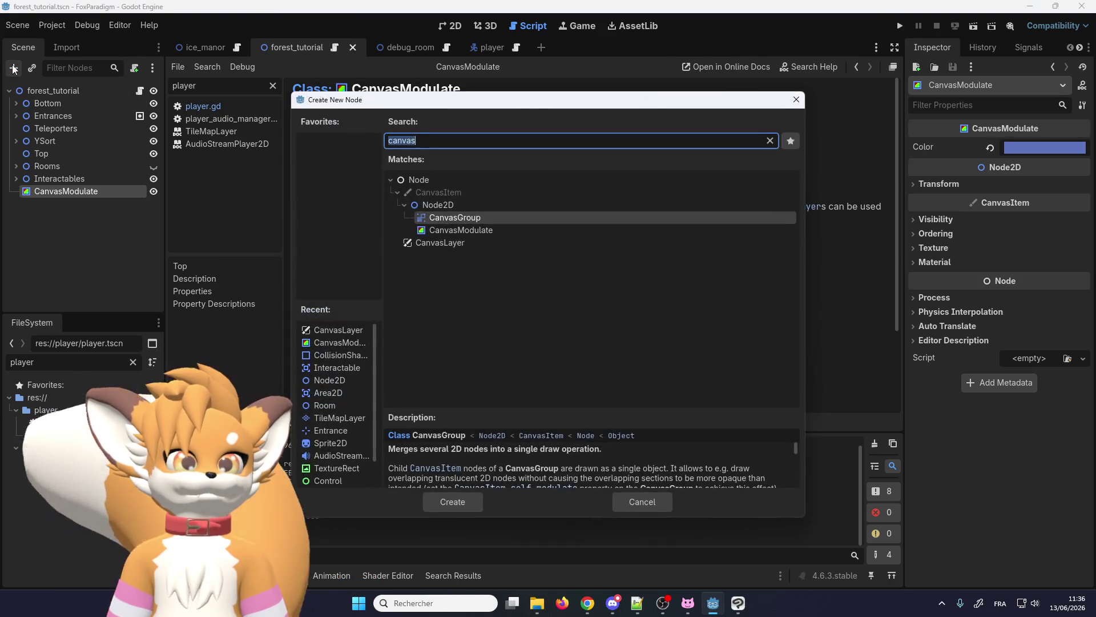
# - Read the CanvasModulate and CanvasLayer descriptions in the new-node chooser, then cancel without adding anything
pyautogui.click(440, 230)
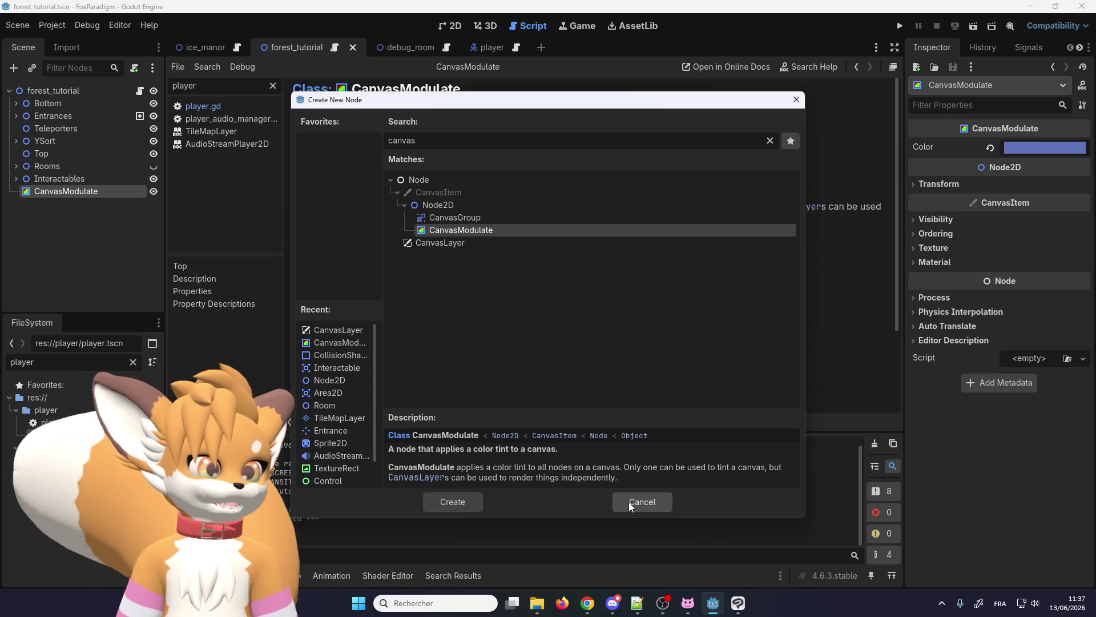
pyautogui.click(436, 244)
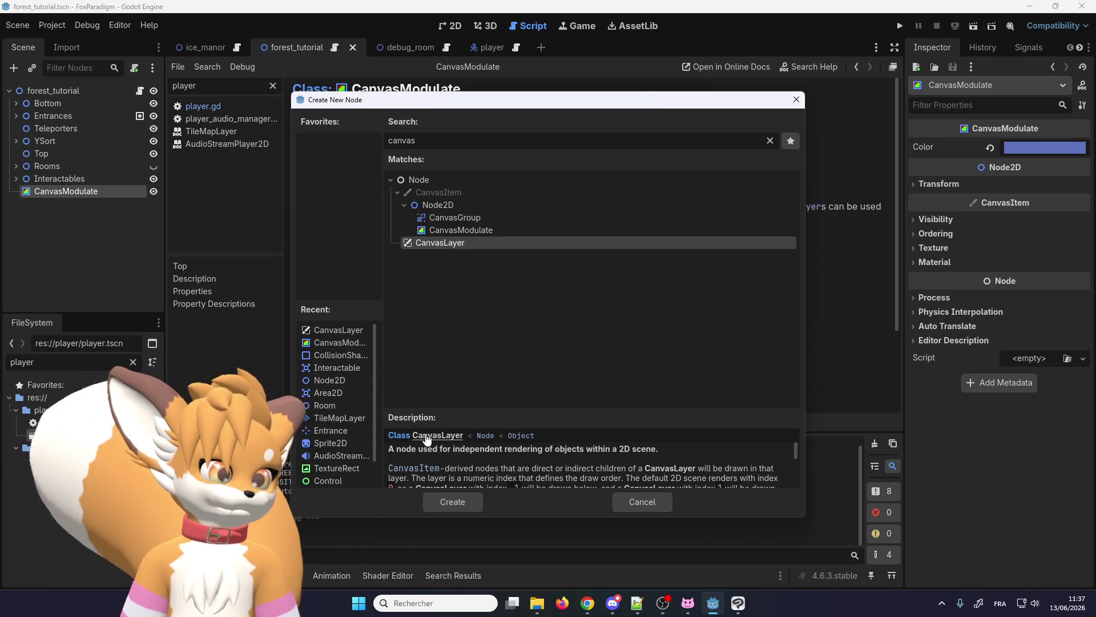
pyautogui.scroll(-3, 434, 454)
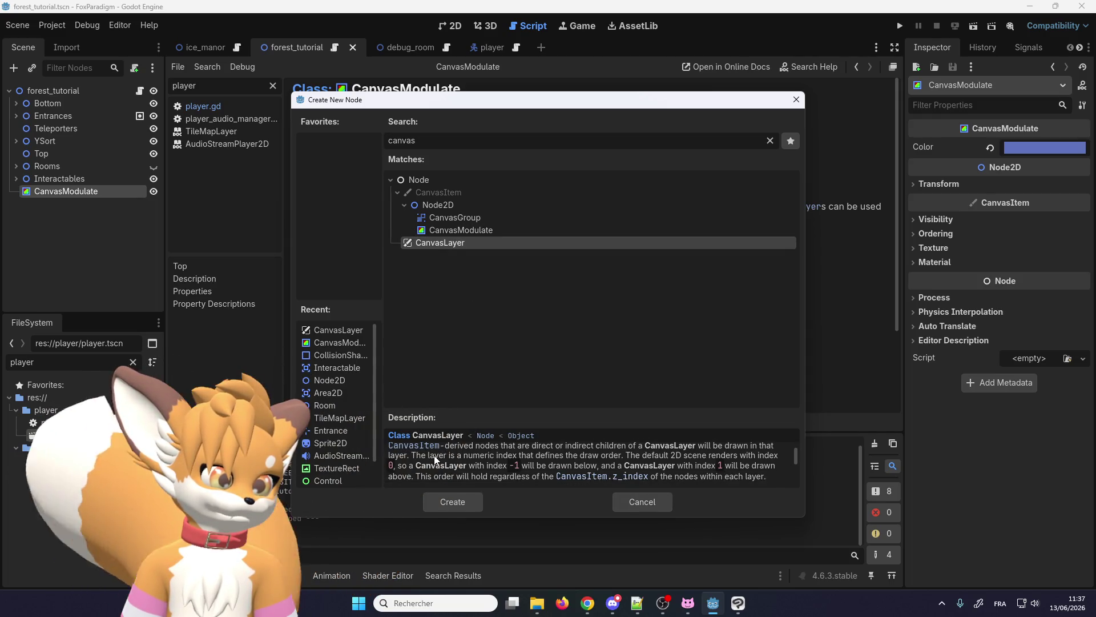
pyautogui.scroll(1, 478, 461)
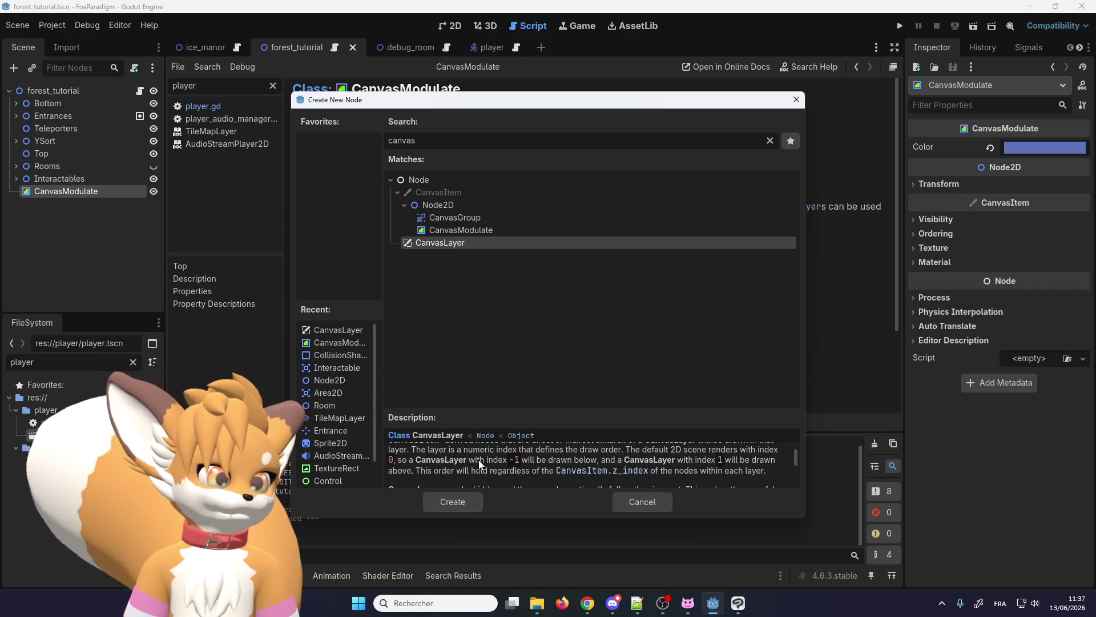
pyautogui.scroll(-1, 479, 459)
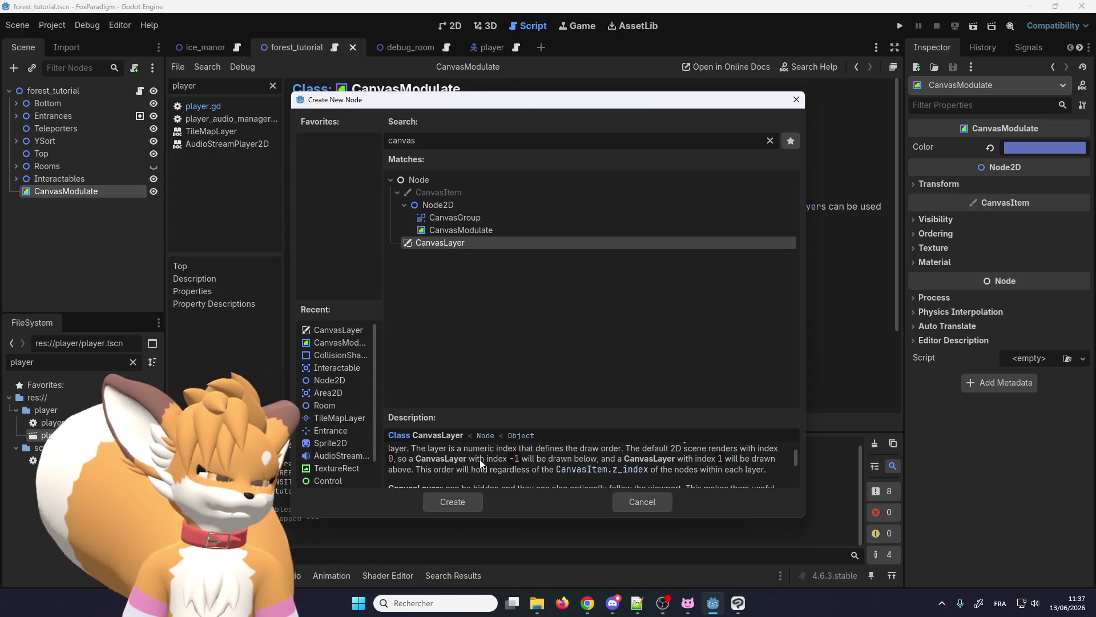
pyautogui.scroll(-1, 480, 459)
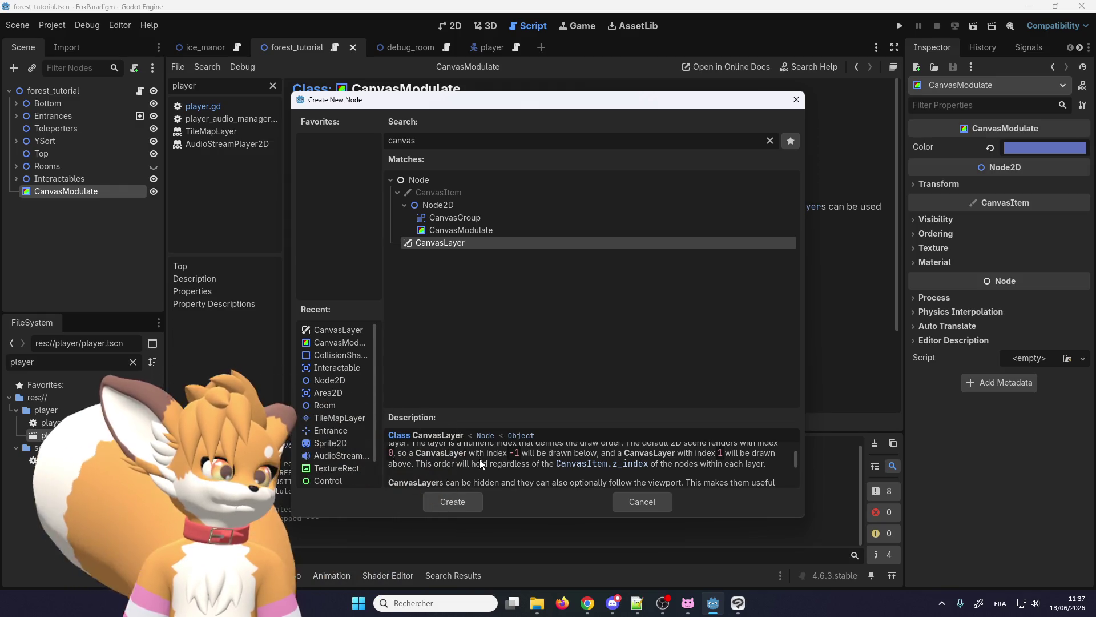
pyautogui.scroll(-1, 480, 459)
pyautogui.scroll(-3, 479, 459)
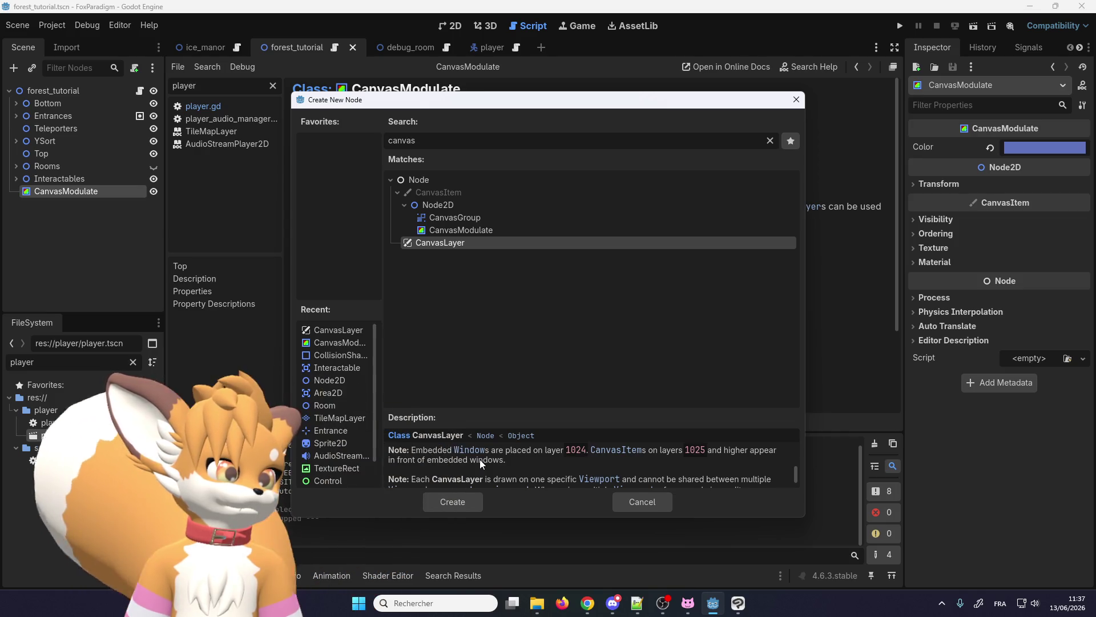
pyautogui.scroll(-1, 479, 459)
pyautogui.scroll(1, 480, 459)
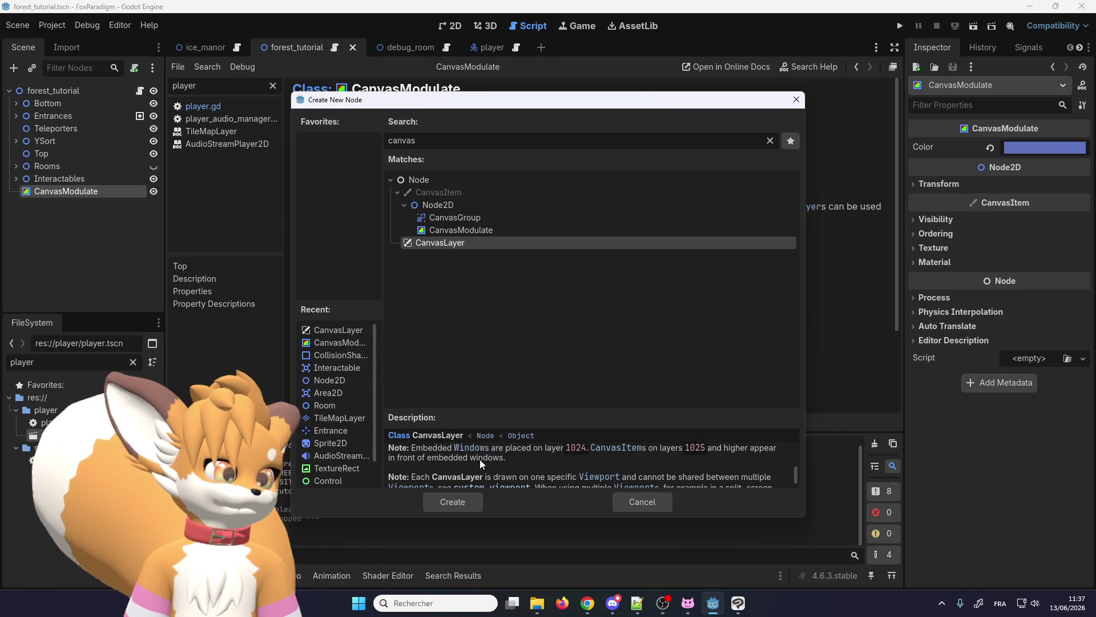
pyautogui.scroll(1, 481, 458)
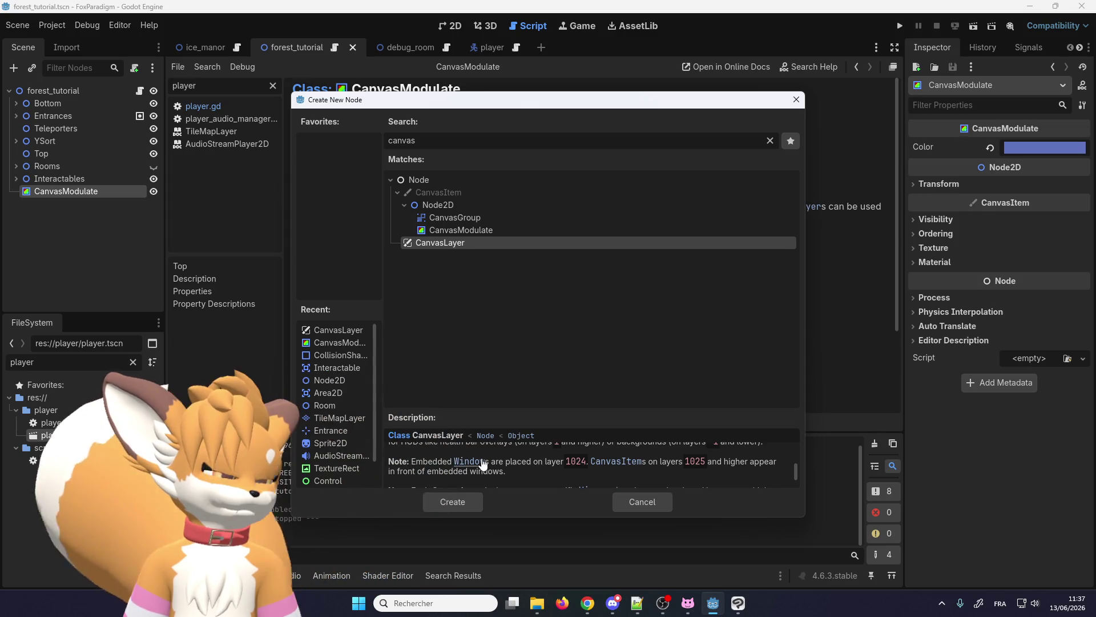
pyautogui.scroll(1, 482, 462)
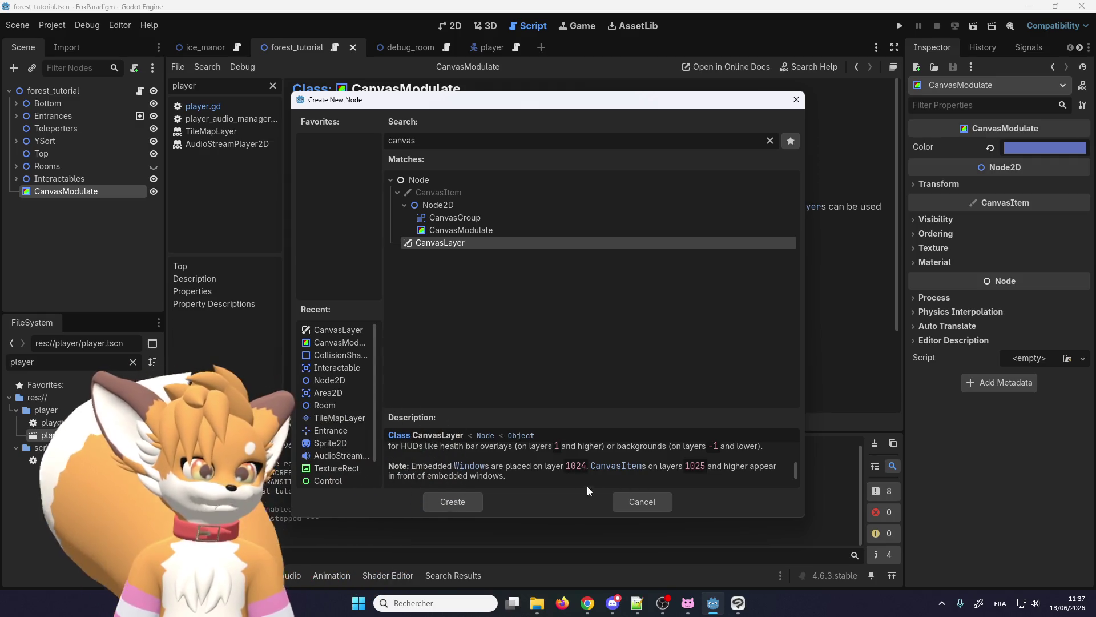
pyautogui.scroll(-2, 552, 469)
pyautogui.scroll(1, 552, 469)
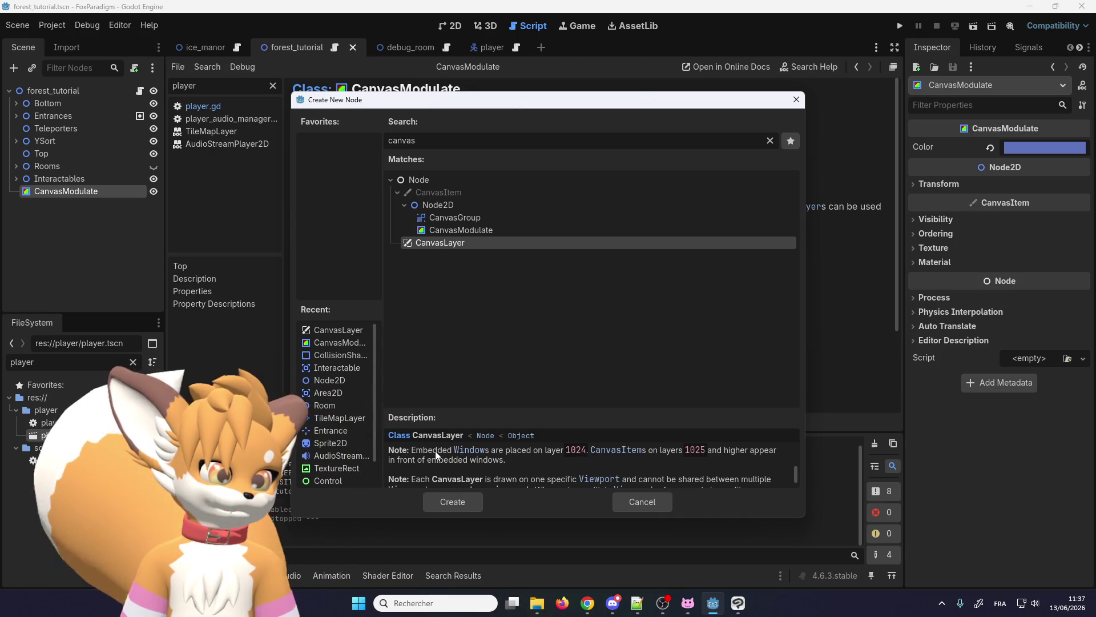
pyautogui.scroll(-1, 456, 460)
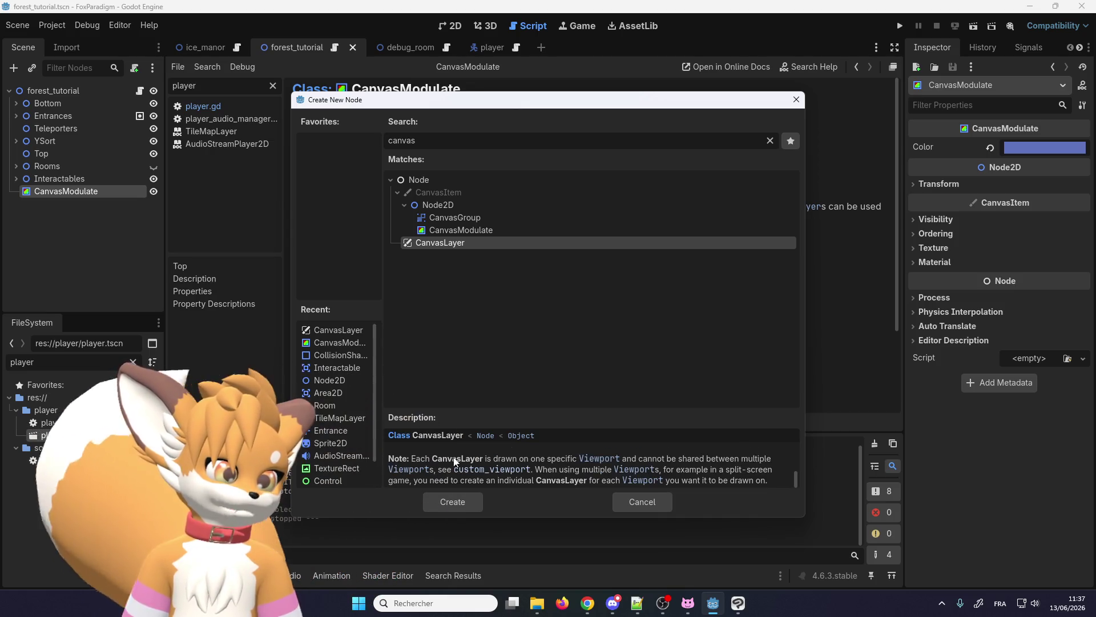
pyautogui.scroll(2, 457, 460)
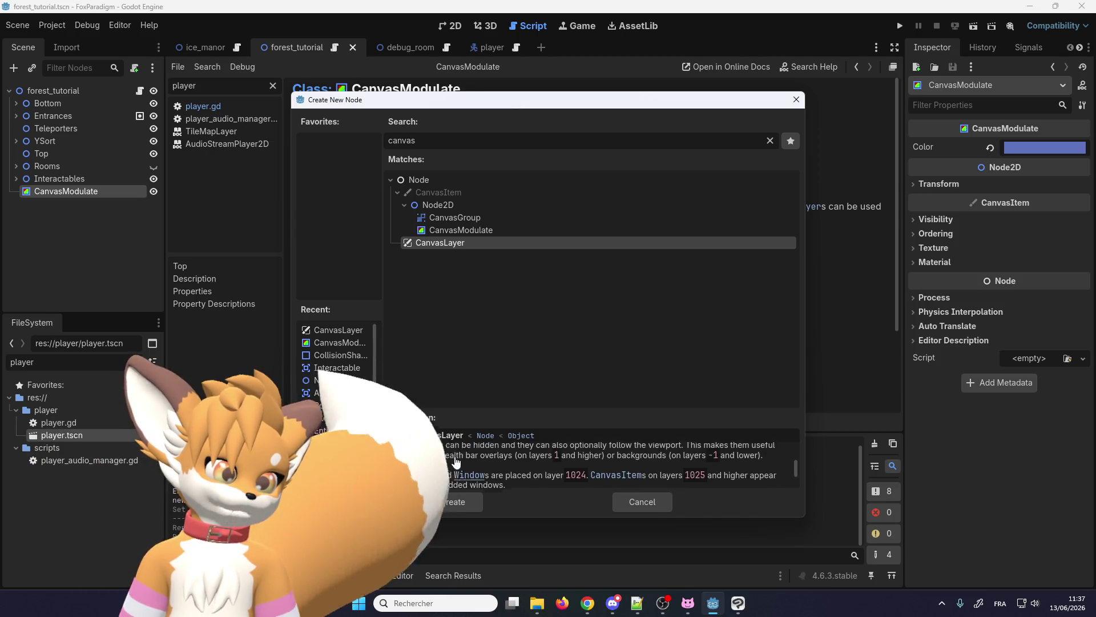
pyautogui.click(632, 500)
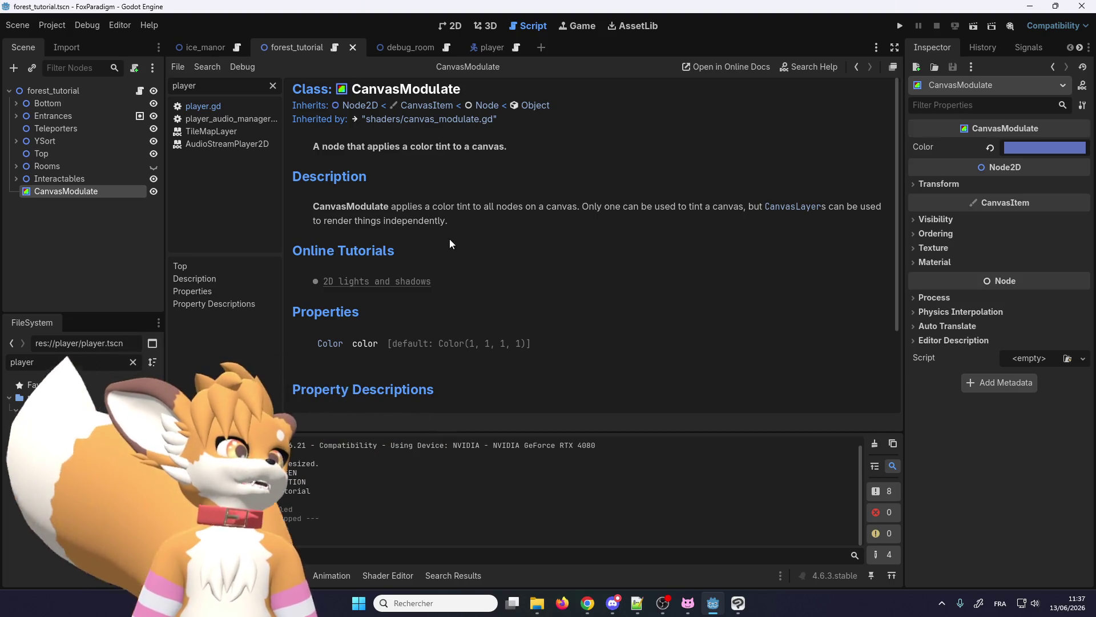
# - Scroll the CanvasModulate reference and follow its '2D lights and shadows' tutorial link
pyautogui.scroll(-3, 331, 267)
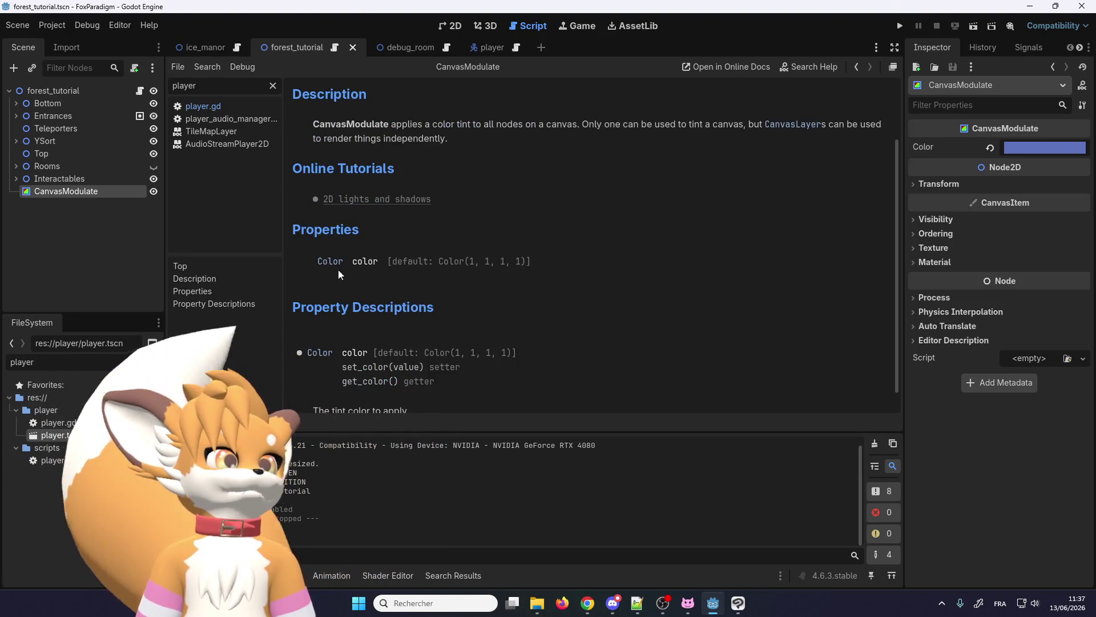
pyautogui.scroll(-1, 372, 279)
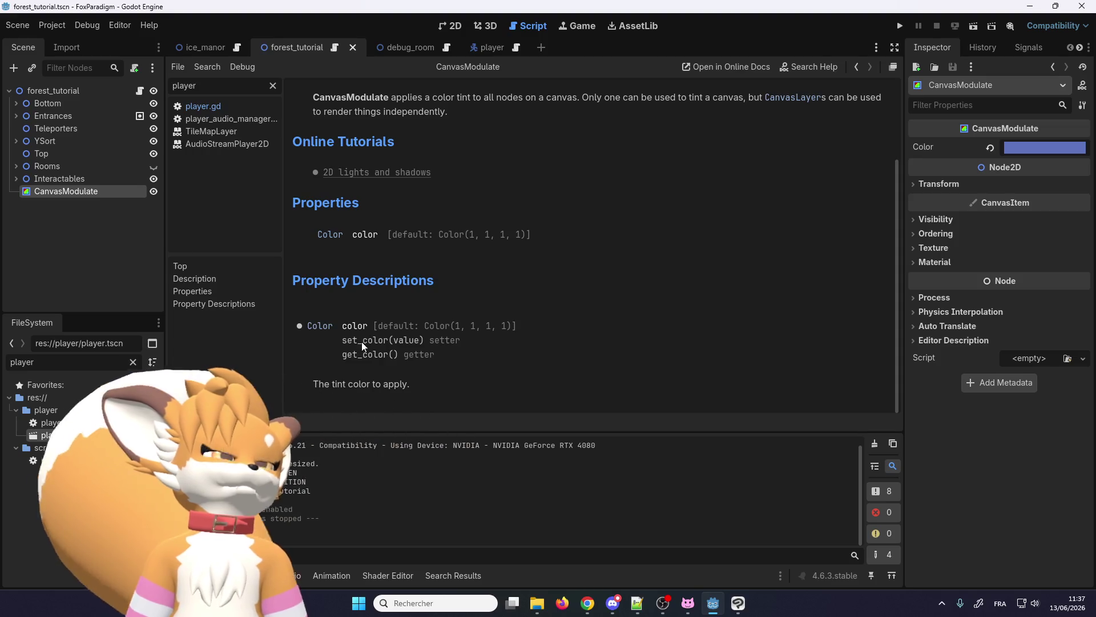
pyautogui.scroll(3, 369, 317)
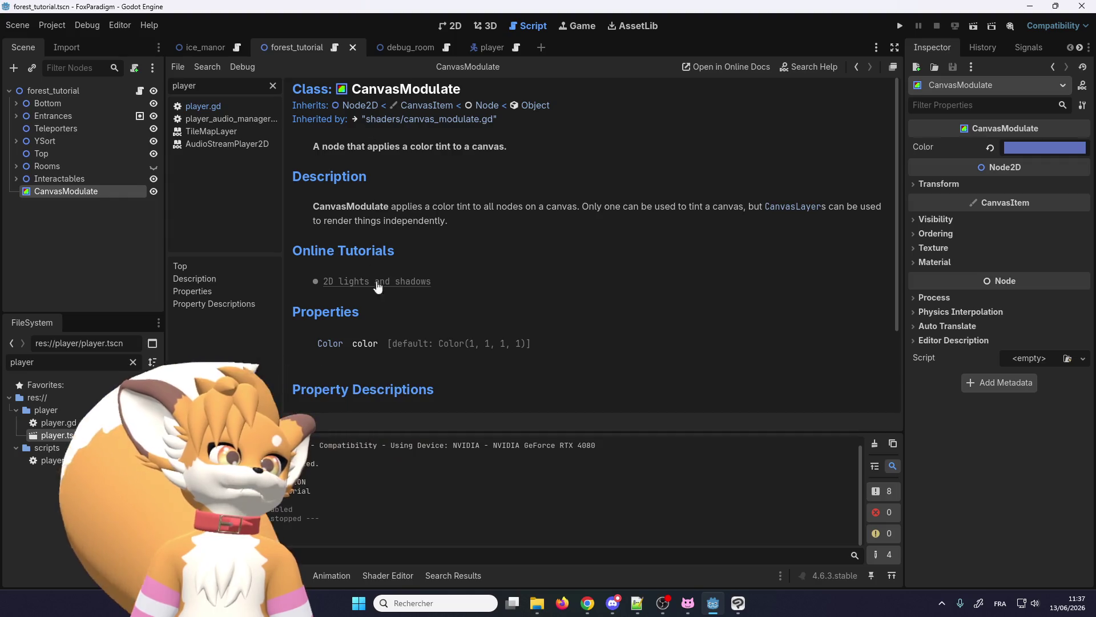
pyautogui.scroll(-3, 358, 286)
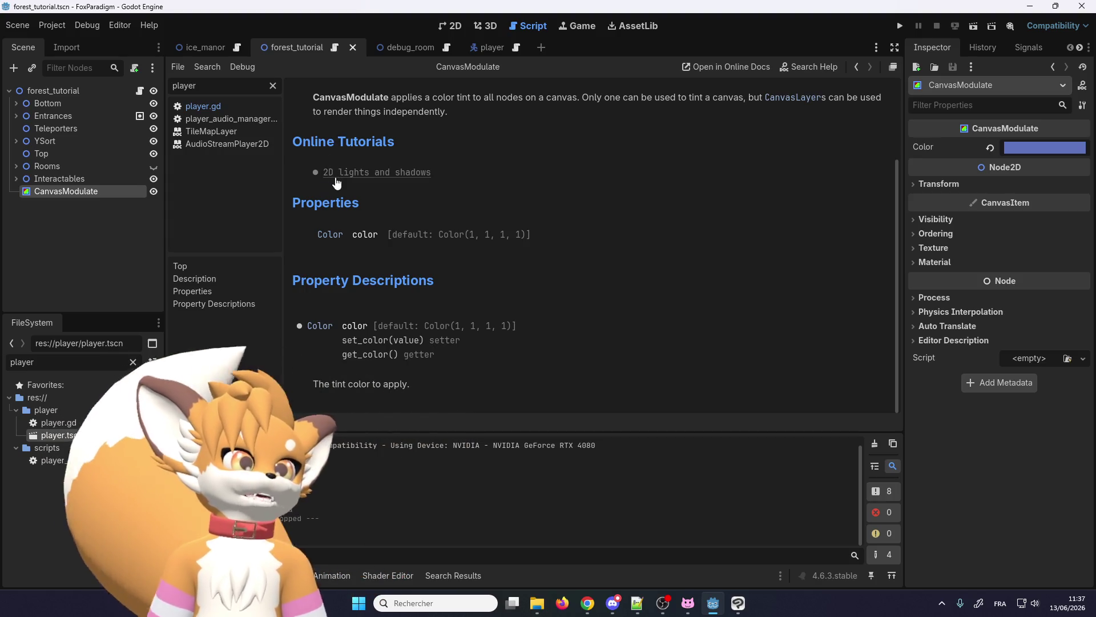
pyautogui.click(337, 181)
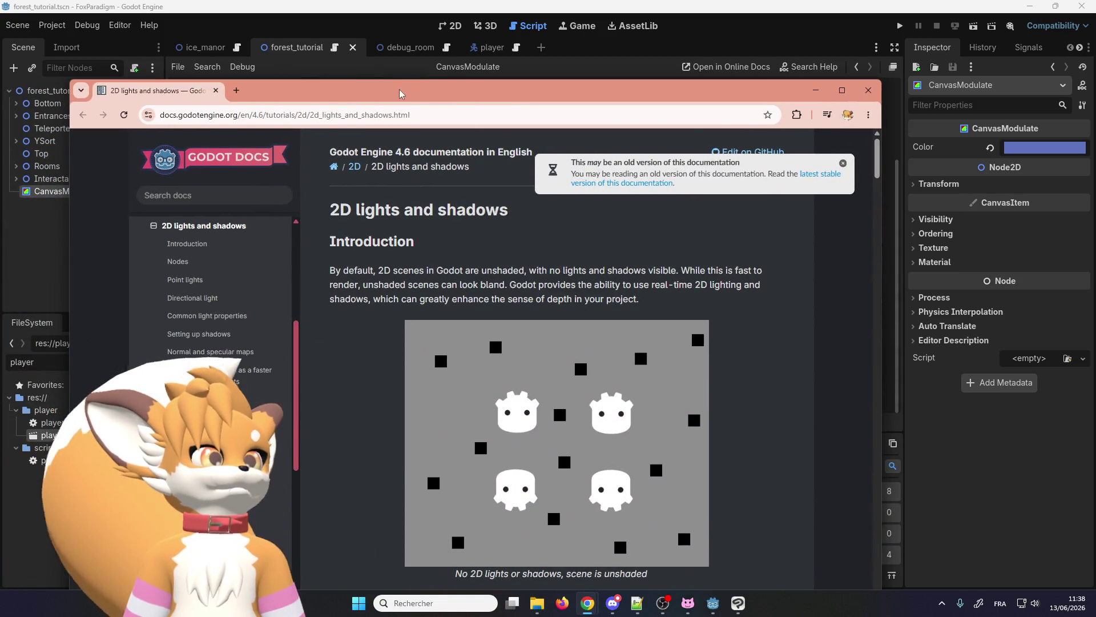
# - Maximize the docs window and scroll past the example images to the Nodes section
pyautogui.doubleClick(400, 93)
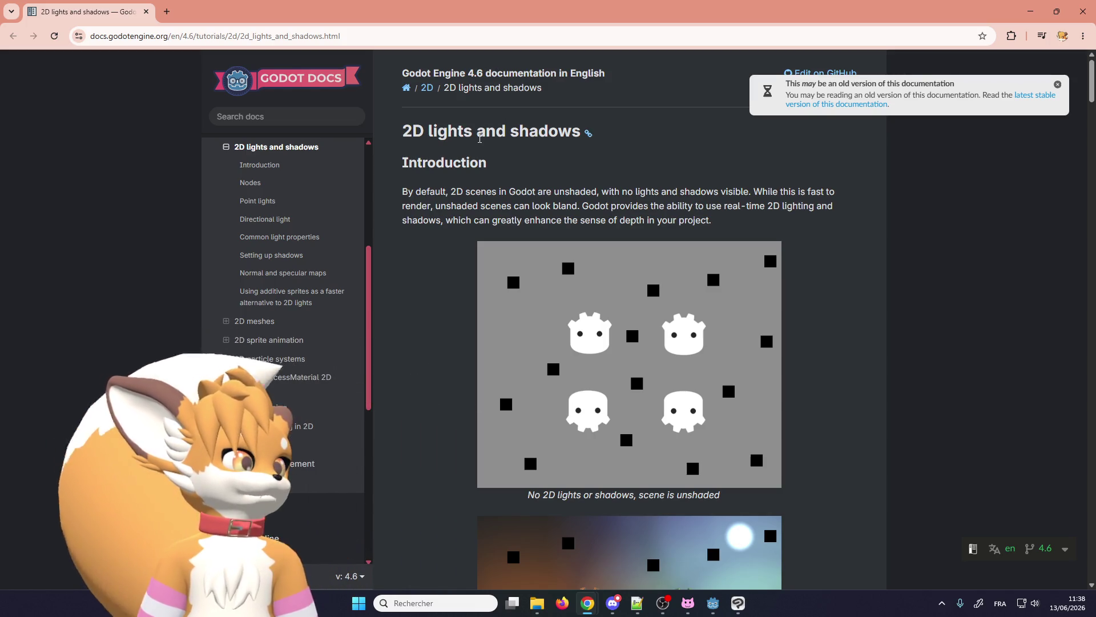
pyautogui.scroll(-1, 479, 139)
pyautogui.scroll(-1, 486, 160)
pyautogui.scroll(2, 529, 258)
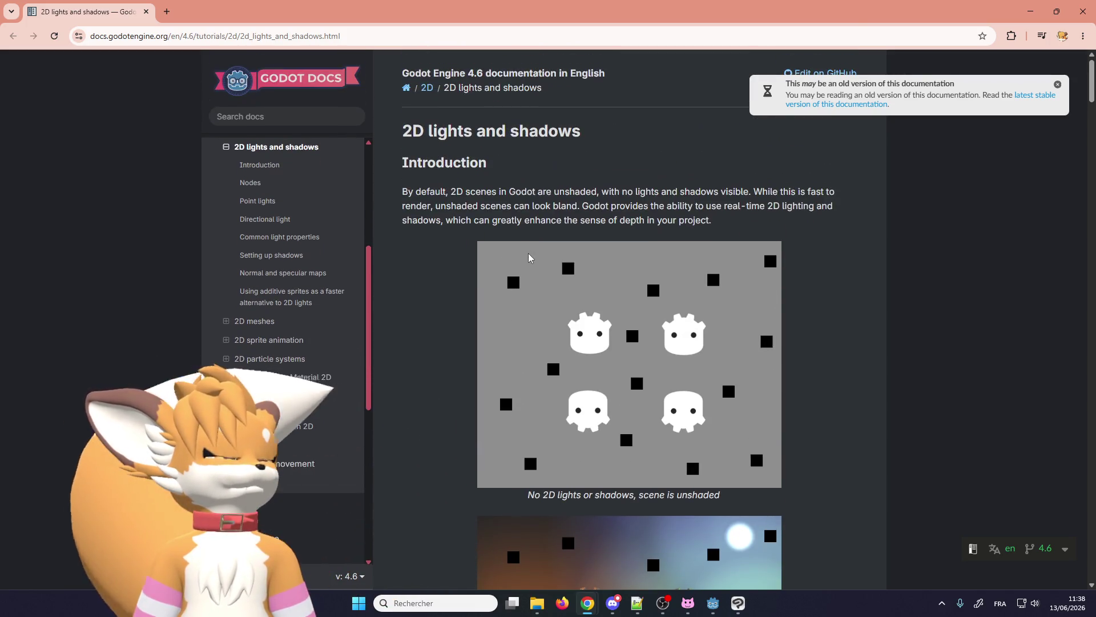
pyautogui.scroll(-4, 514, 257)
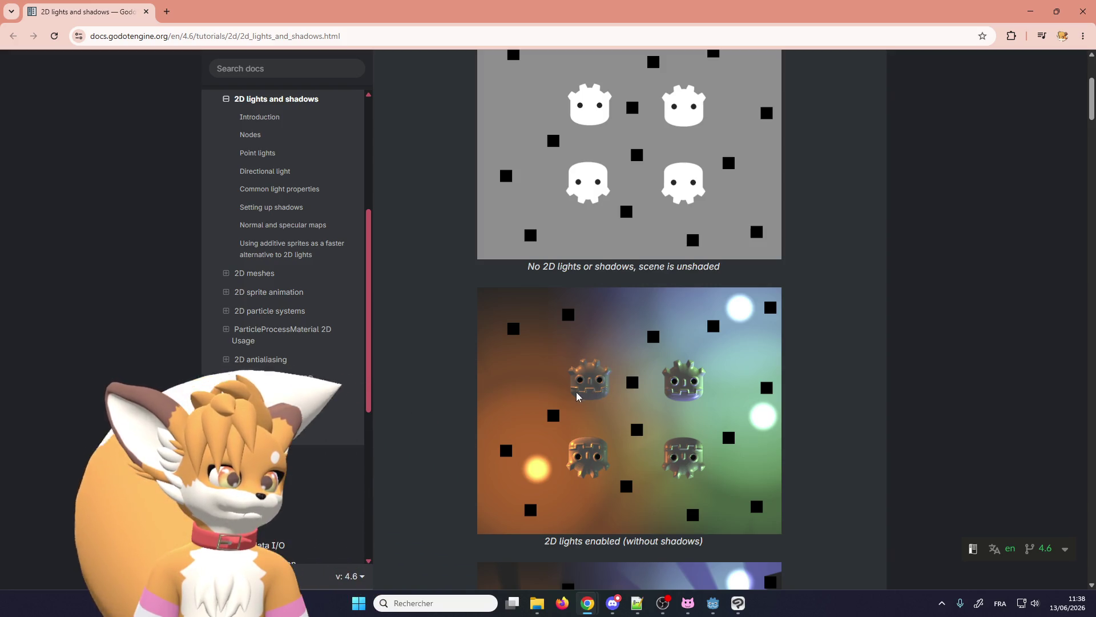
pyautogui.scroll(1, 577, 399)
pyautogui.scroll(-1, 575, 400)
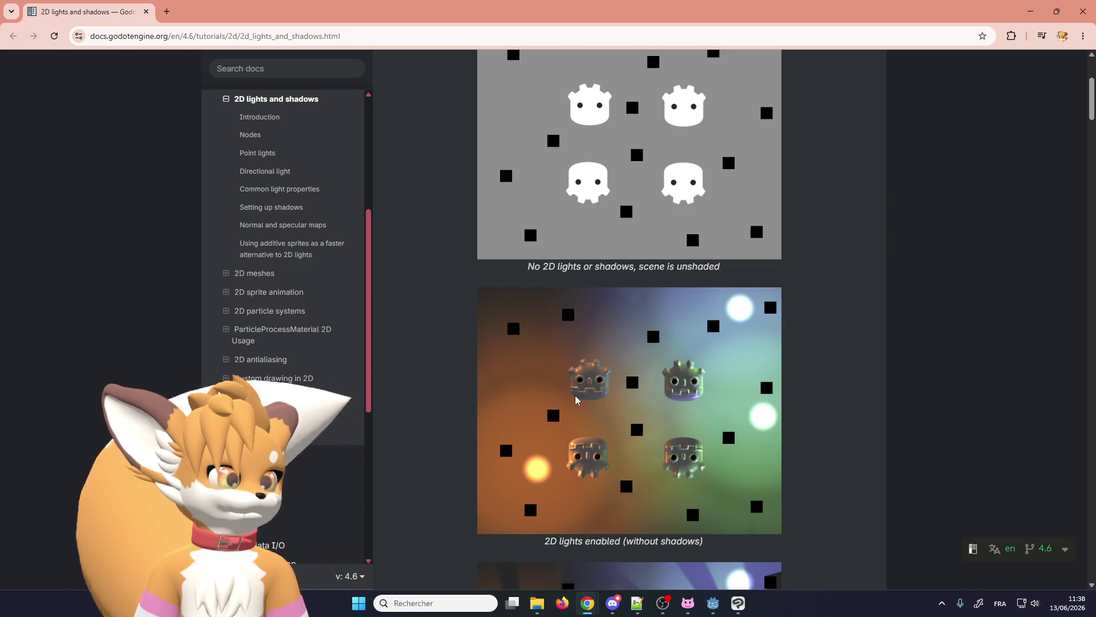
pyautogui.scroll(-3, 575, 400)
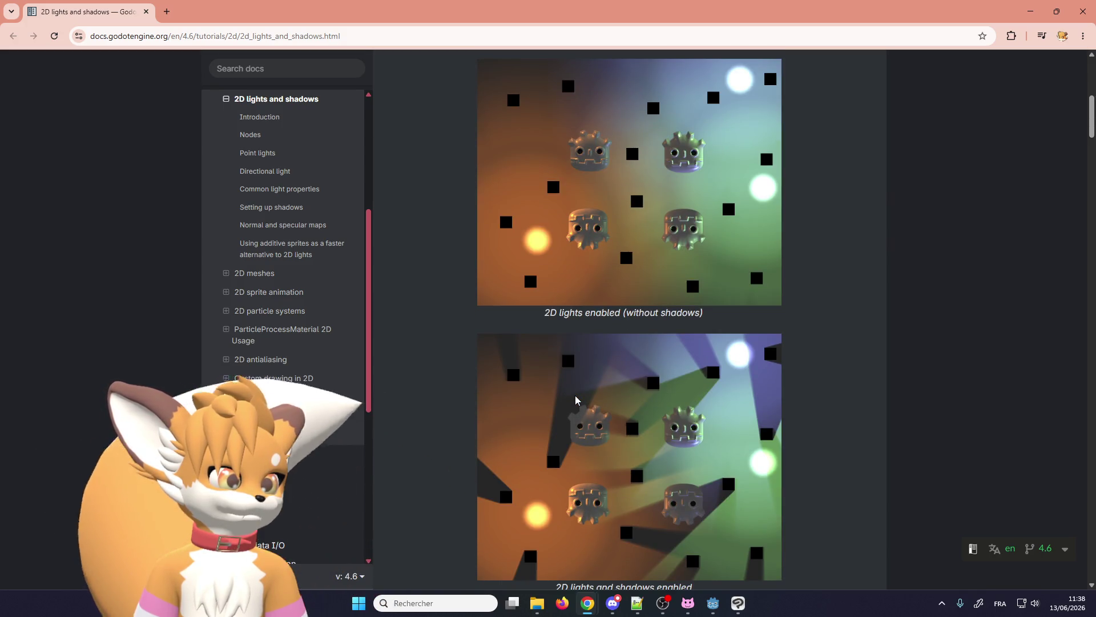
pyautogui.scroll(-2, 576, 400)
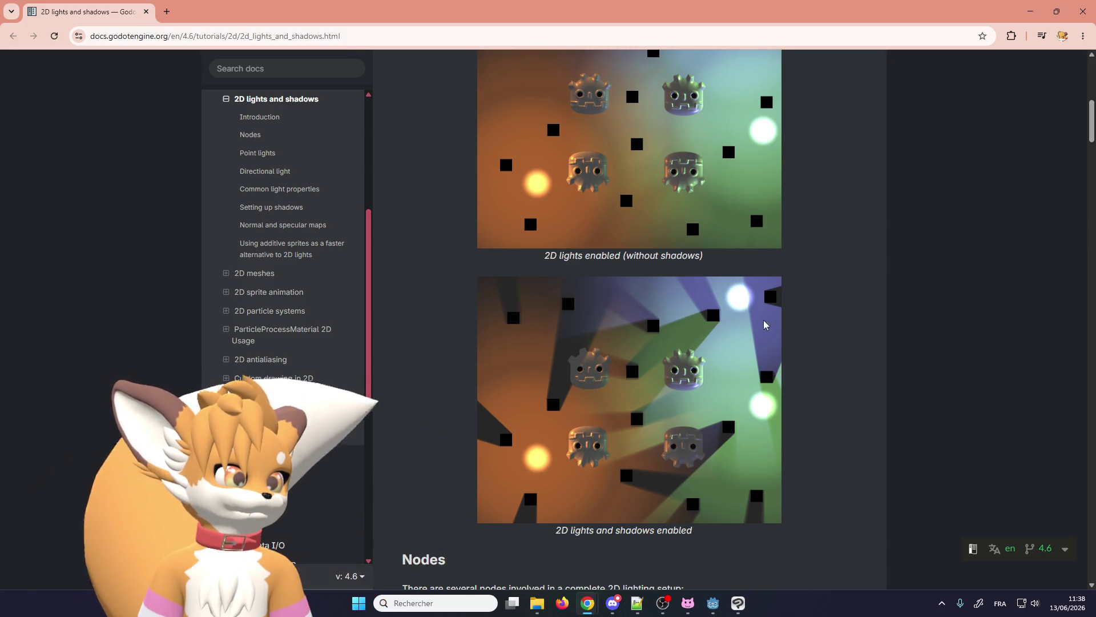
pyautogui.scroll(-6, 514, 465)
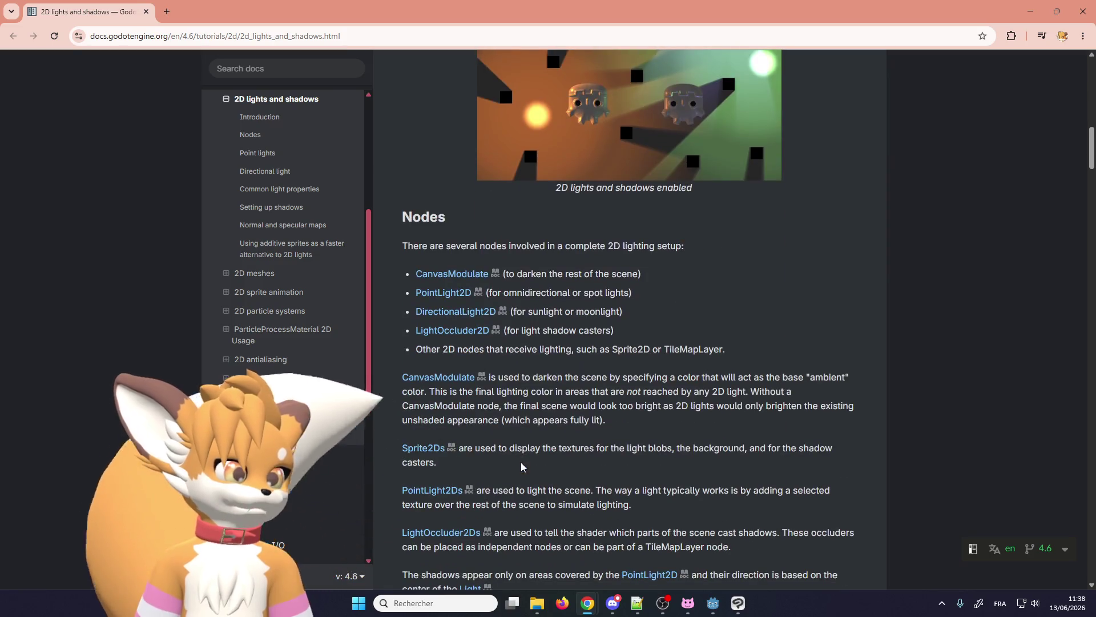
# - Read through the Nodes section to the note below LightOccluder2D about unlit background colour
pyautogui.scroll(1, 525, 463)
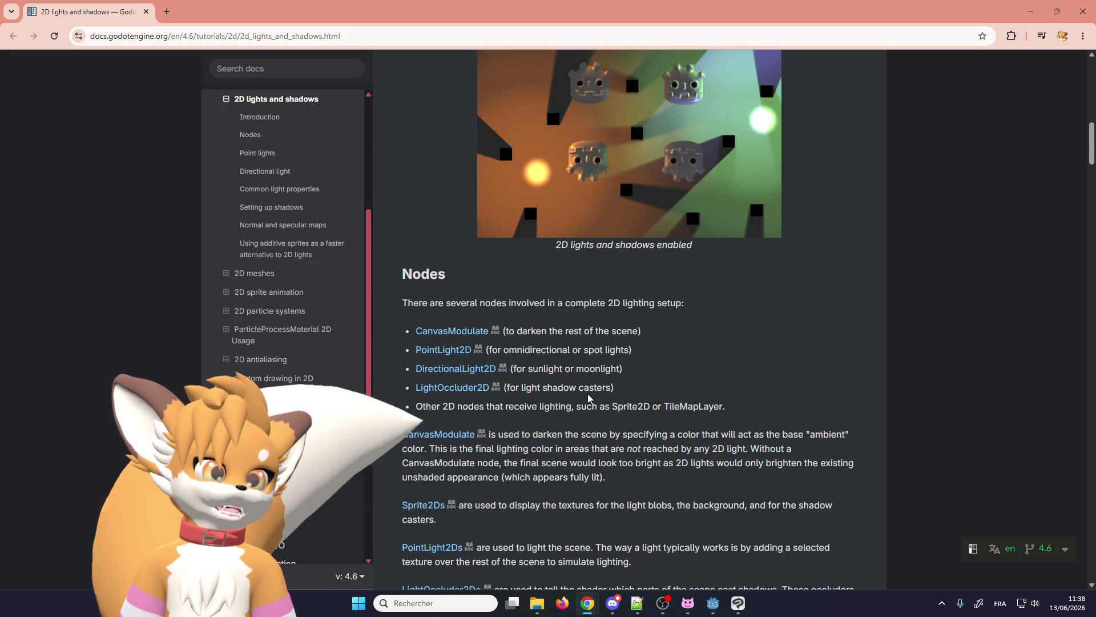
pyautogui.scroll(3, 494, 388)
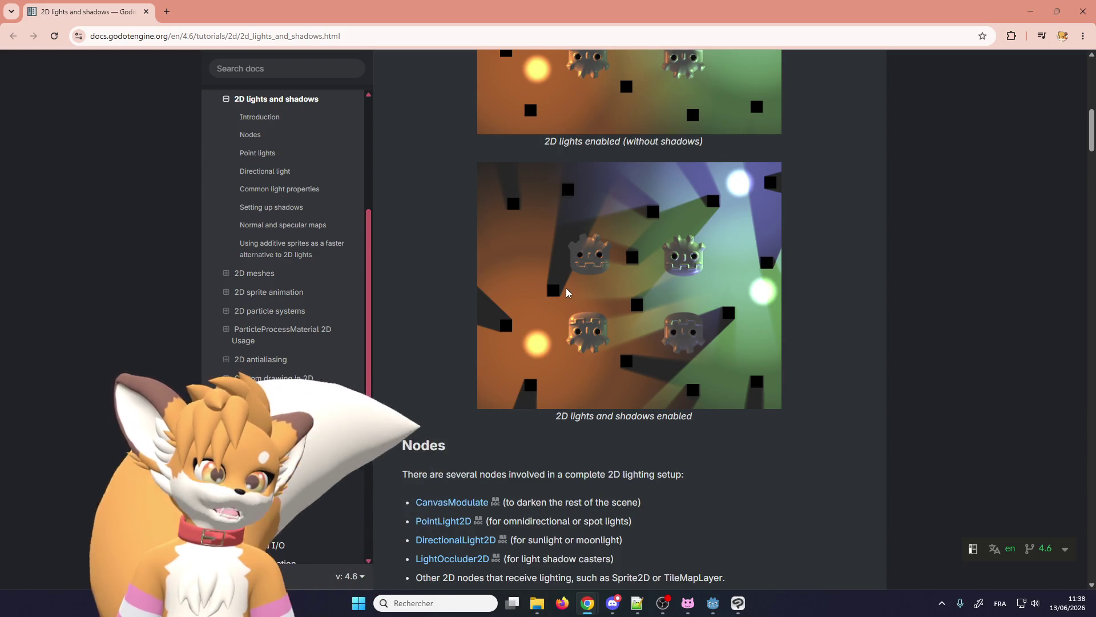
pyautogui.scroll(-2, 556, 320)
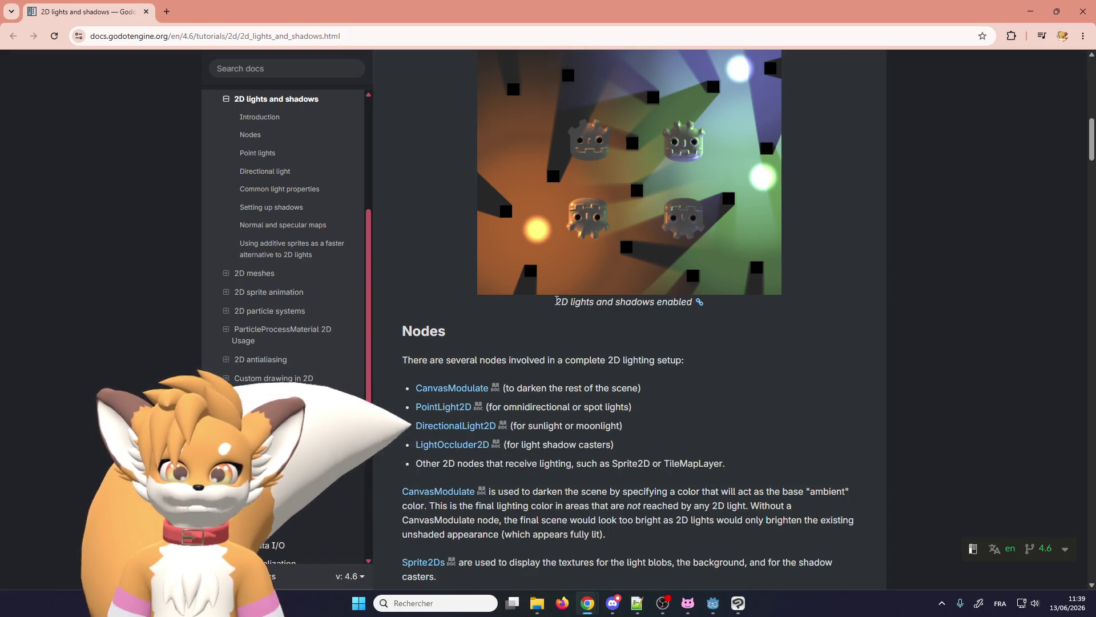
pyautogui.hotkey('alt', 'Tab')
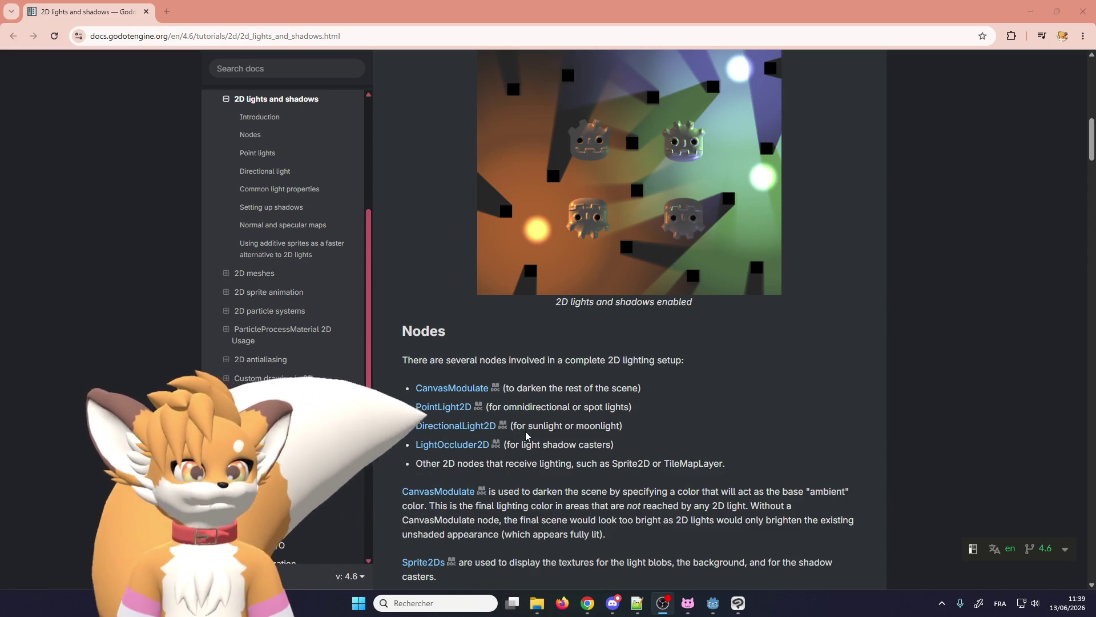
pyautogui.hotkey('alt', 'Tab')
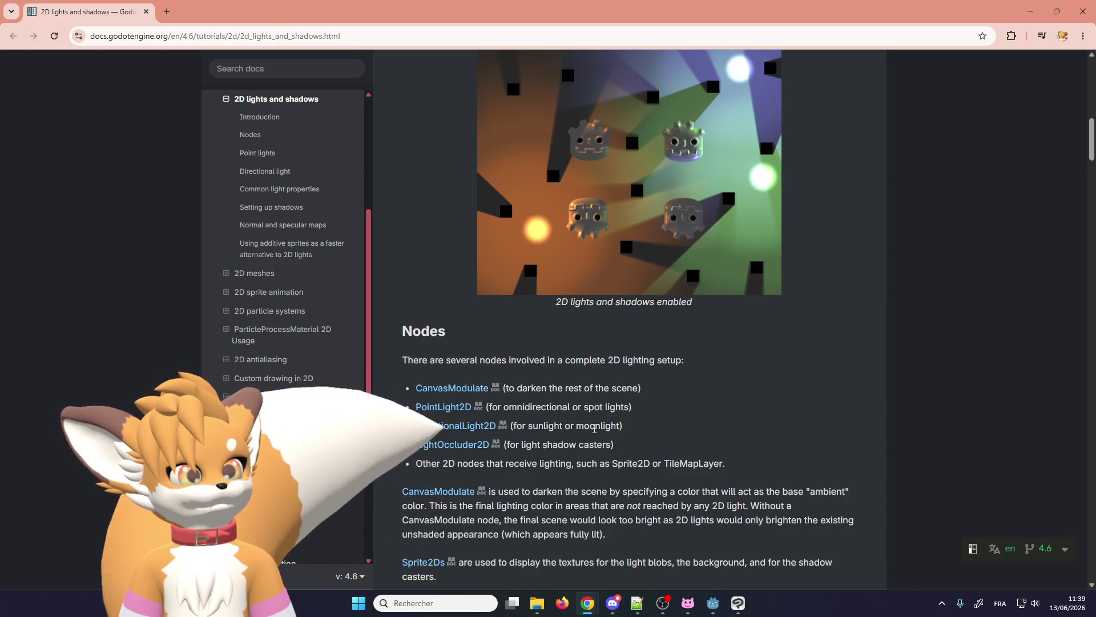
pyautogui.scroll(-2, 531, 400)
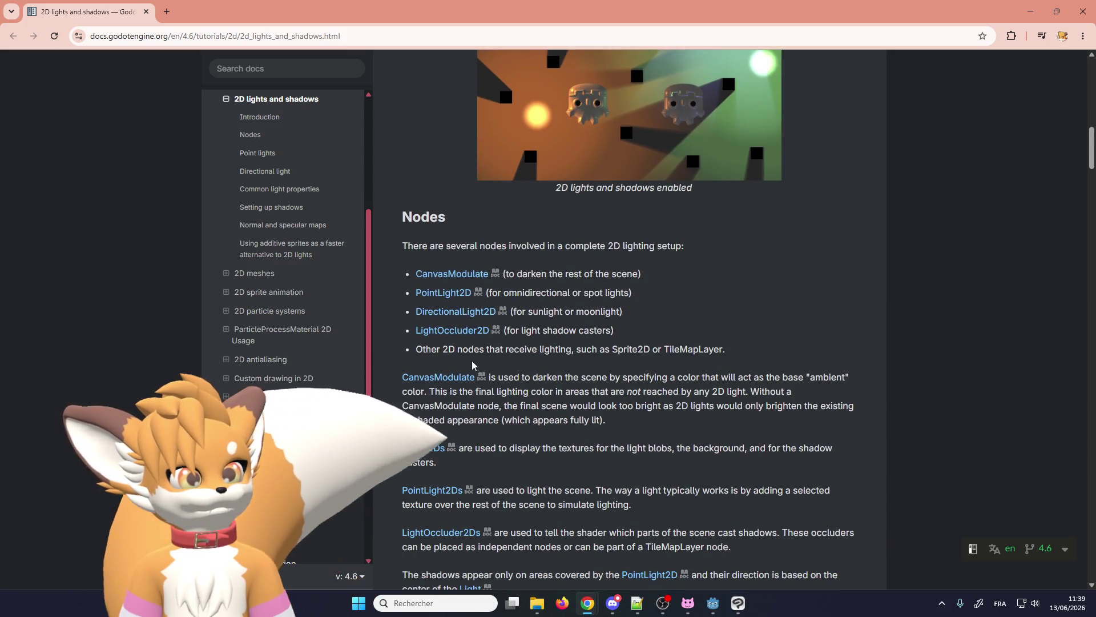
pyautogui.scroll(-1, 462, 346)
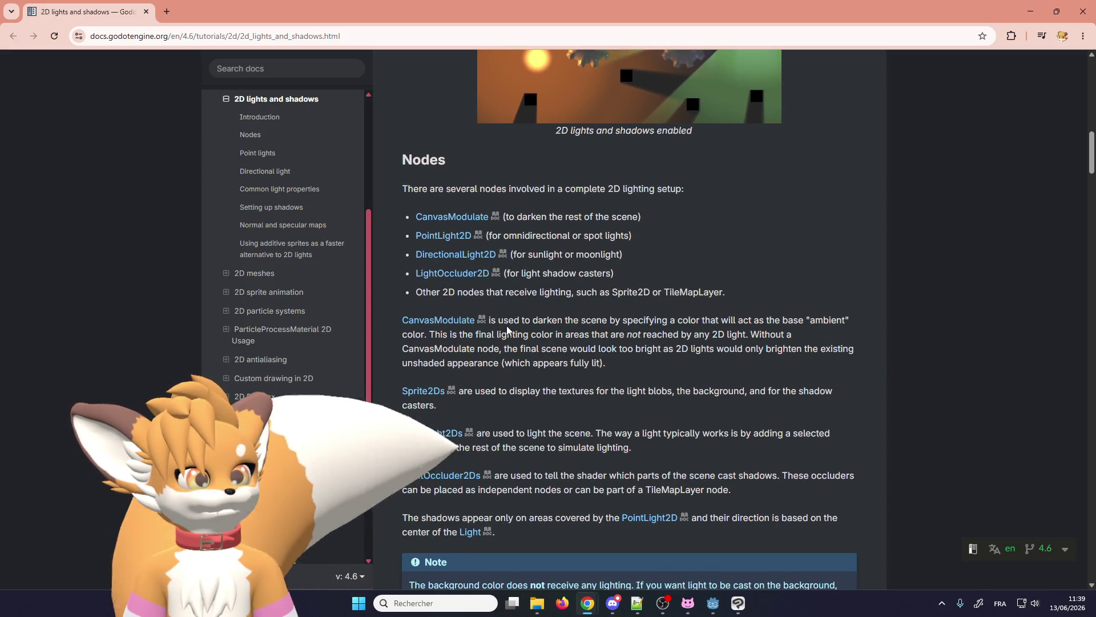
pyautogui.scroll(-2, 506, 327)
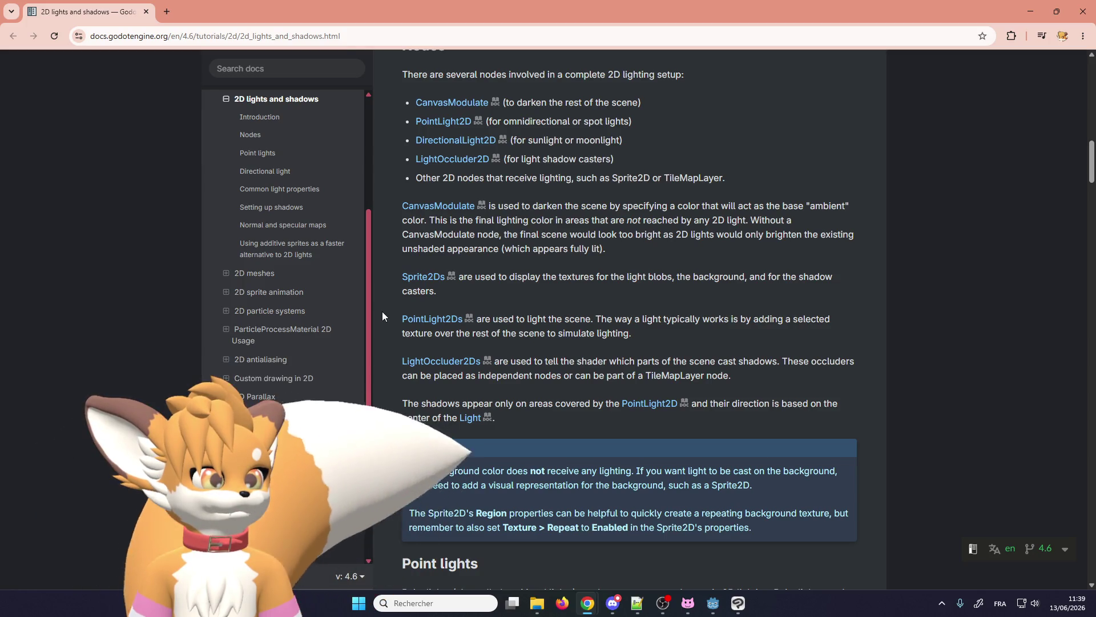
pyautogui.scroll(-2, 383, 313)
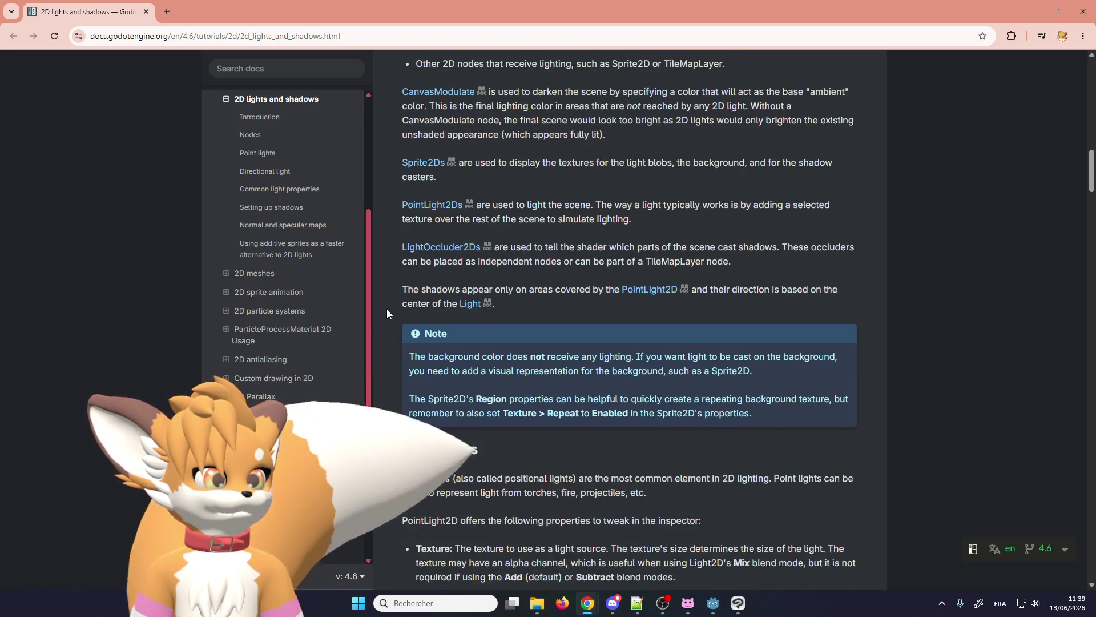
pyautogui.scroll(-3, 387, 313)
pyautogui.scroll(-6, 386, 310)
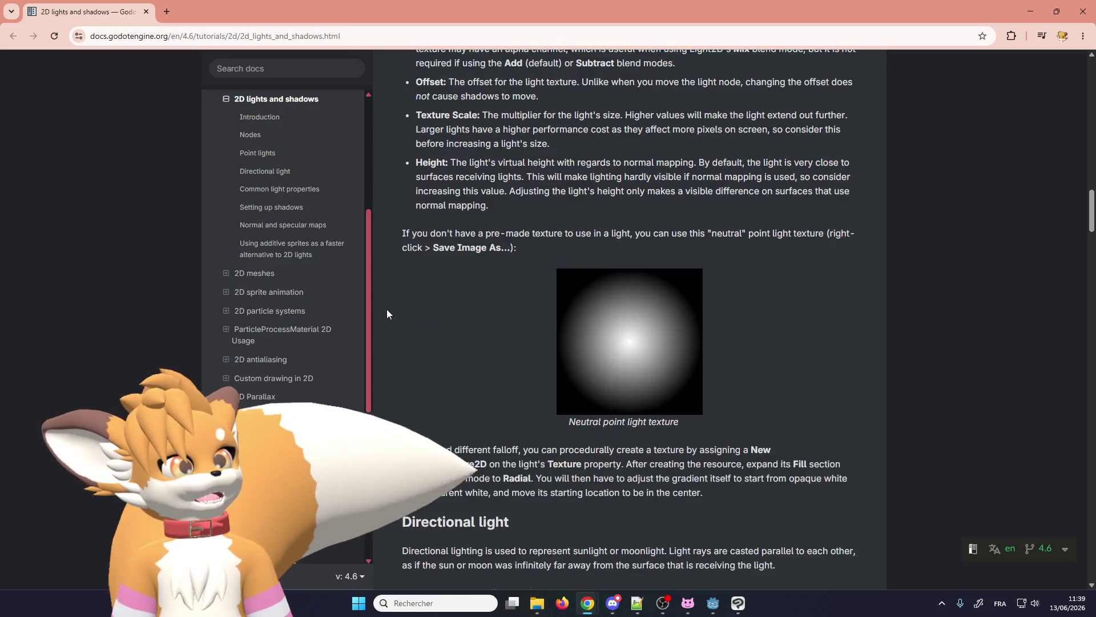
pyautogui.scroll(-5, 428, 293)
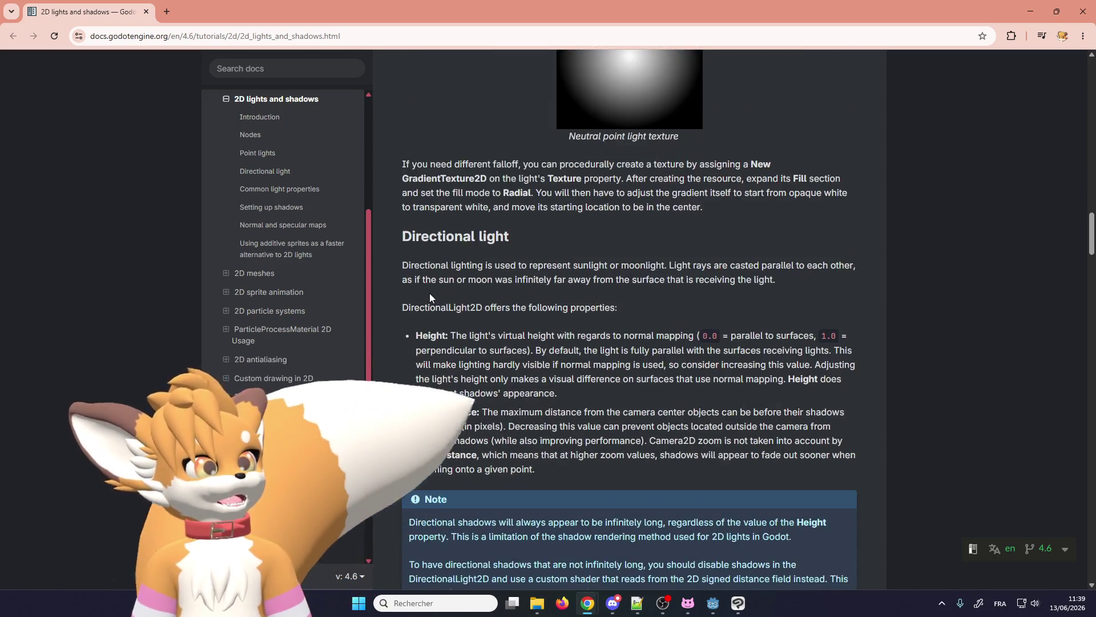
pyautogui.scroll(4, 429, 293)
pyautogui.scroll(-12, 430, 295)
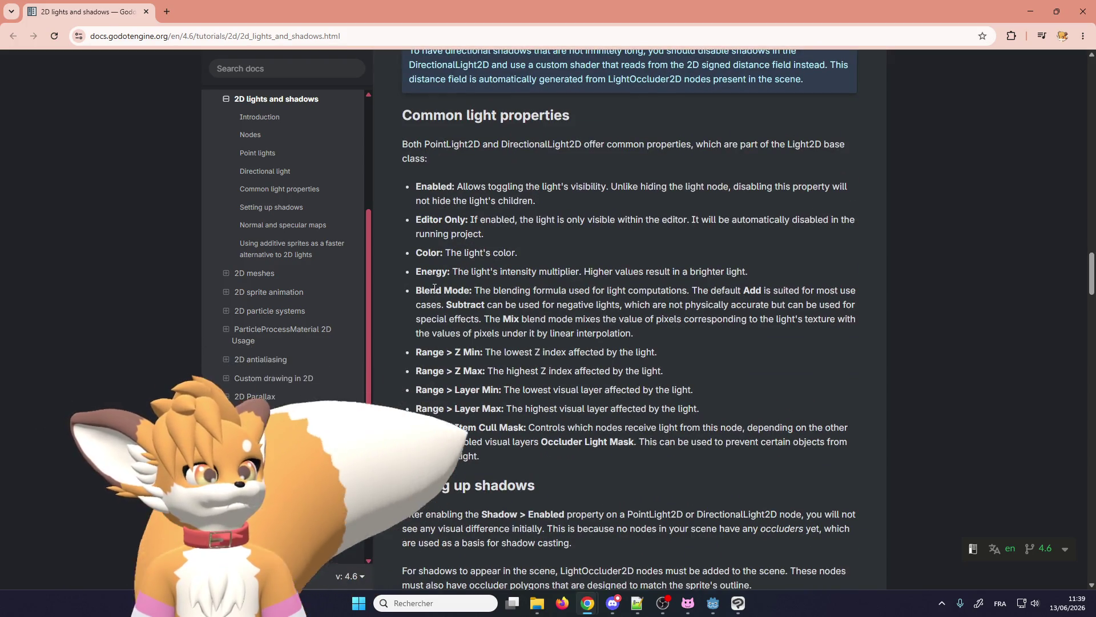
pyautogui.scroll(-7, 434, 288)
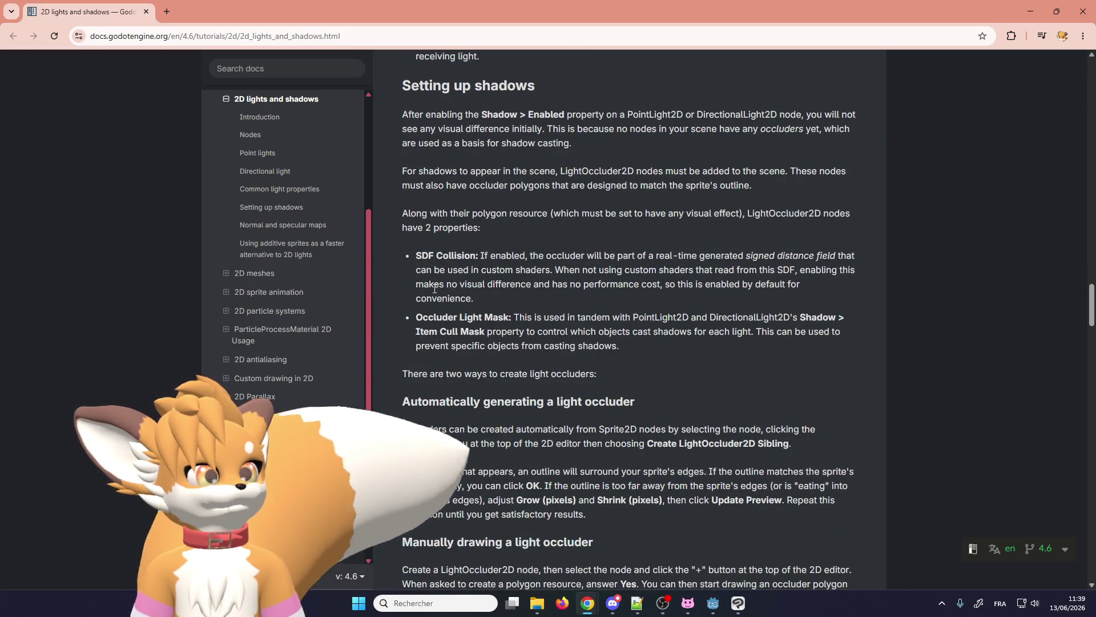
pyautogui.scroll(-4, 434, 289)
pyautogui.scroll(-4, 434, 288)
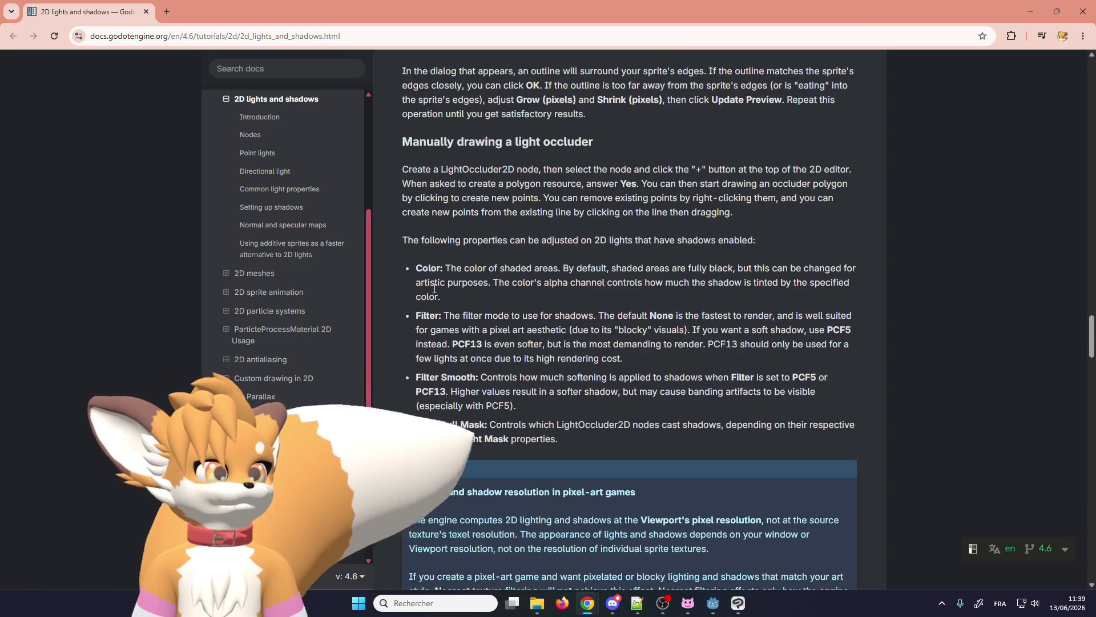
pyautogui.scroll(-5, 434, 288)
pyautogui.scroll(-6, 434, 289)
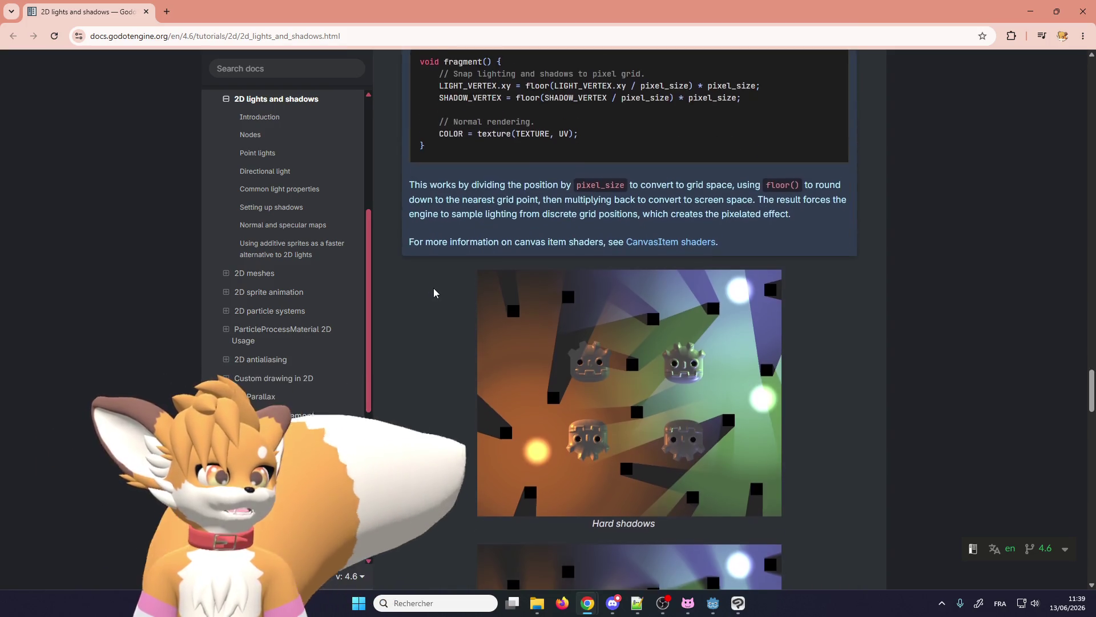
pyautogui.scroll(-4, 434, 291)
pyautogui.scroll(-5, 434, 292)
pyautogui.scroll(-6, 434, 291)
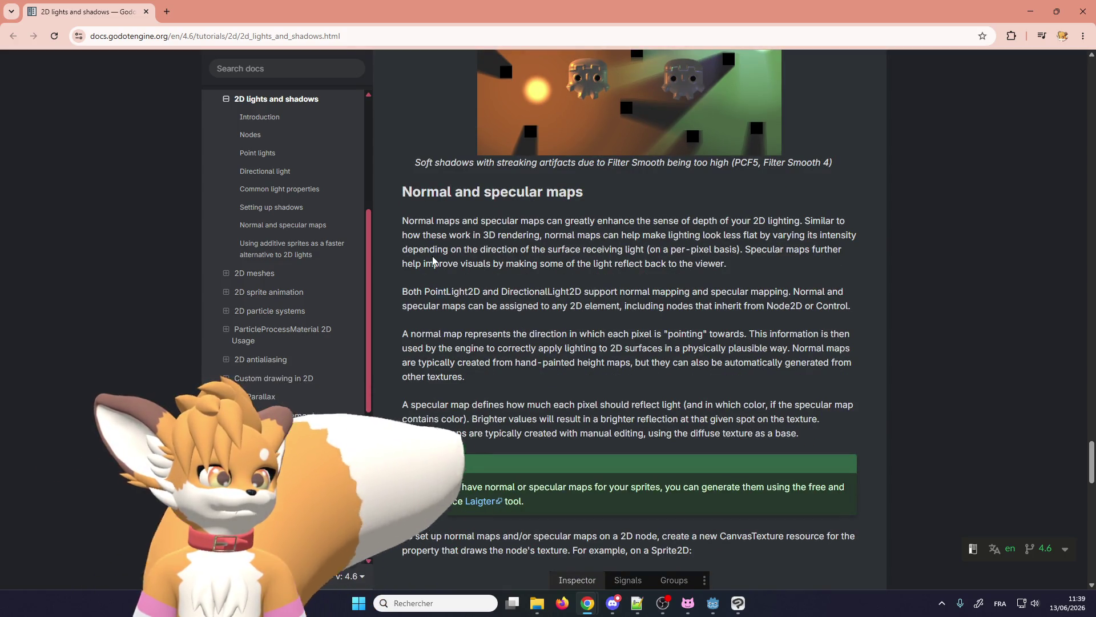
pyautogui.scroll(-1, 433, 261)
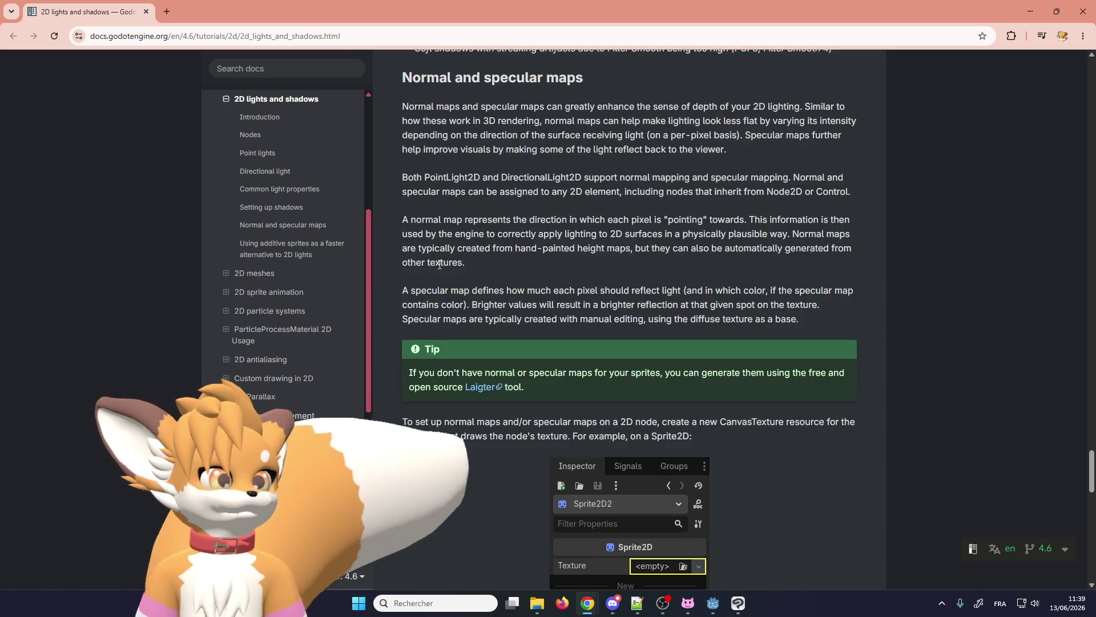
pyautogui.scroll(5, 481, 289)
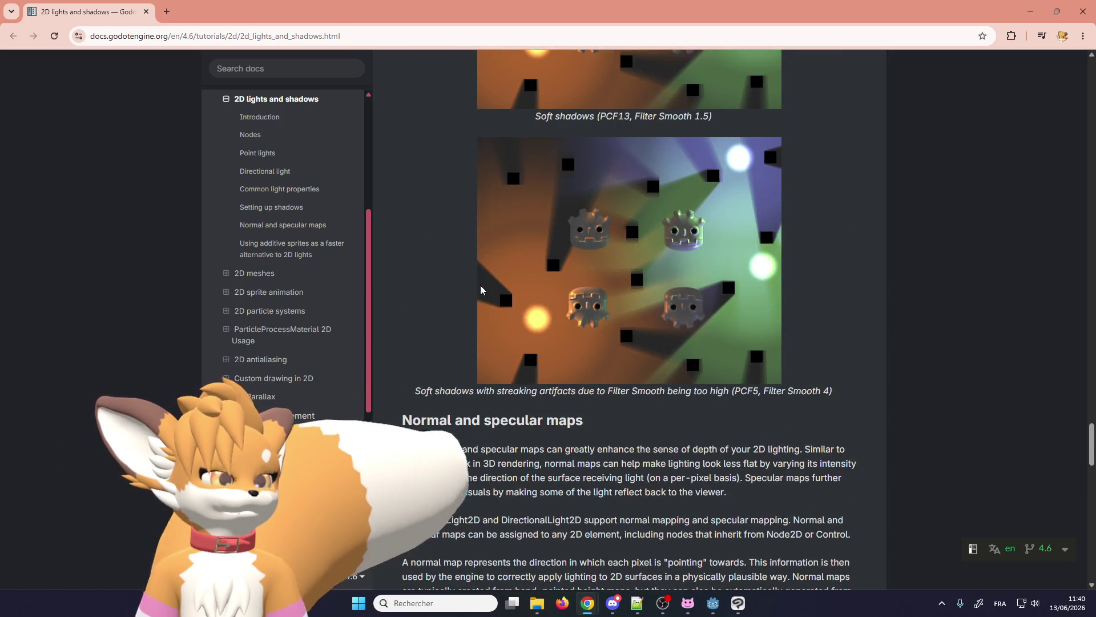
pyautogui.scroll(-10, 481, 289)
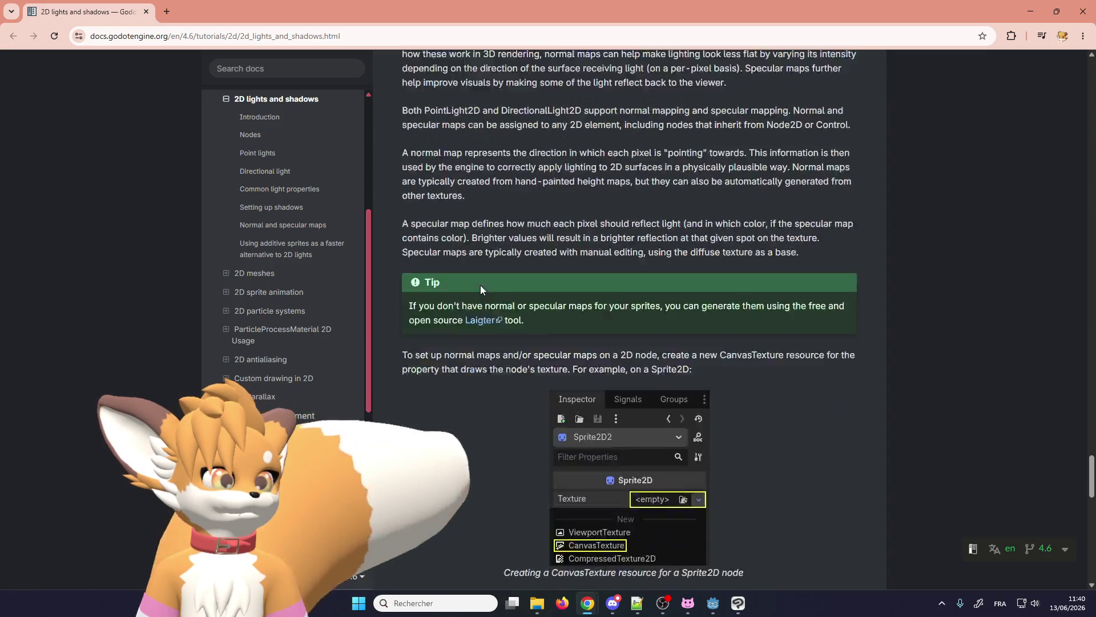
pyautogui.scroll(-8, 481, 290)
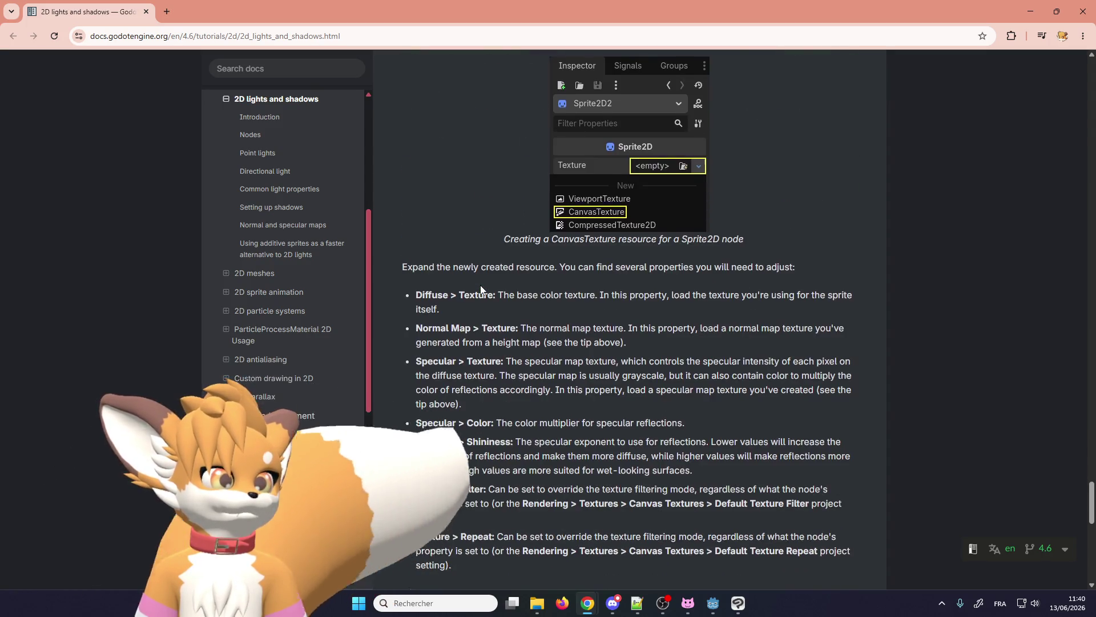
pyautogui.scroll(-3, 481, 287)
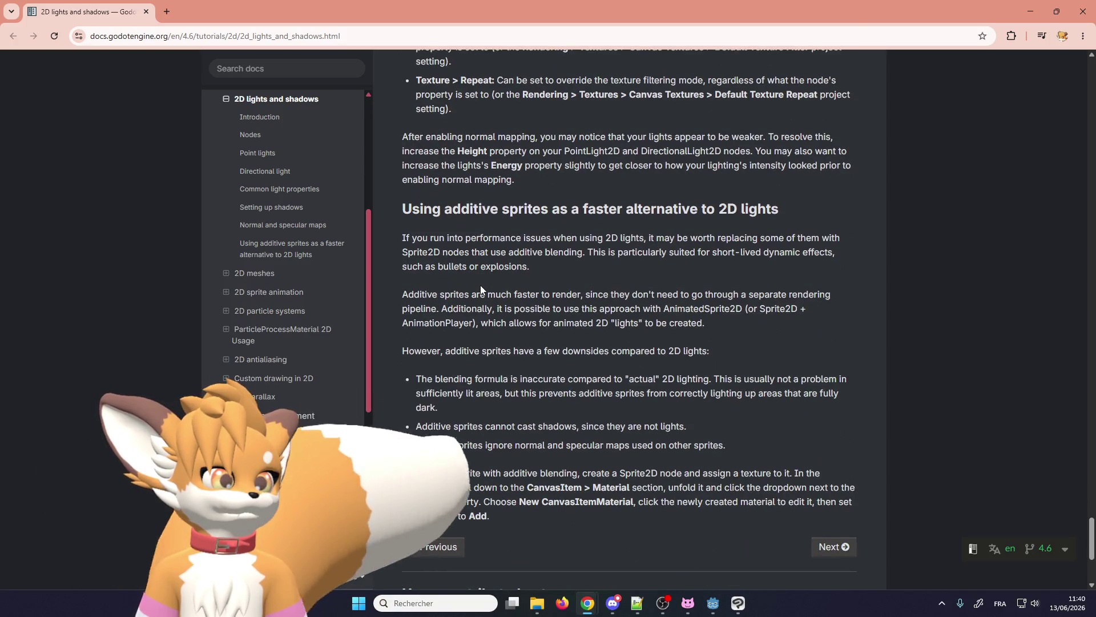
pyautogui.scroll(-5, 481, 286)
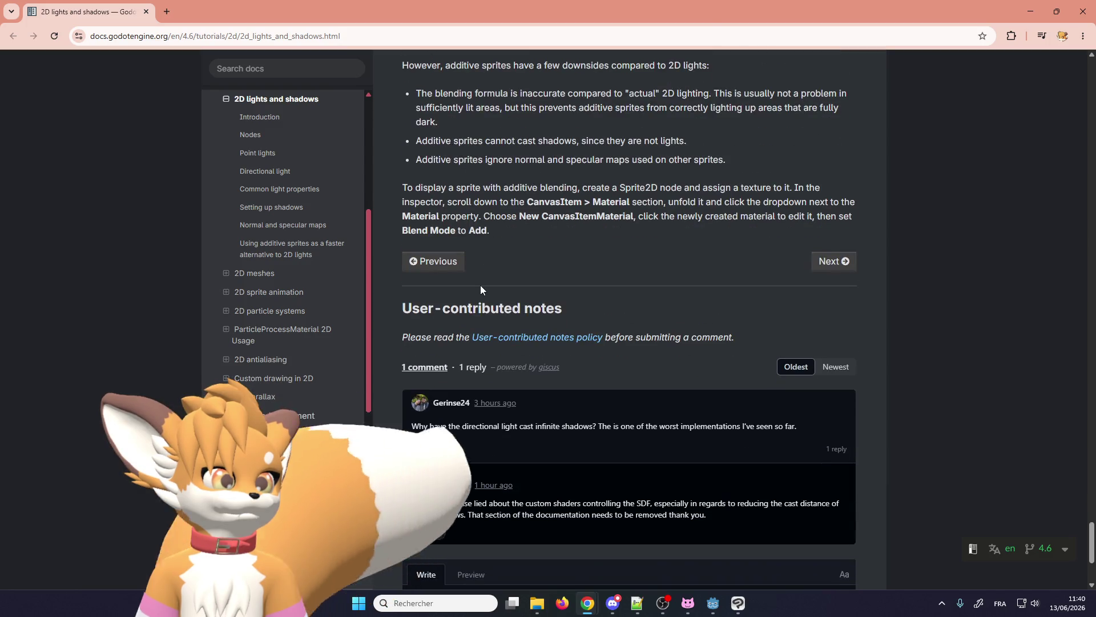
pyautogui.scroll(-4, 481, 285)
pyautogui.scroll(20, 481, 286)
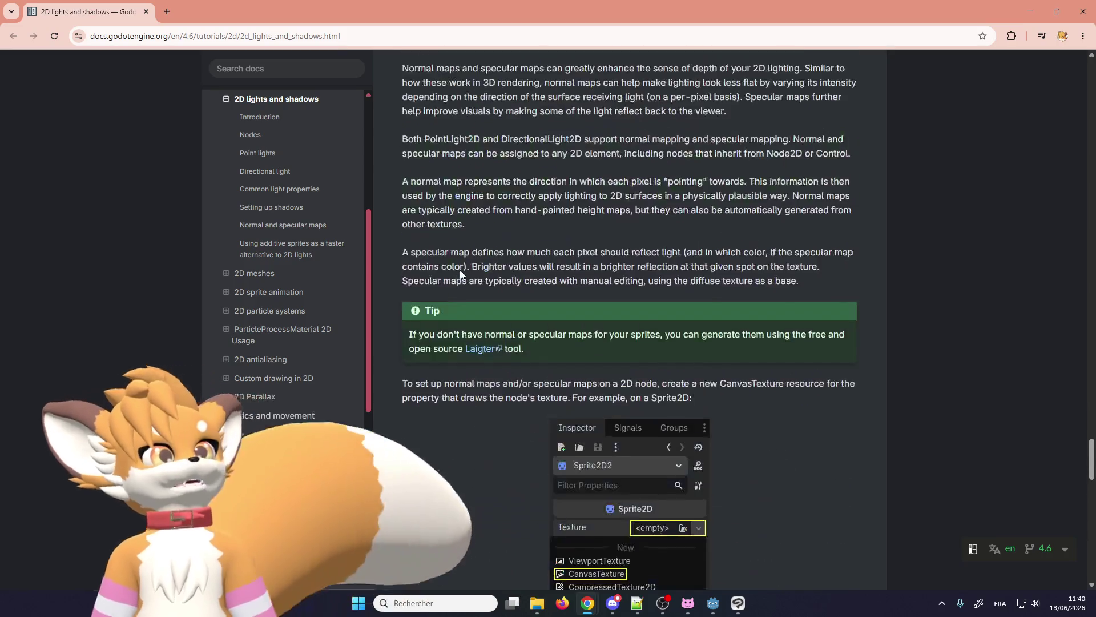
pyautogui.middleClick(424, 491)
pyautogui.scroll(20, 457, 250)
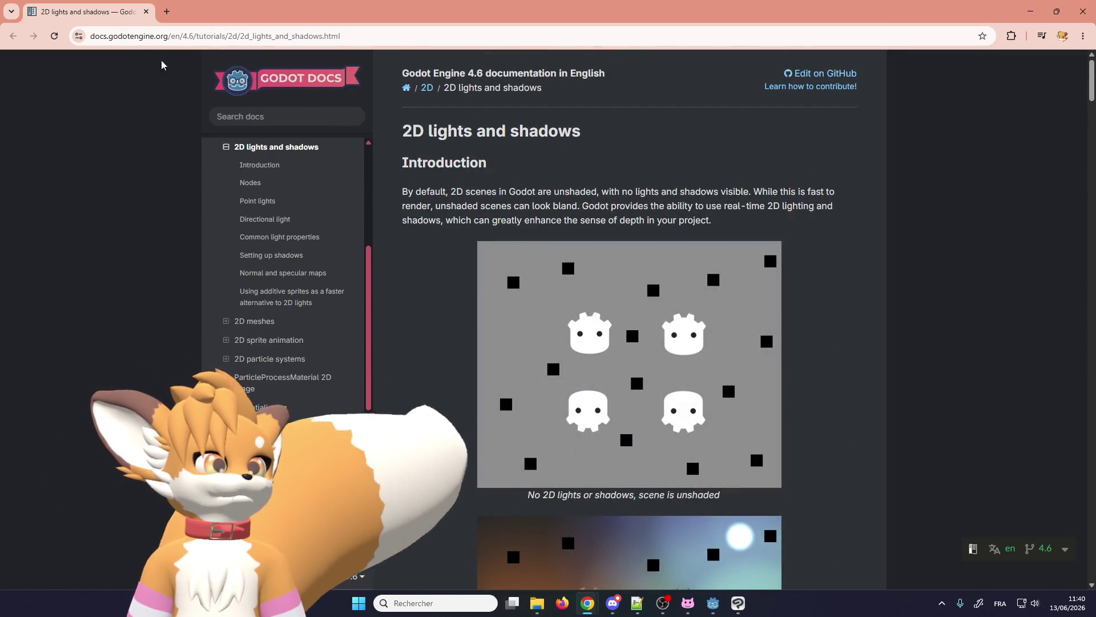
pyautogui.click(246, 113)
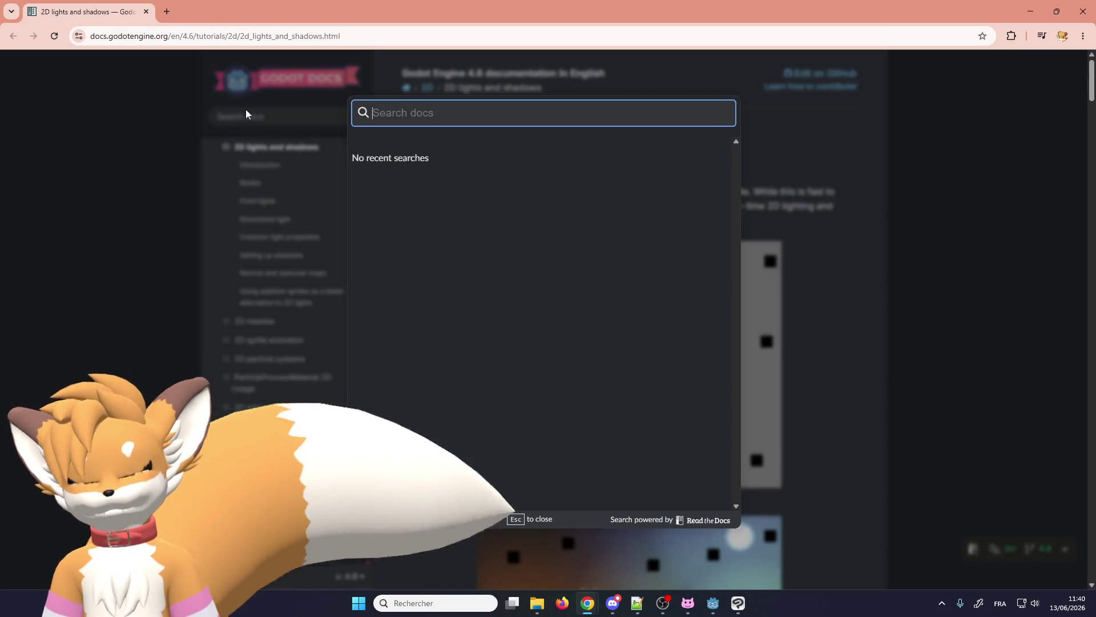
# - Search the docs for 'canvas' and open the Canvas layers page
pyautogui.write('canvasl')
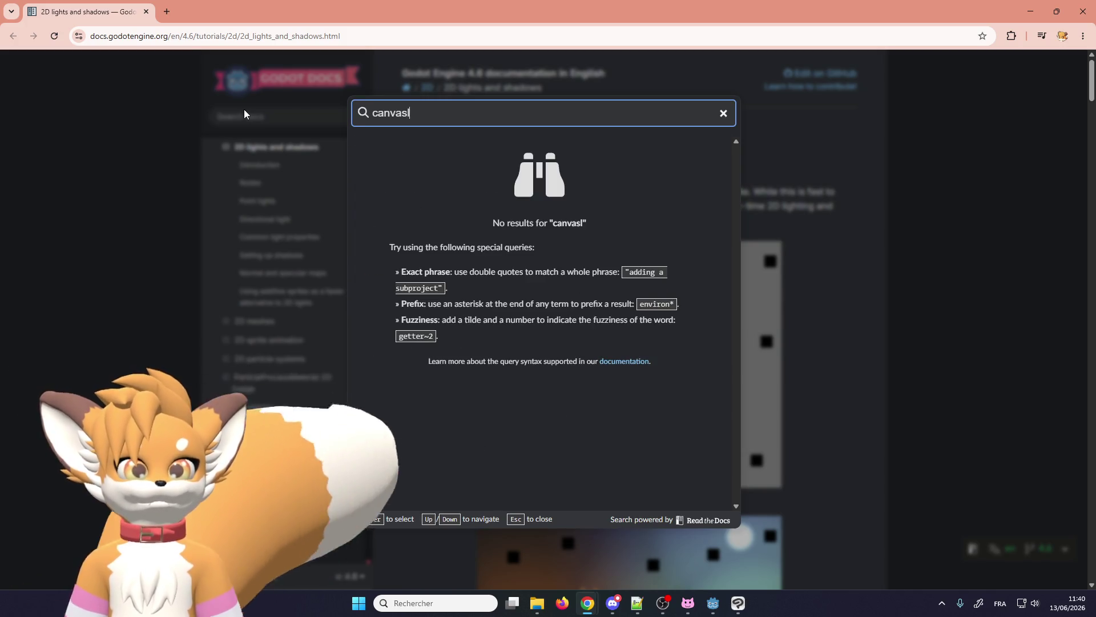
pyautogui.press('BackSpace')
pyautogui.click(395, 153)
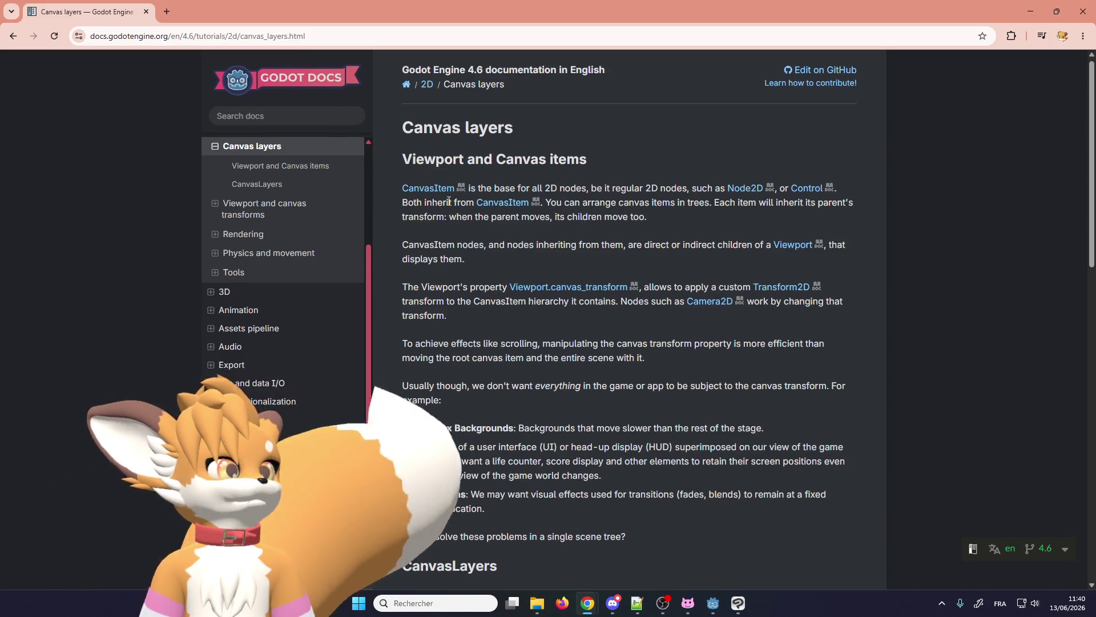
pyautogui.scroll(-1, 451, 203)
pyautogui.scroll(-1, 449, 201)
pyautogui.scroll(-4, 449, 201)
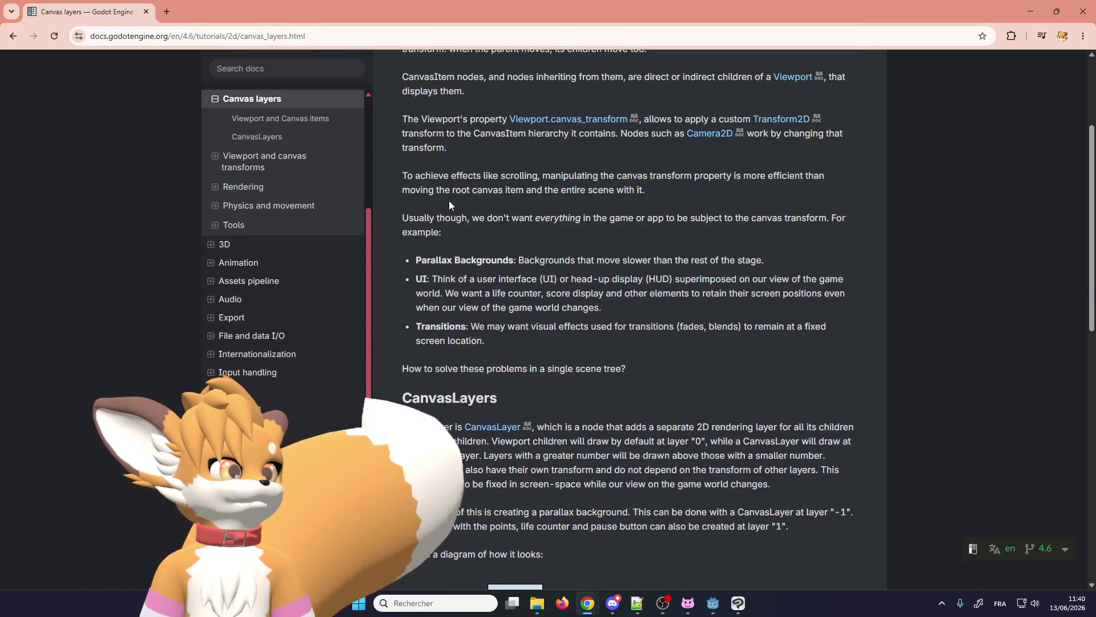
pyautogui.scroll(3, 462, 226)
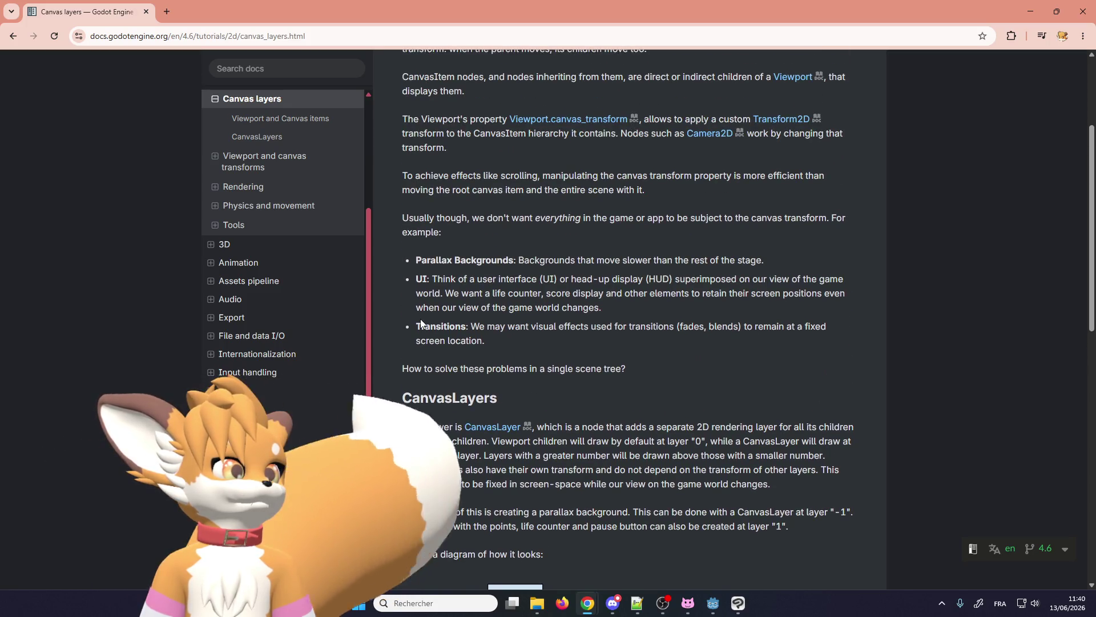
pyautogui.scroll(-2, 423, 317)
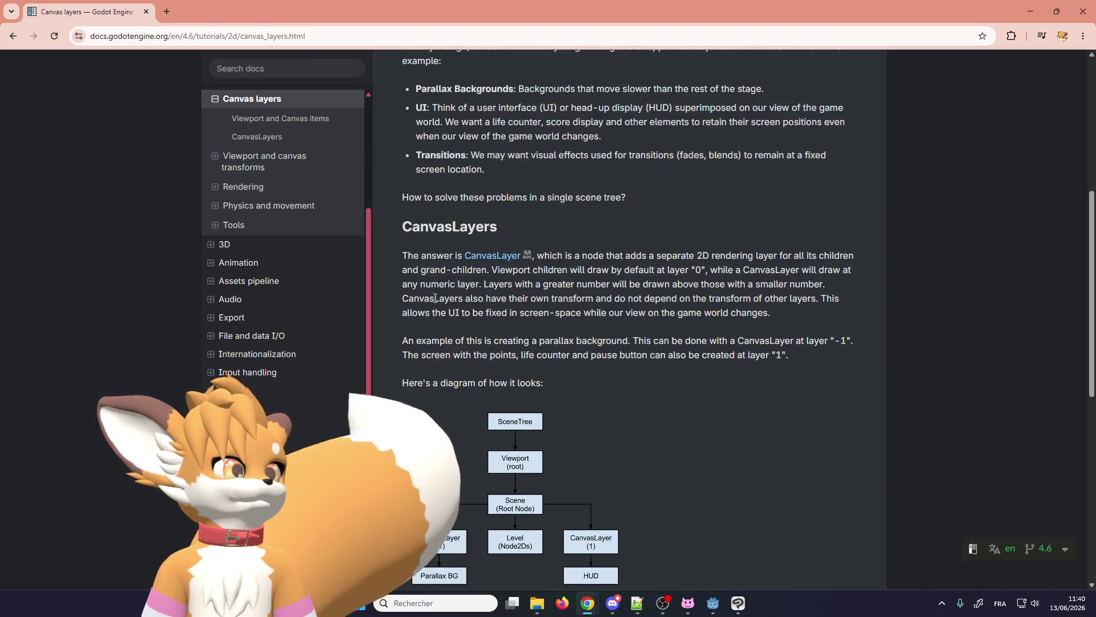
pyautogui.scroll(-2, 446, 331)
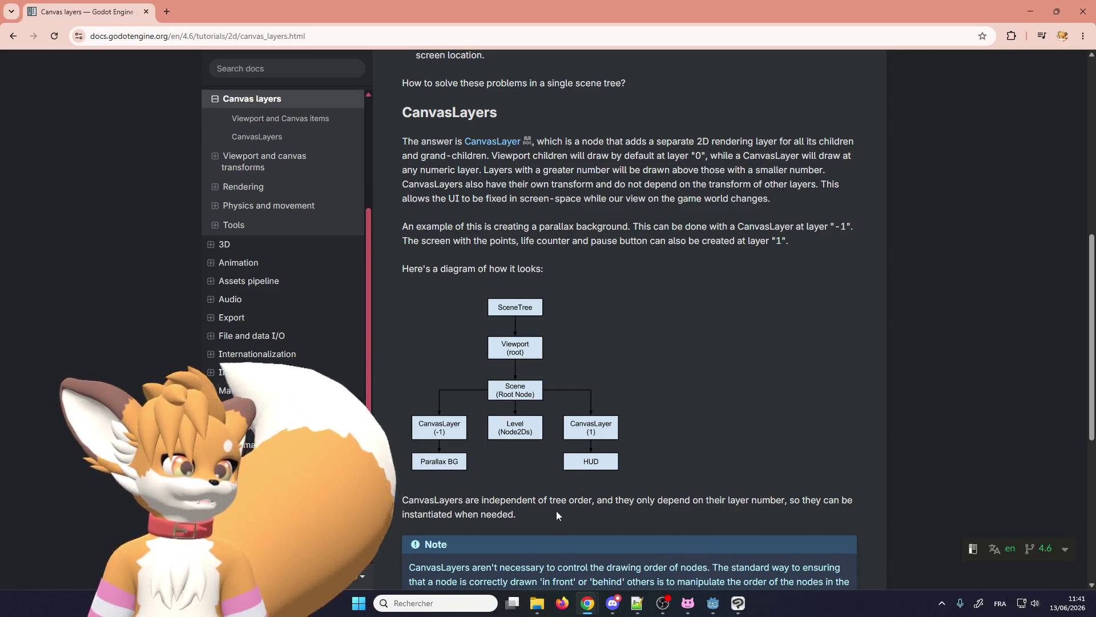
pyautogui.moveTo(663, 606)
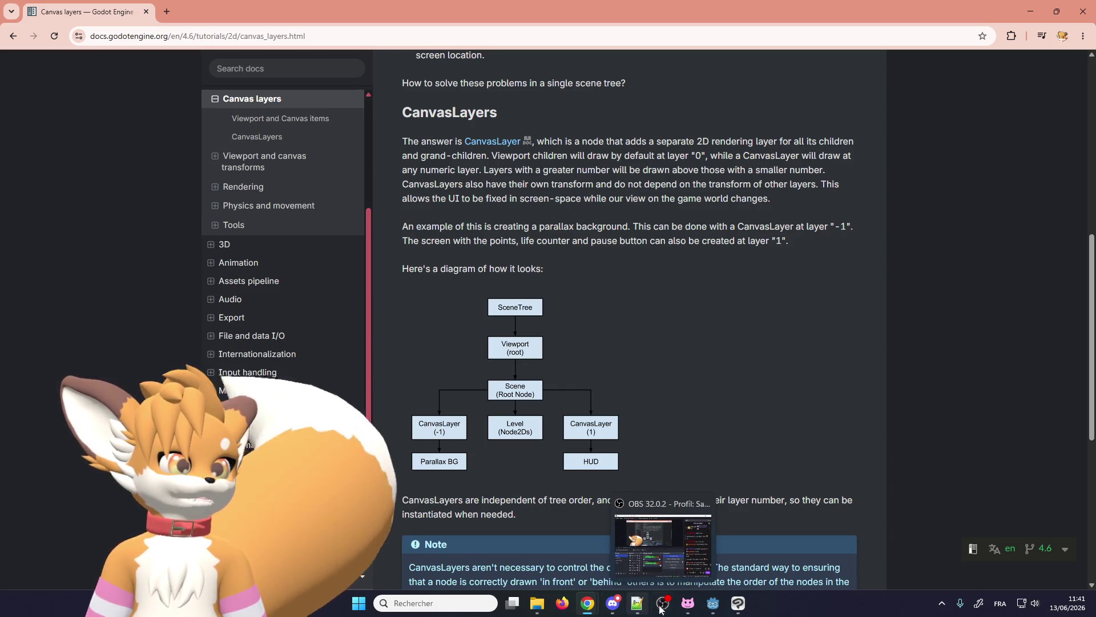
# - In the 2D view, add a CanvasLayer child to forest_tutorial and move it to the top
pyautogui.moveTo(714, 612)
pyautogui.click(706, 545)
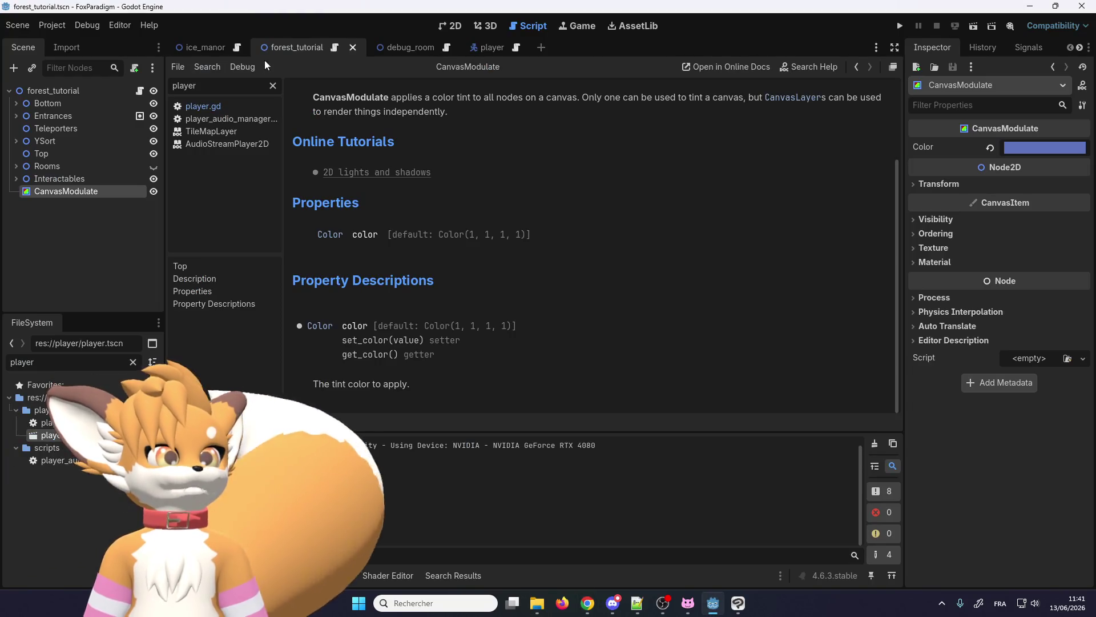
pyautogui.click(448, 26)
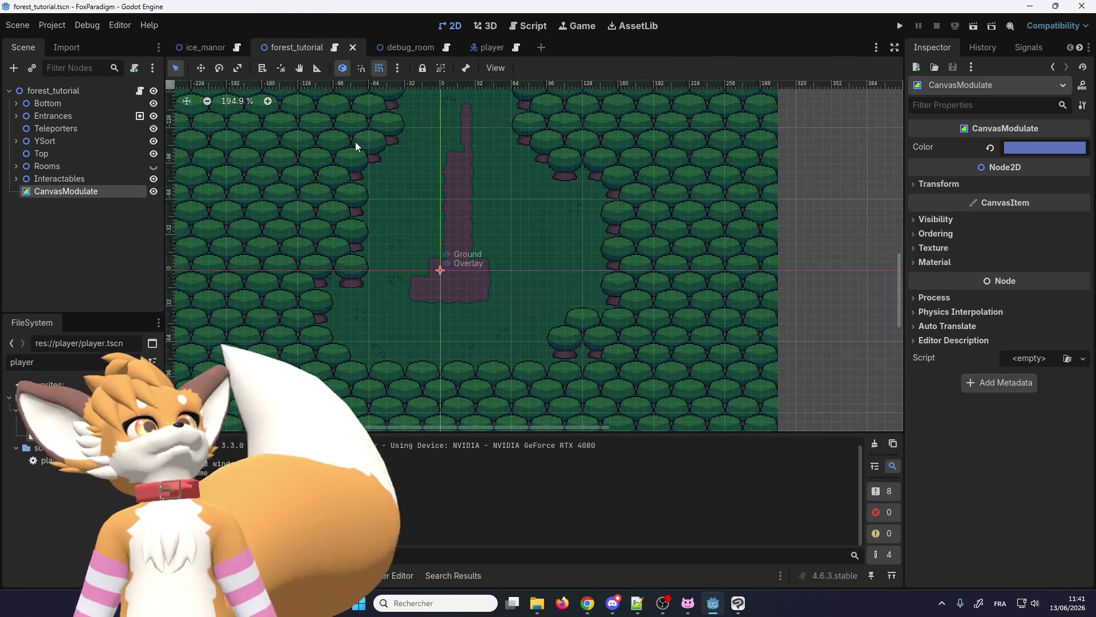
pyautogui.click(62, 91)
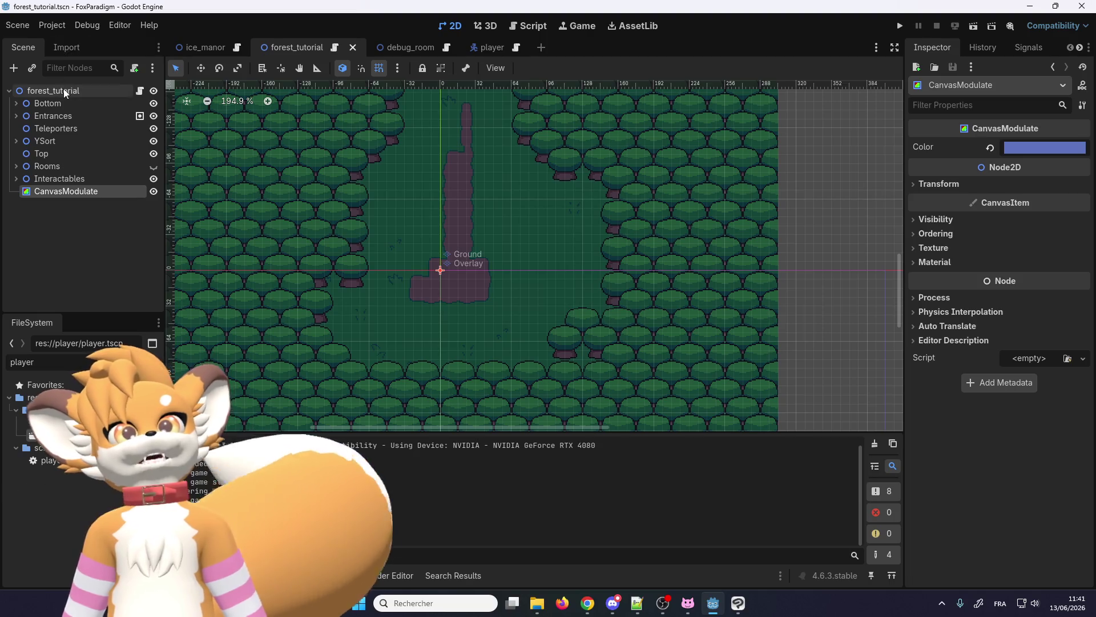
pyautogui.rightClick(64, 90)
pyautogui.click(107, 119)
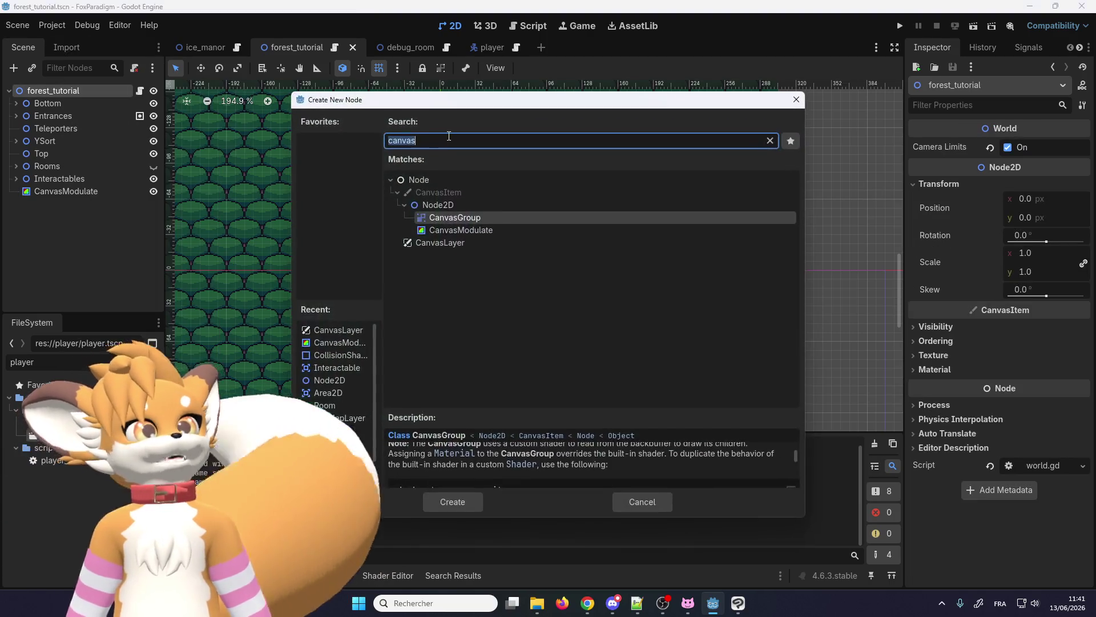
pyautogui.doubleClick(425, 243)
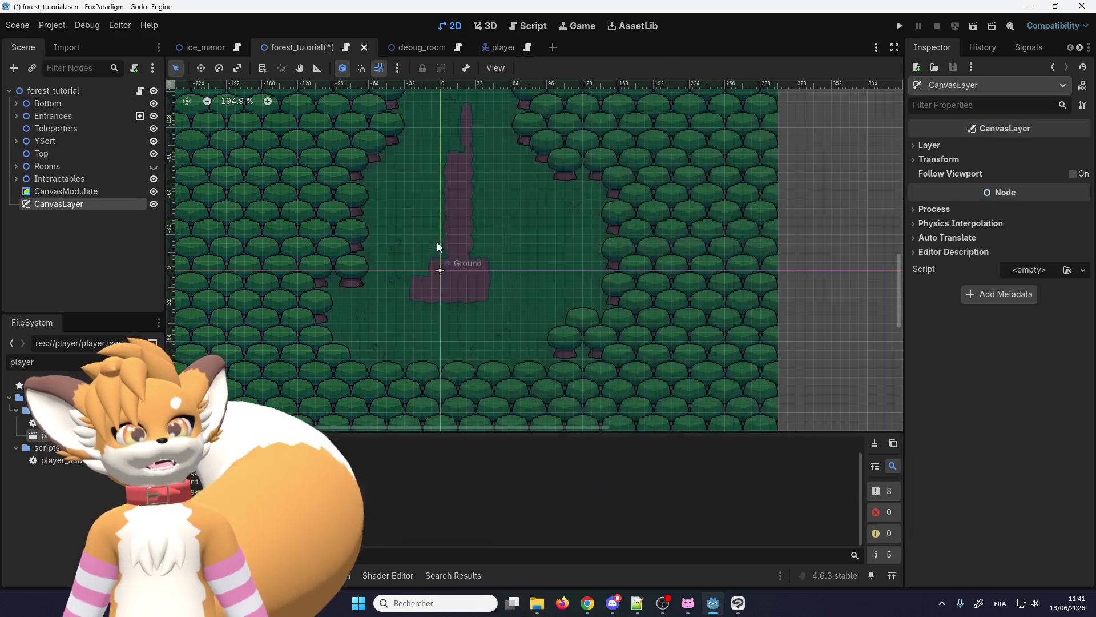
pyautogui.moveTo(94, 204)
pyautogui.mouseDown()
pyautogui.moveTo(74, 104)
pyautogui.moveTo(65, 104)
pyautogui.mouseUp()
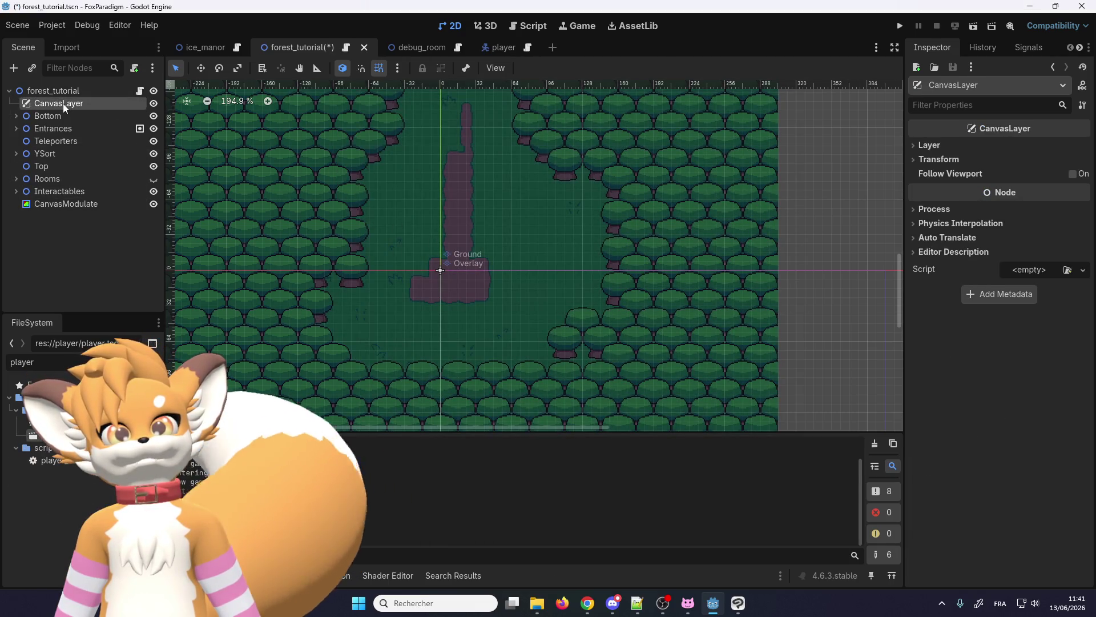
# - Rename the new CanvasLayer node to 'ParallaxBackground'
pyautogui.doubleClick(64, 103)
pyautogui.click(74, 104)
pyautogui.press('Return')
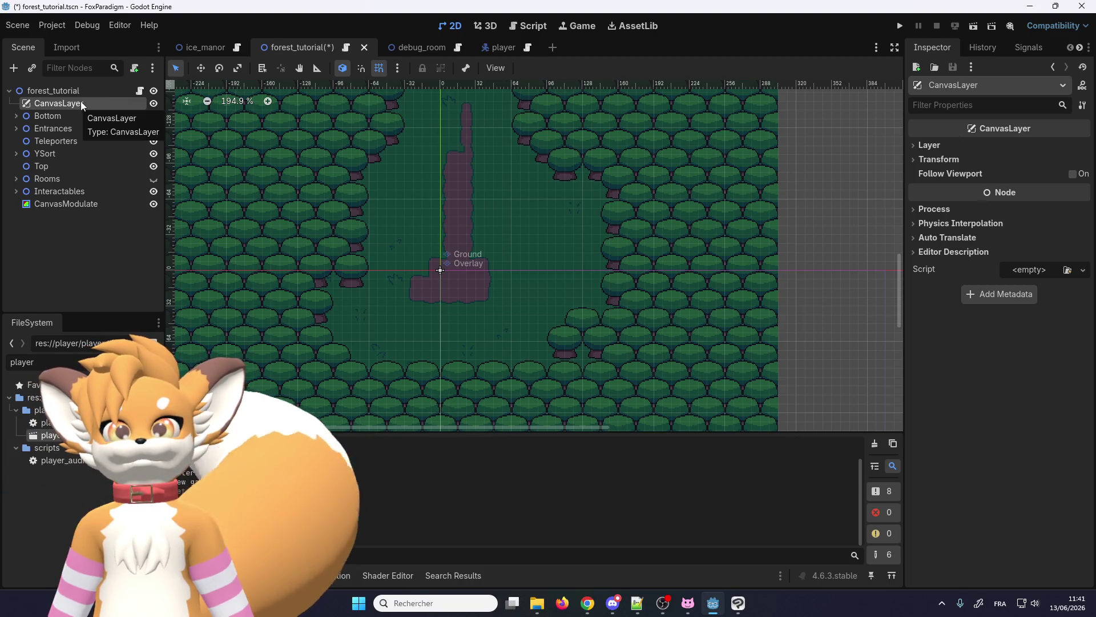
pyautogui.doubleClick(80, 103)
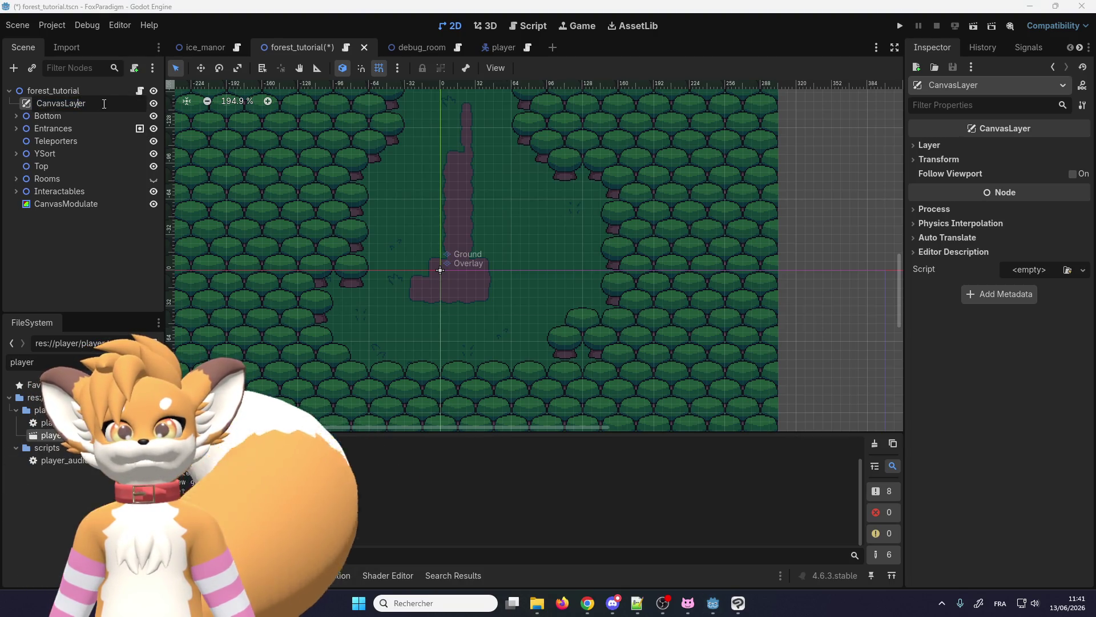
pyautogui.moveTo(104, 104); pyautogui.dragTo(49, 103)
pyautogui.write('Paralla')
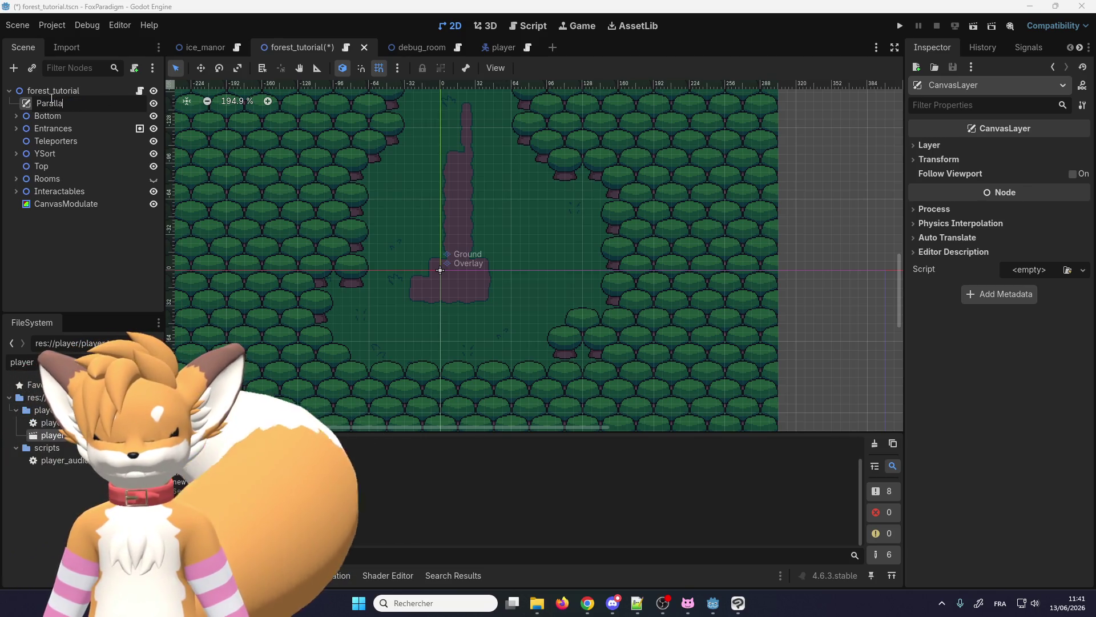
pyautogui.write('xBagrou')
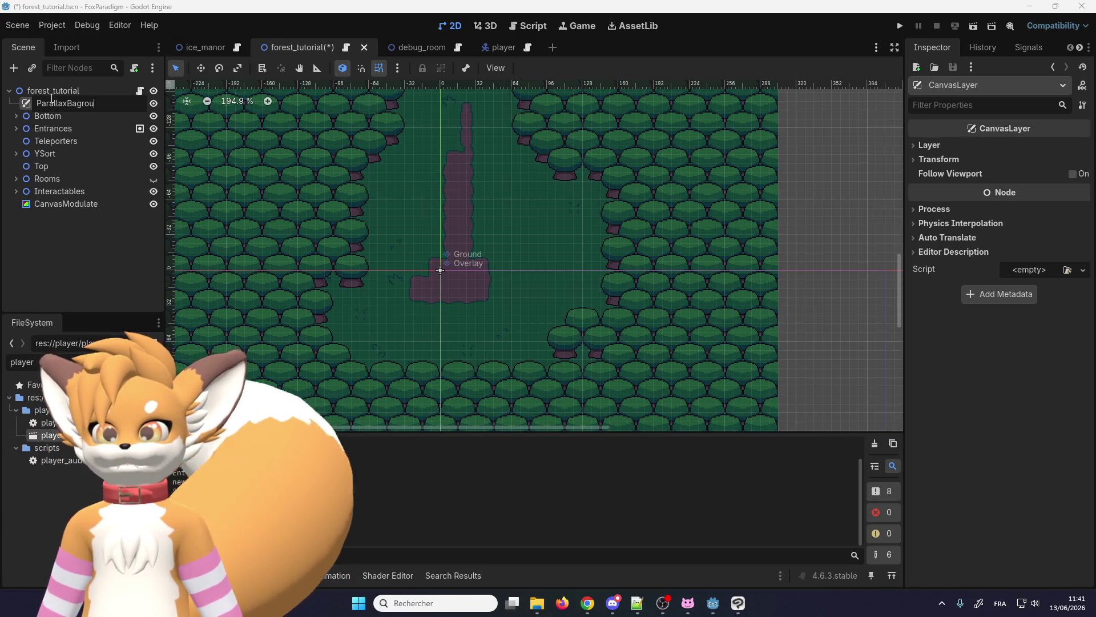
pyautogui.write('nd')
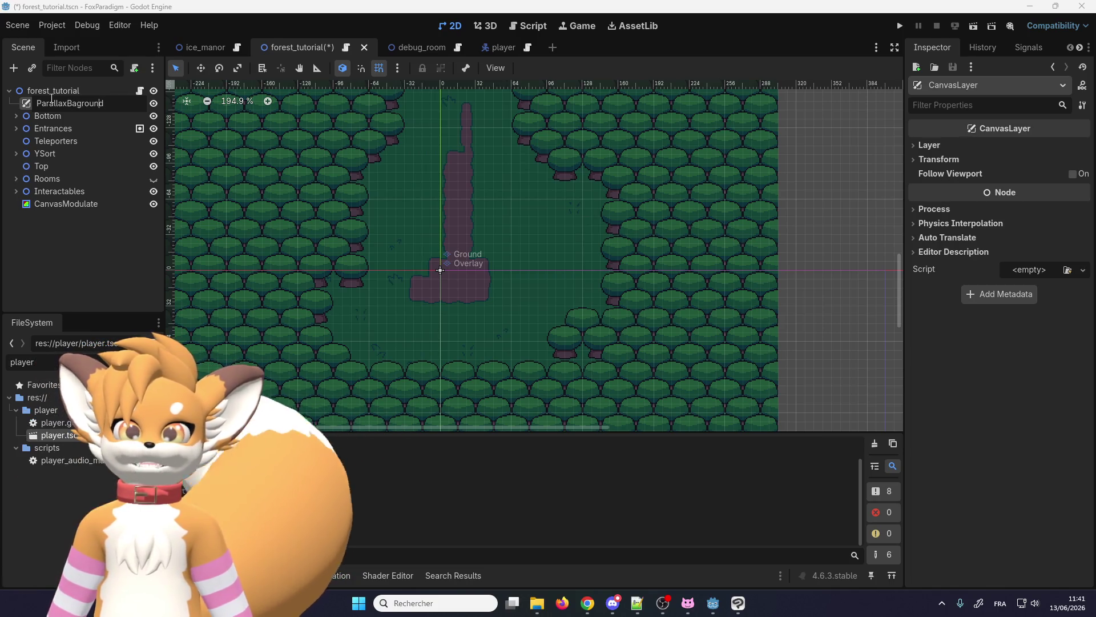
pyautogui.press('Left')
pyautogui.press('Left')
pyautogui.press('Left')
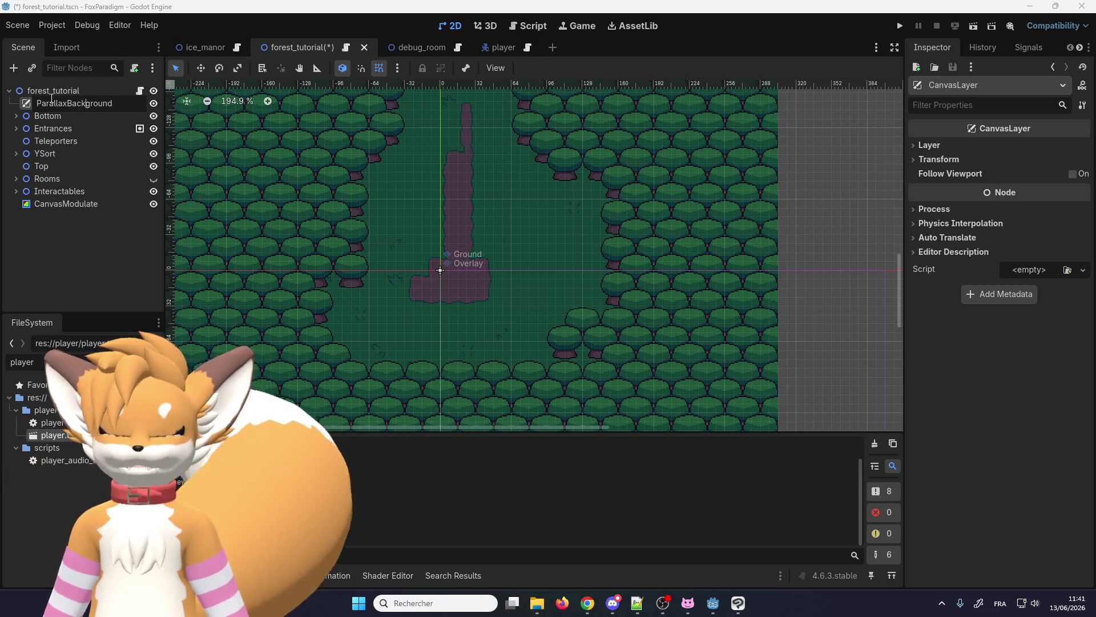
pyautogui.press('Return')
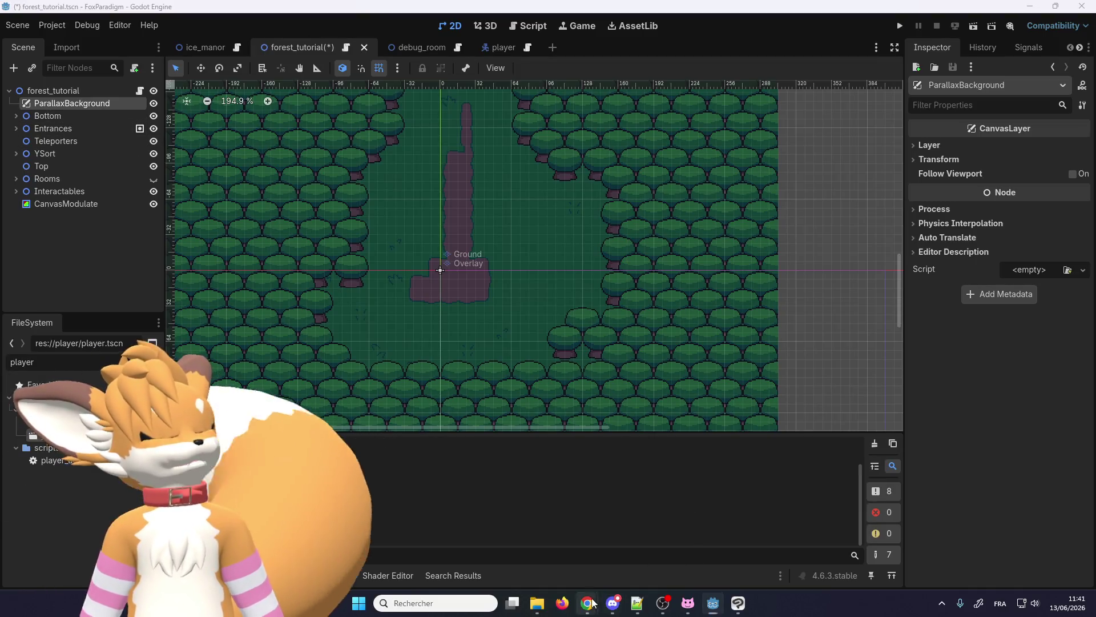
# - Bring the Canvas layers docs page back up and scroll down it
pyautogui.moveTo(588, 603)
pyautogui.moveTo(681, 526)
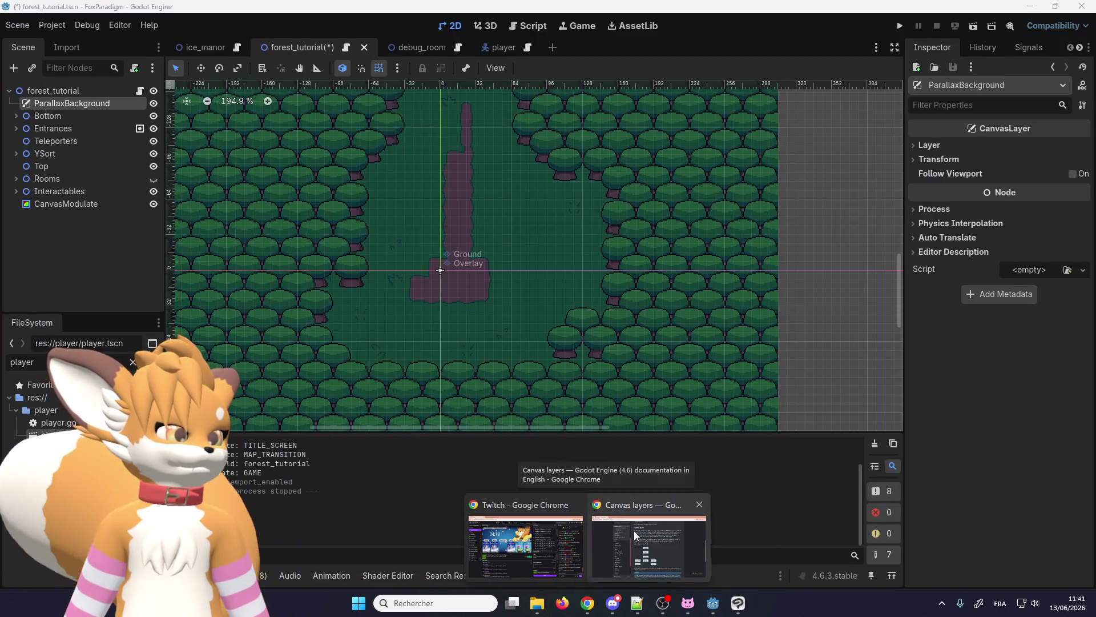
pyautogui.click(636, 535)
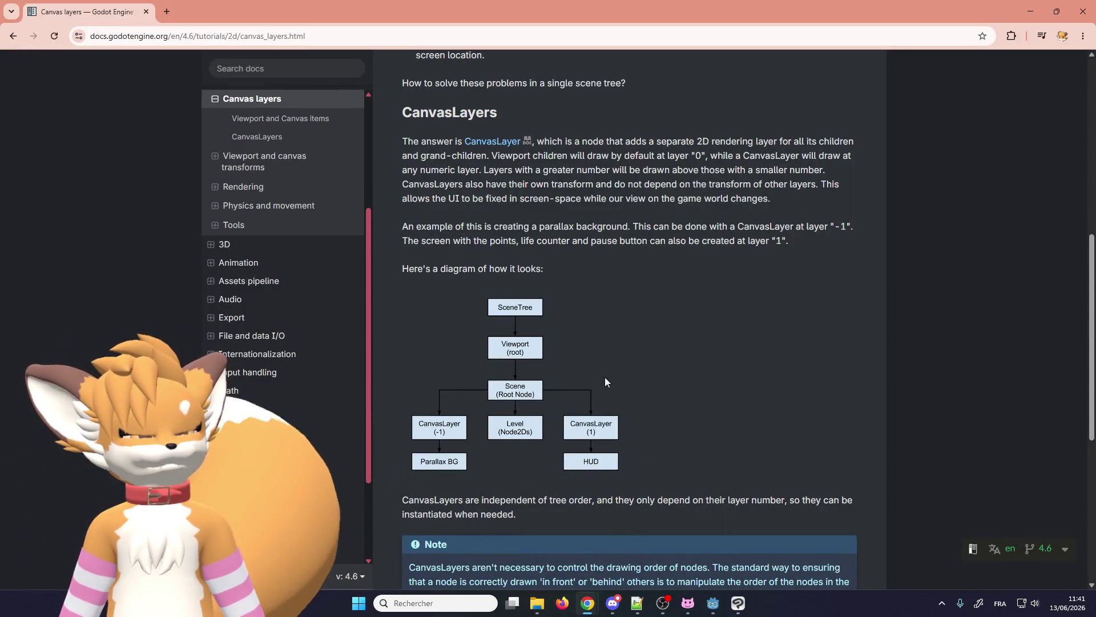
pyautogui.scroll(-5, 610, 571)
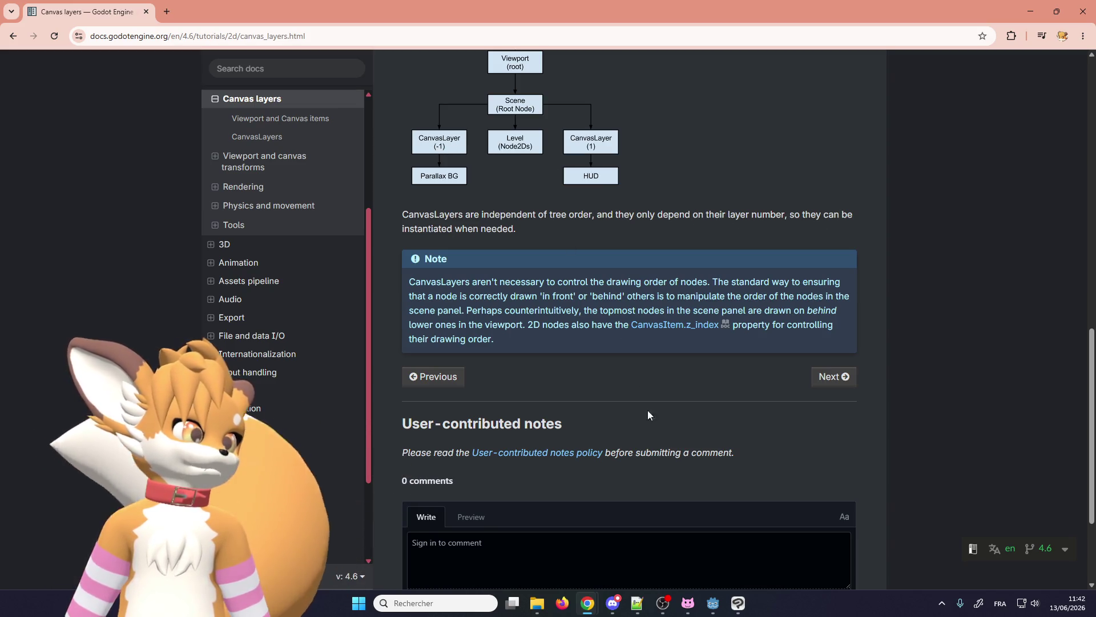
# - Switch to the floor_grass_3 drawing in Clip Studio Paint, then minimize it
pyautogui.click(663, 603)
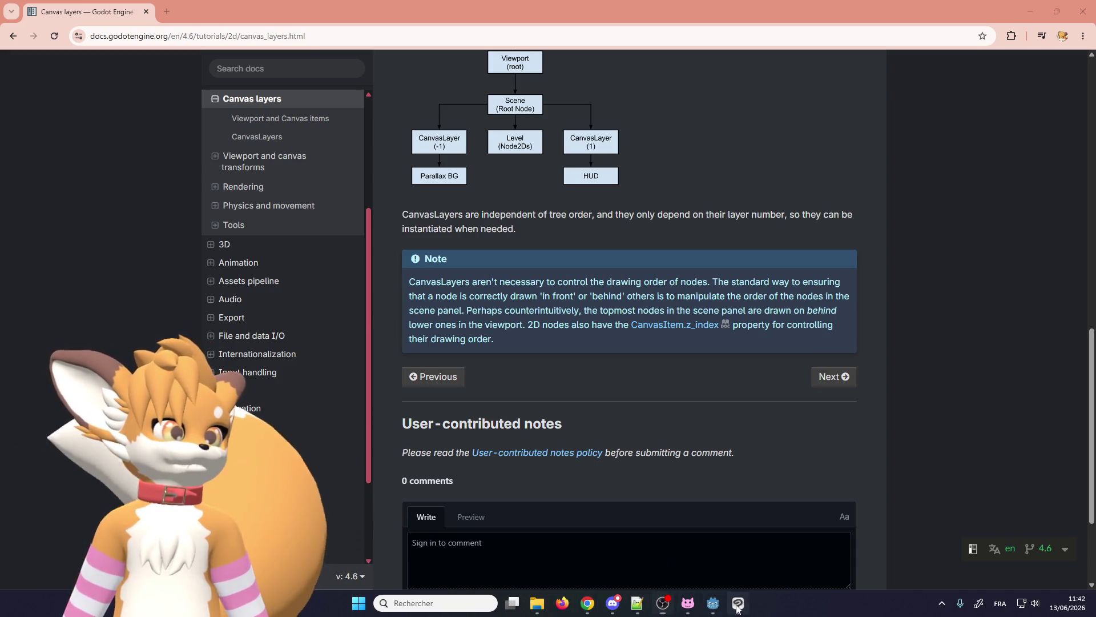
pyautogui.click(738, 605)
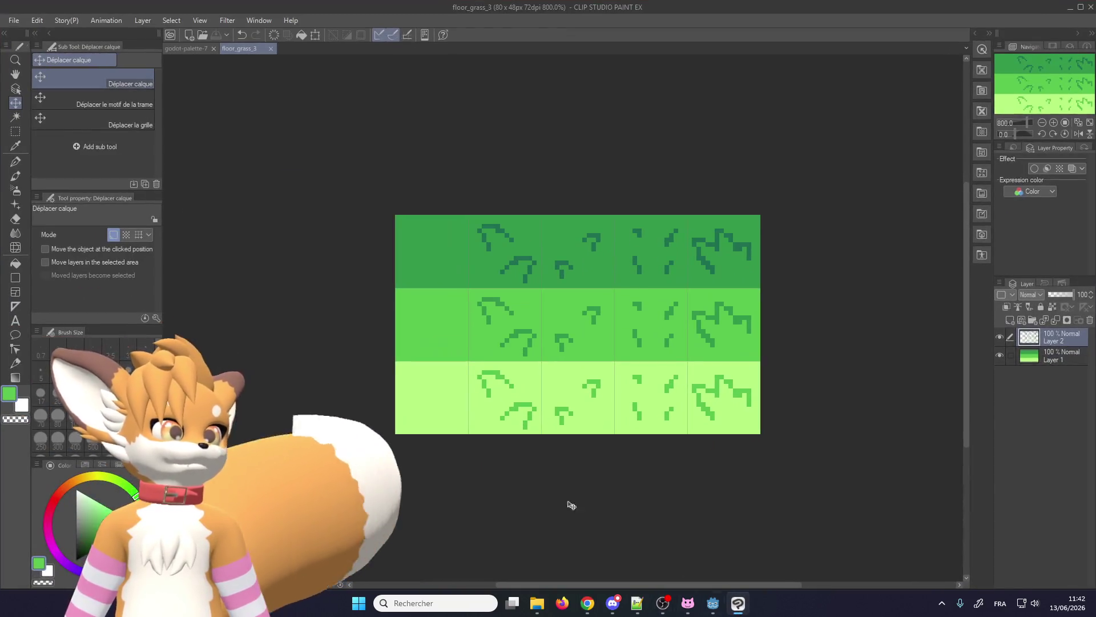
pyautogui.click(1071, 8)
# - Enter -1 in ParallaxBackground's Inspector Layer field, then bring back the Canvas layers docs
pyautogui.click(715, 611)
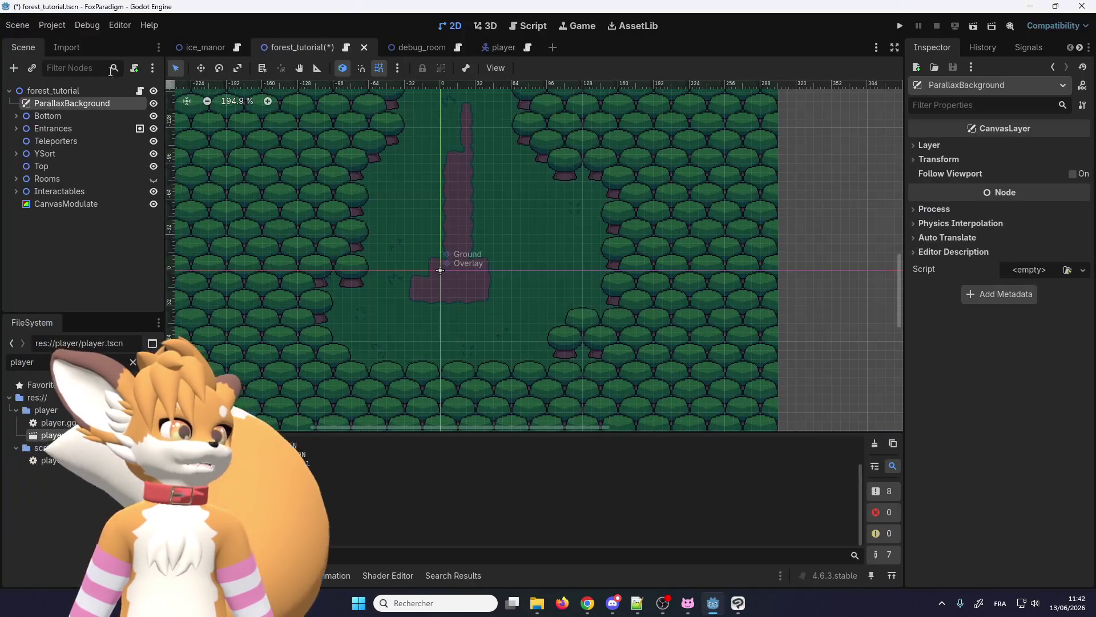
pyautogui.click(930, 145)
pyautogui.click(1034, 162)
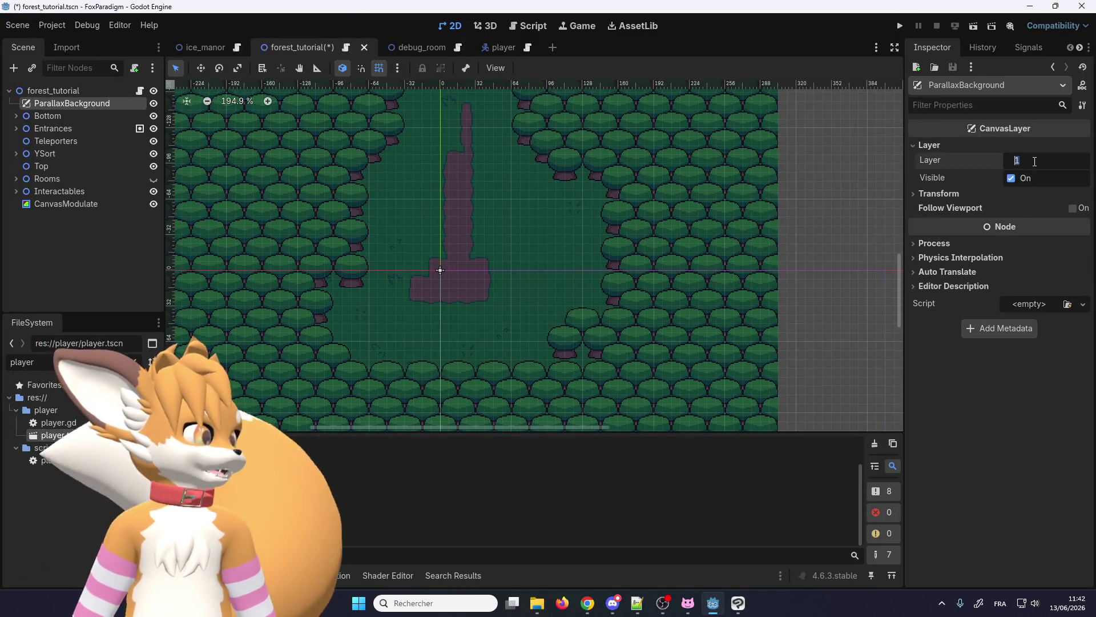
pyautogui.write('-1')
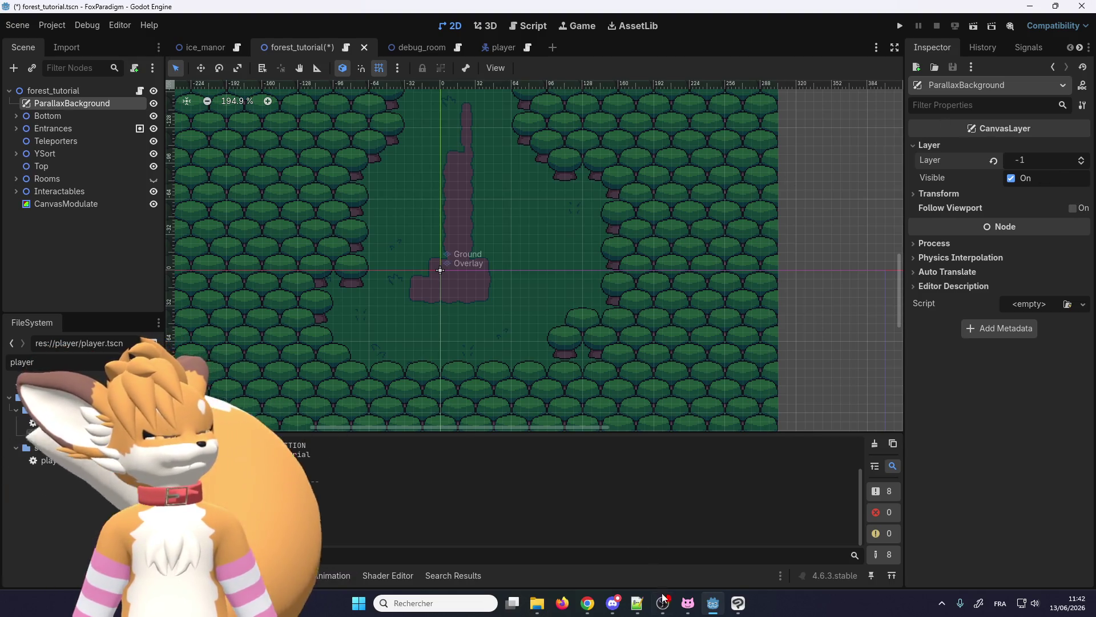
pyautogui.moveTo(614, 608)
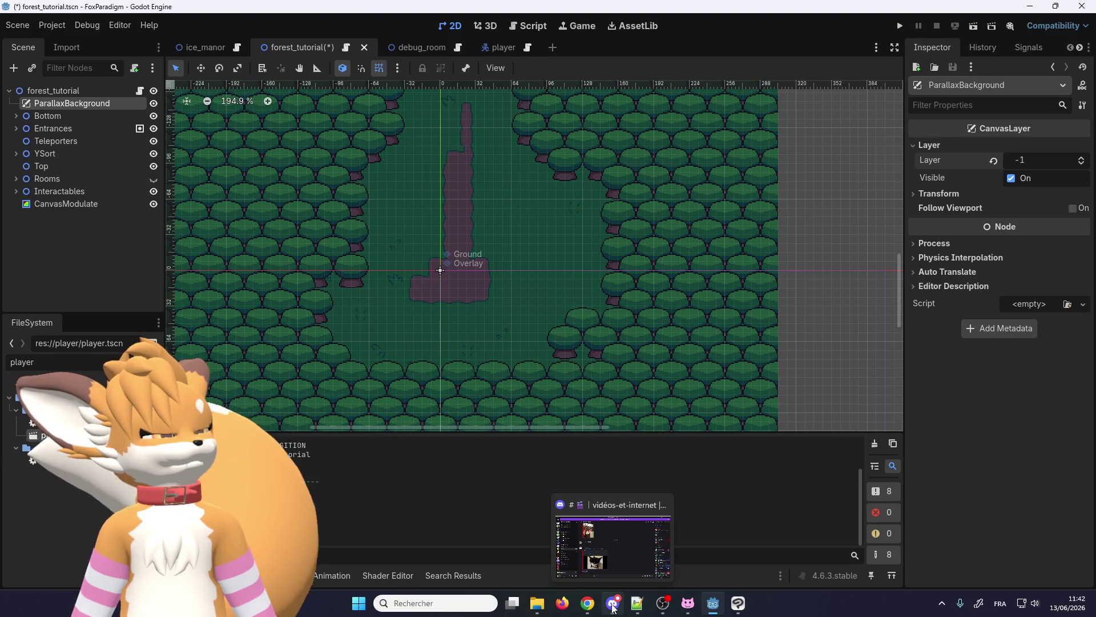
pyautogui.click(649, 545)
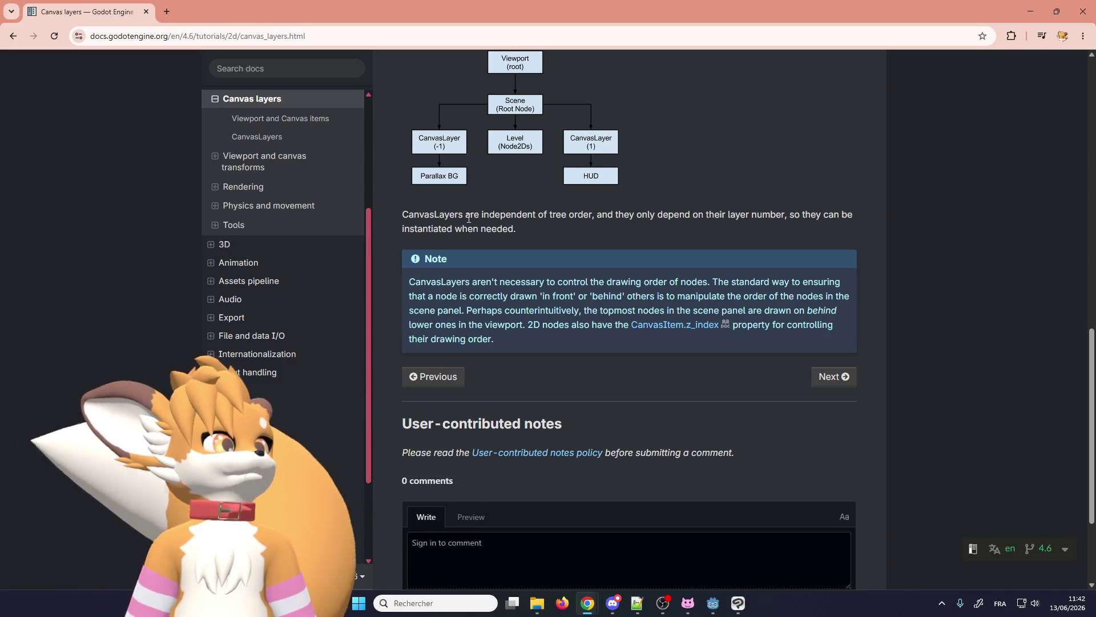
# - Review the diagram putting a parallax background on canvas layer -1, then return to Godot
pyautogui.scroll(-1, 469, 218)
pyautogui.moveTo(452, 224)
pyautogui.mouseDown()
pyautogui.moveTo(588, 225)
pyautogui.moveTo(554, 236)
pyautogui.moveTo(542, 223)
pyautogui.mouseUp()
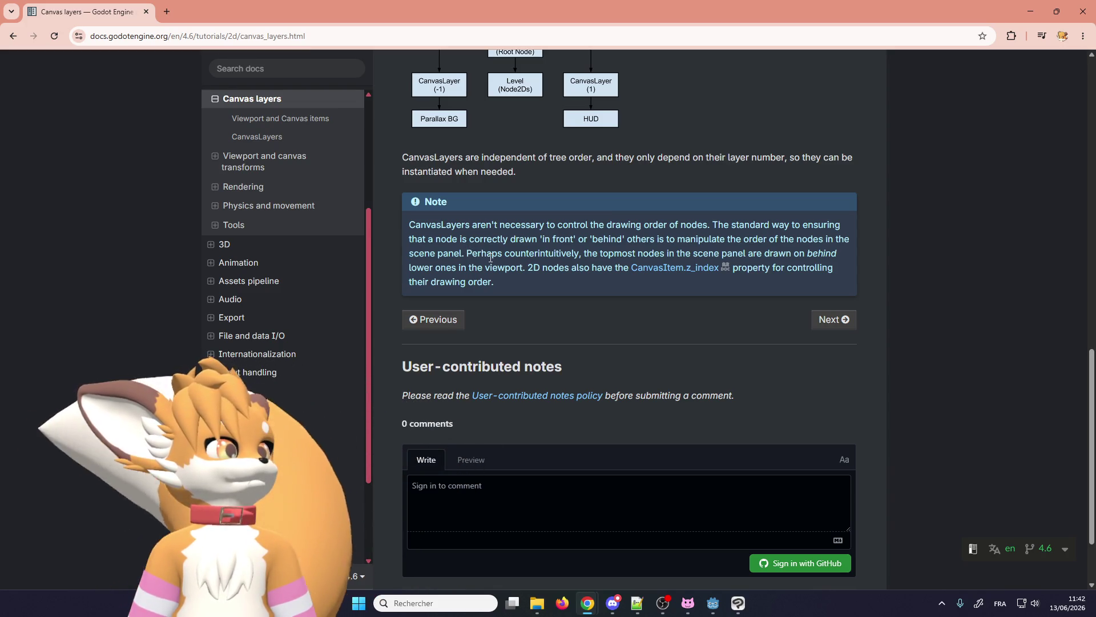
pyautogui.scroll(-2, 491, 258)
pyautogui.scroll(5, 494, 262)
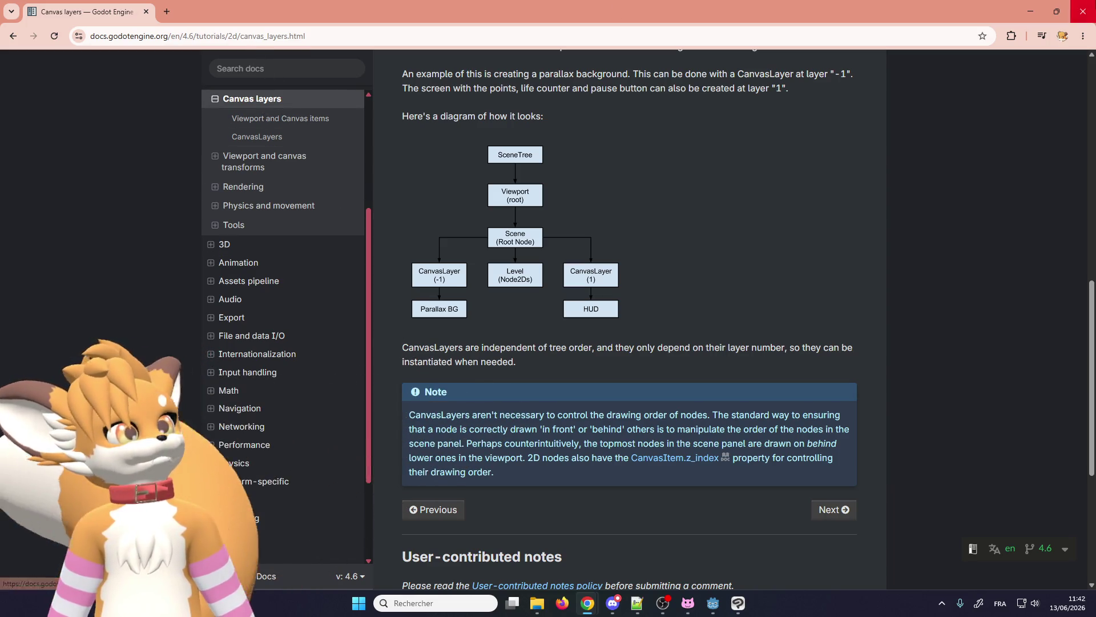
pyautogui.hotkey('alt', 'Tab')
pyautogui.scroll(4, 394, 284)
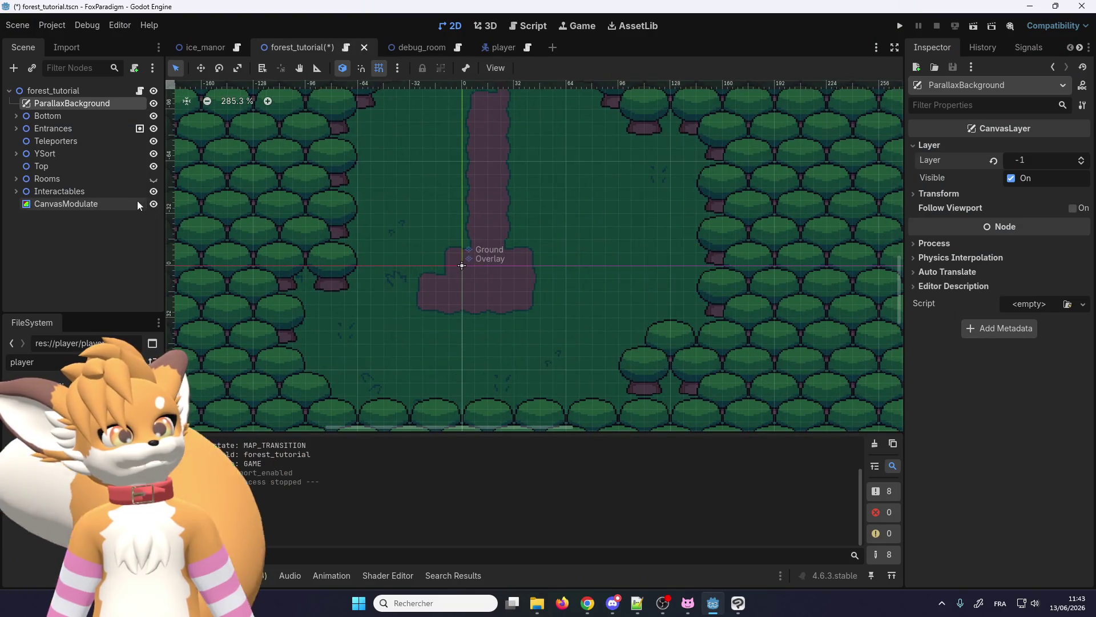
# - Select the CanvasModulate node, then maximize Chrome's Google results on excluding nodes from CanvasModulate
pyautogui.click(100, 207)
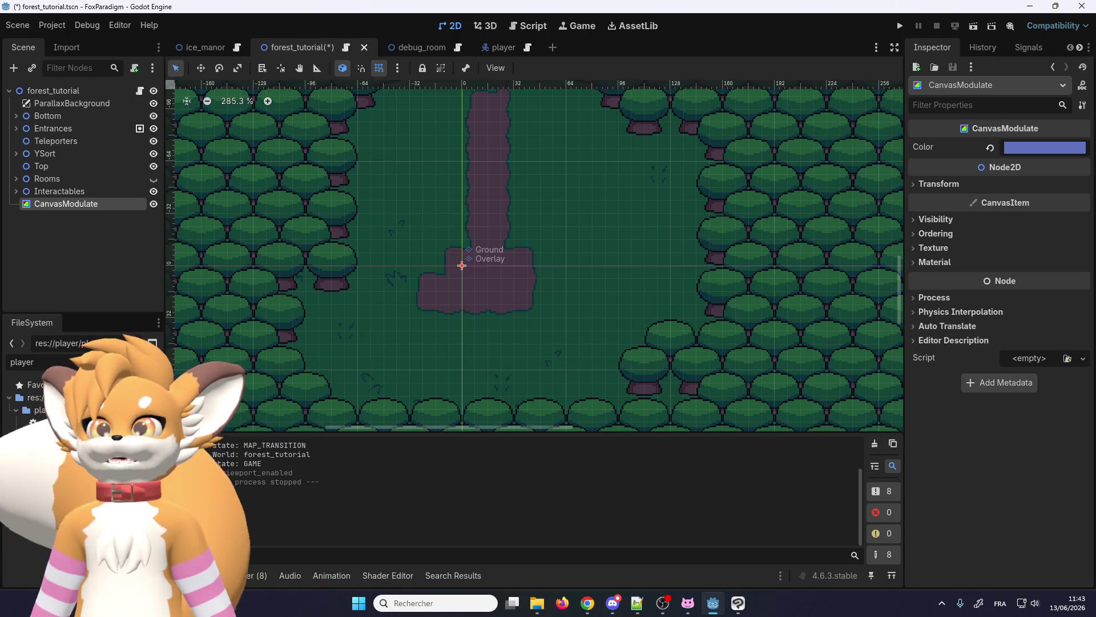
pyautogui.hotkey('alt', 'Tab')
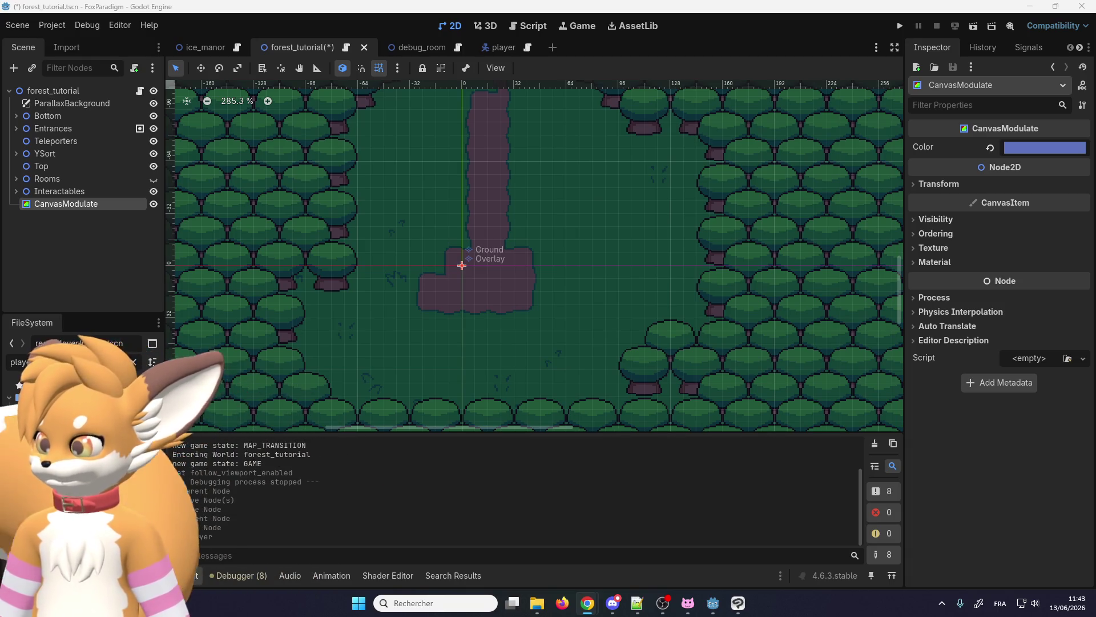
pyautogui.hotkey('alt', 'Tab')
pyautogui.moveTo(695, 184)
pyautogui.mouseDown()
pyautogui.moveTo(263, 63)
pyautogui.moveTo(263, 3)
pyautogui.mouseUp()
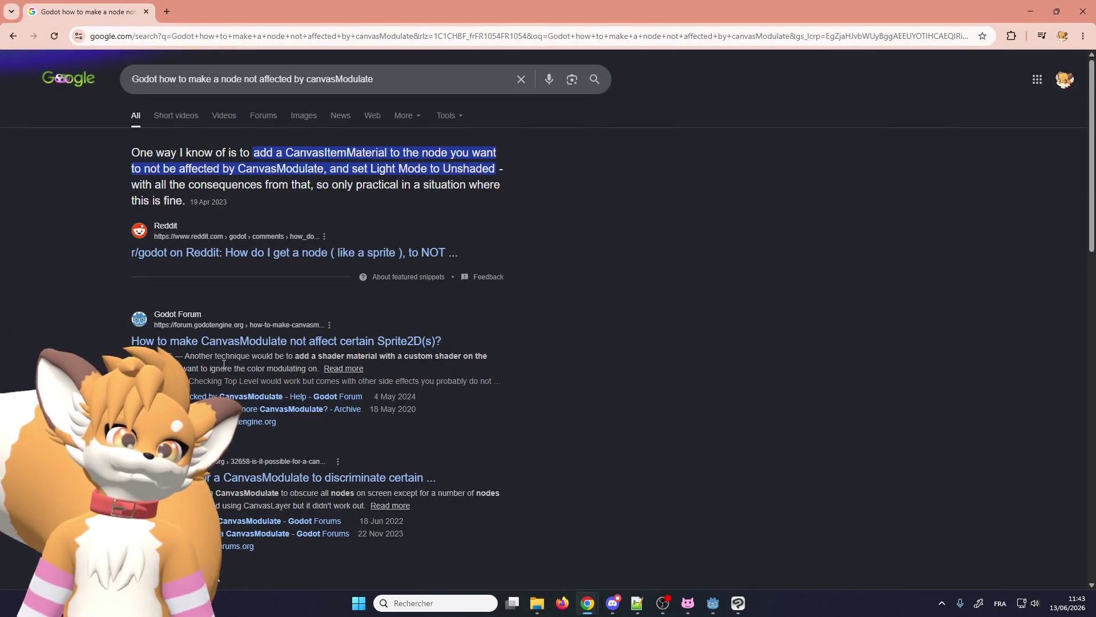
# - Open the forum thread 'How to make CanvasModulate not affect certain Sprite2D(s)?' in a new tab
pyautogui.middleClick(222, 345)
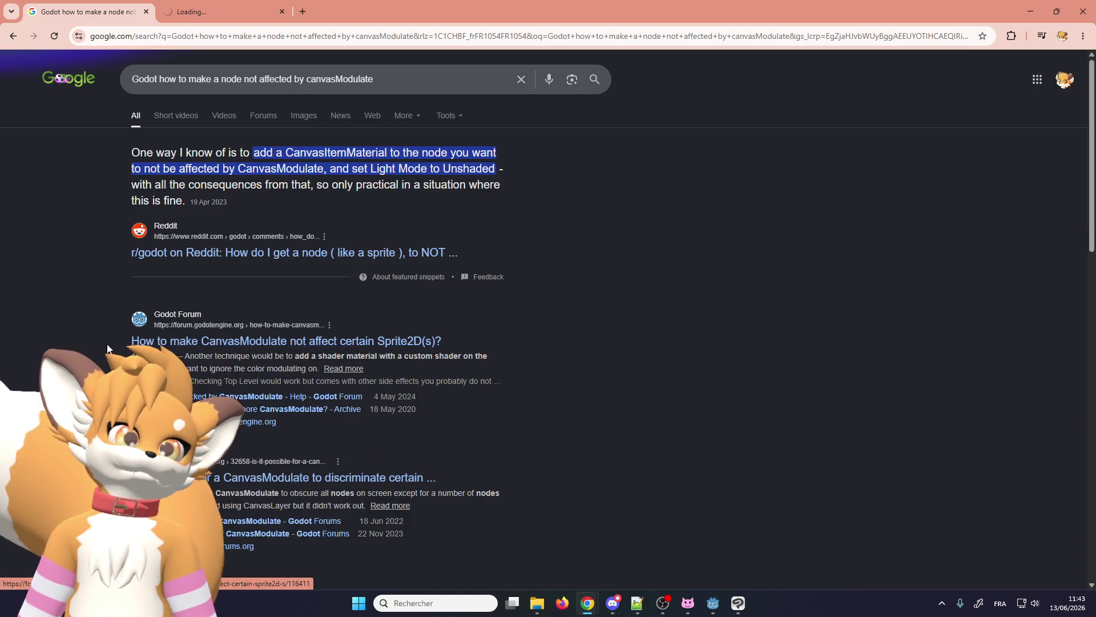
pyautogui.scroll(-1, 104, 343)
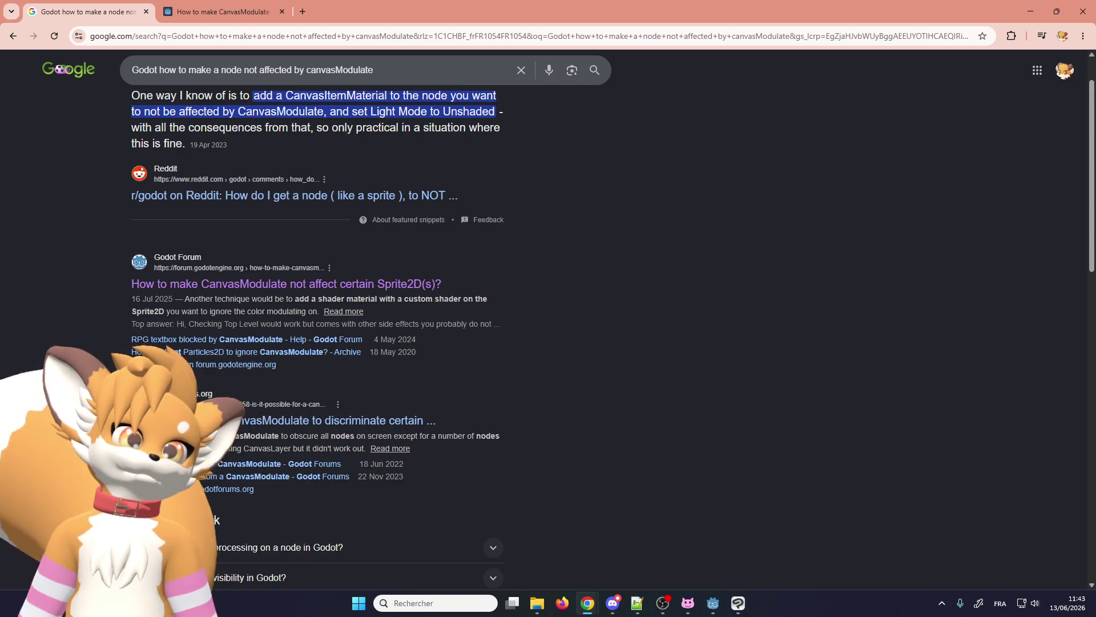
pyautogui.scroll(1, 114, 319)
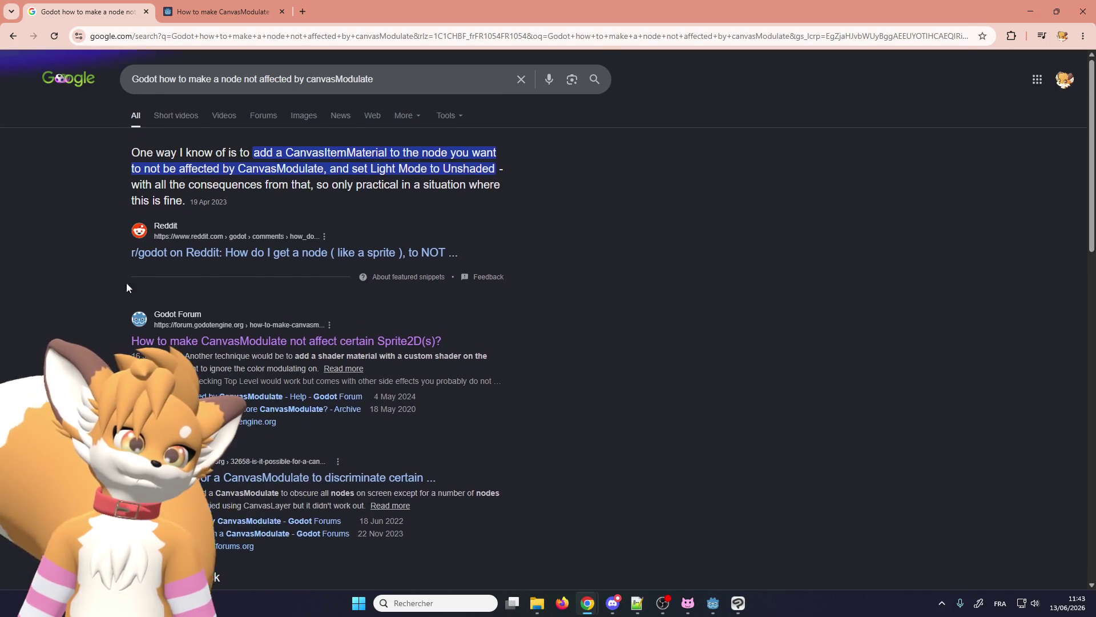
pyautogui.click(226, 6)
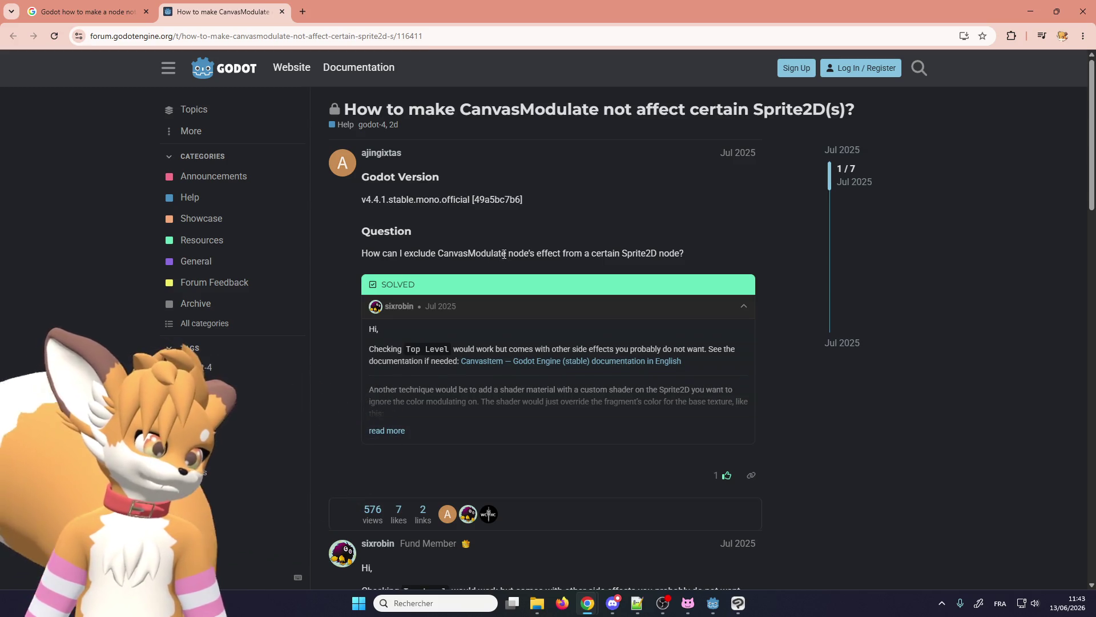
# - Copy the accepted solution's canvas_item shader code setting COLOR = texture(TEXTURE, UV) to the clipboard
pyautogui.scroll(-1, 338, 252)
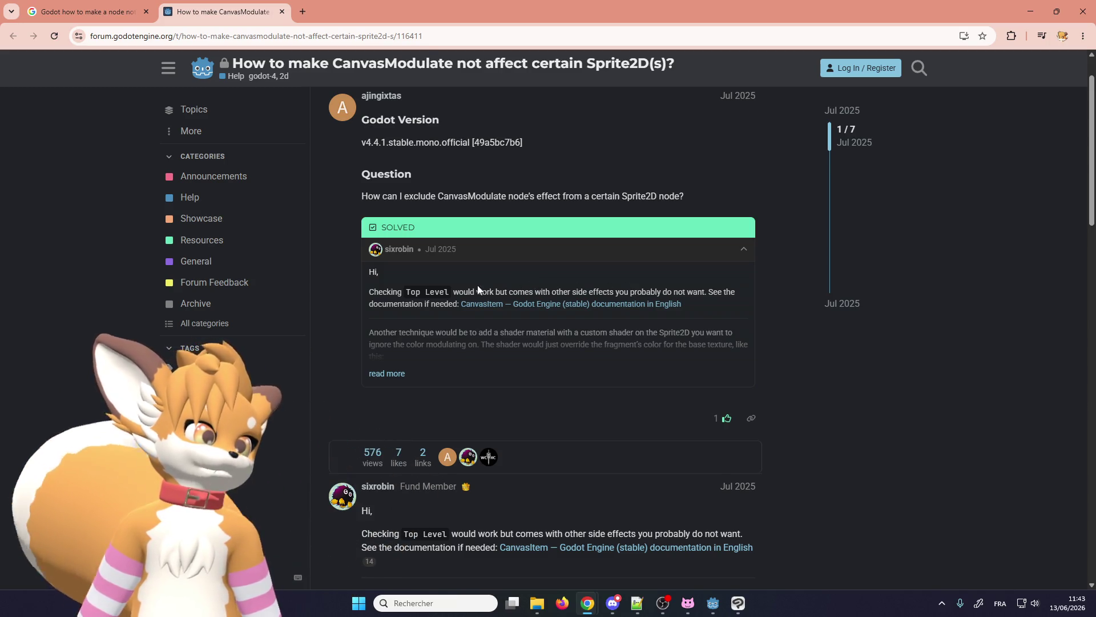
pyautogui.scroll(-7, 429, 289)
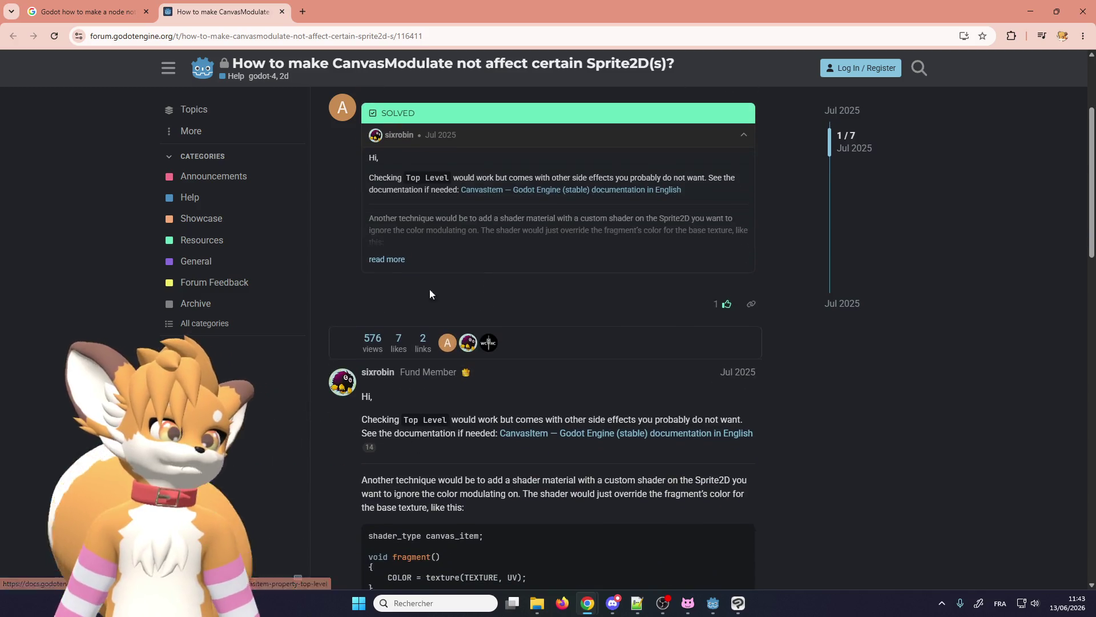
pyautogui.scroll(2, 391, 286)
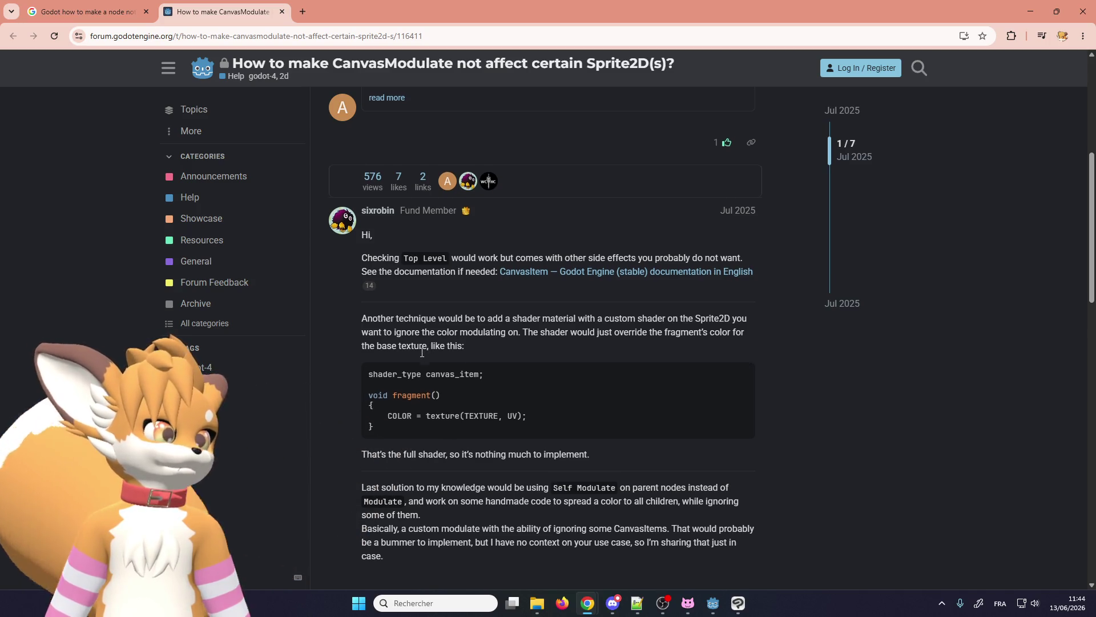
pyautogui.scroll(-2, 422, 357)
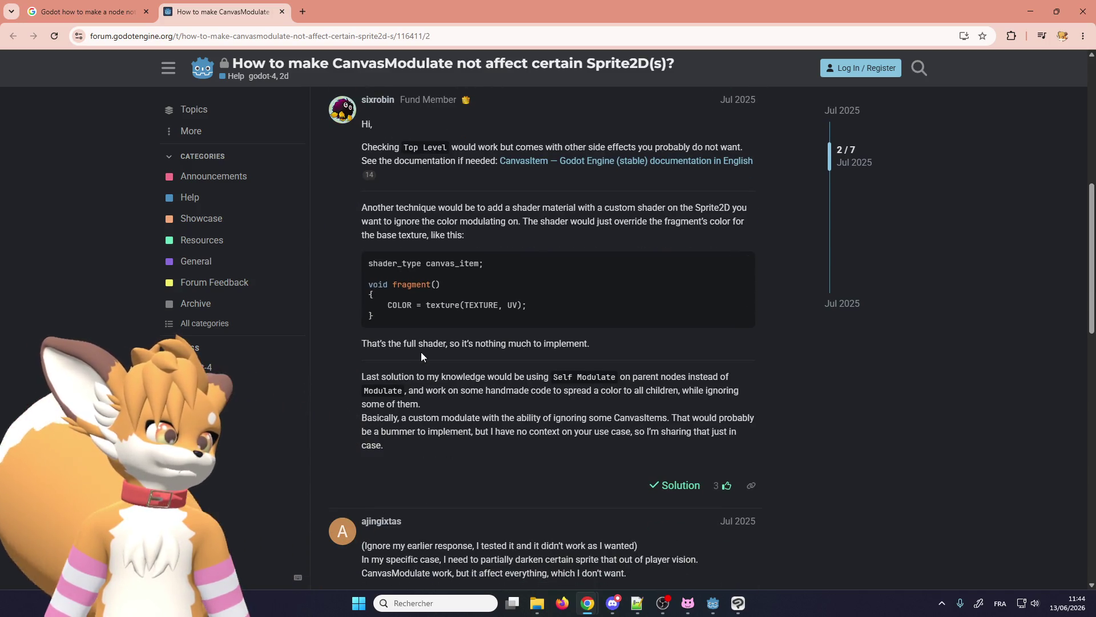
pyautogui.moveTo(416, 320); pyautogui.dragTo(369, 262)
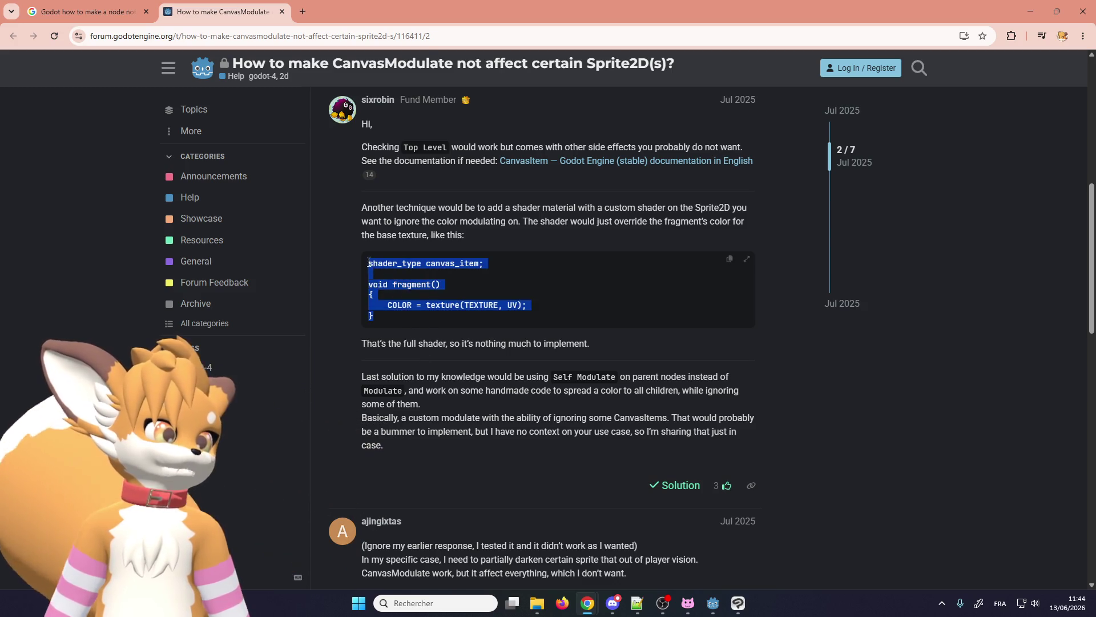
pyautogui.rightClick(382, 266)
pyautogui.click(393, 283)
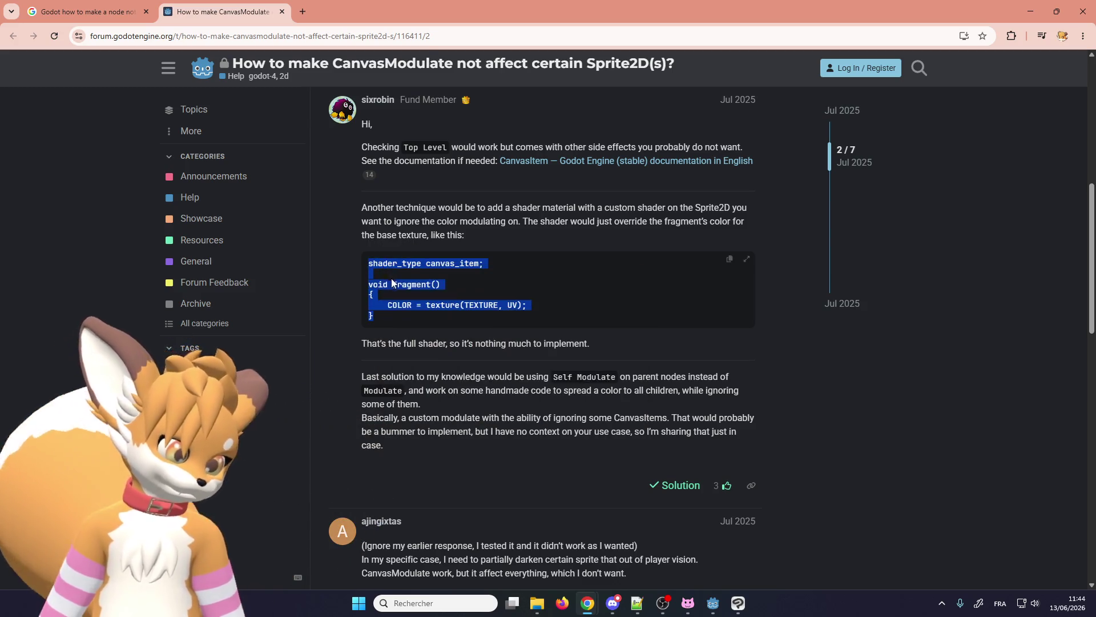
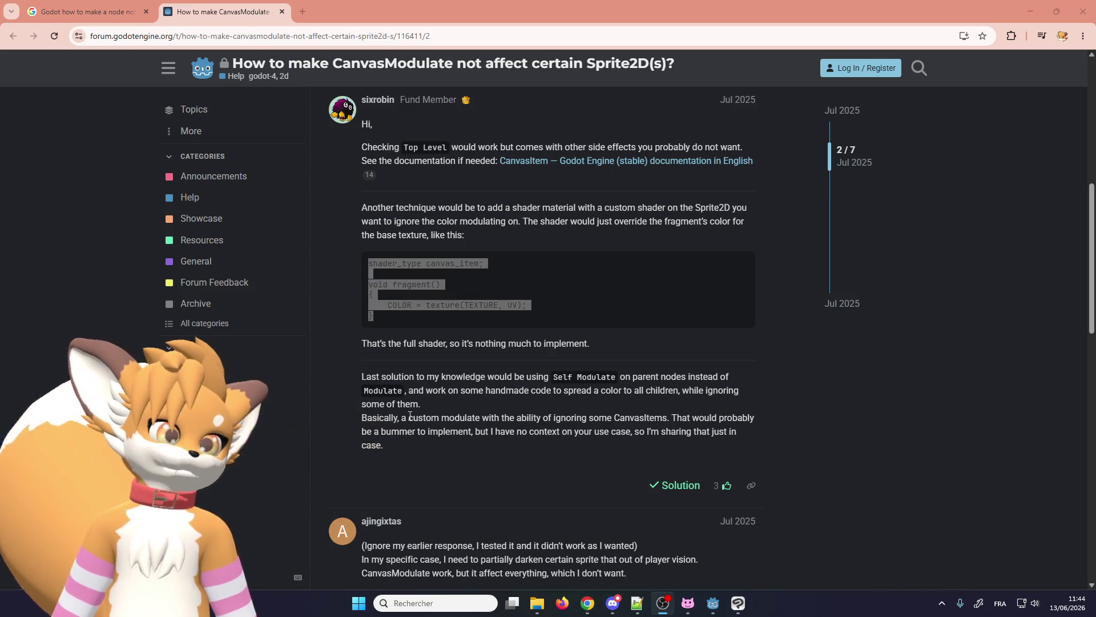
# - Scroll through the forum thread's canvas_item shader reply, clearing the code selection
pyautogui.scroll(3, 415, 428)
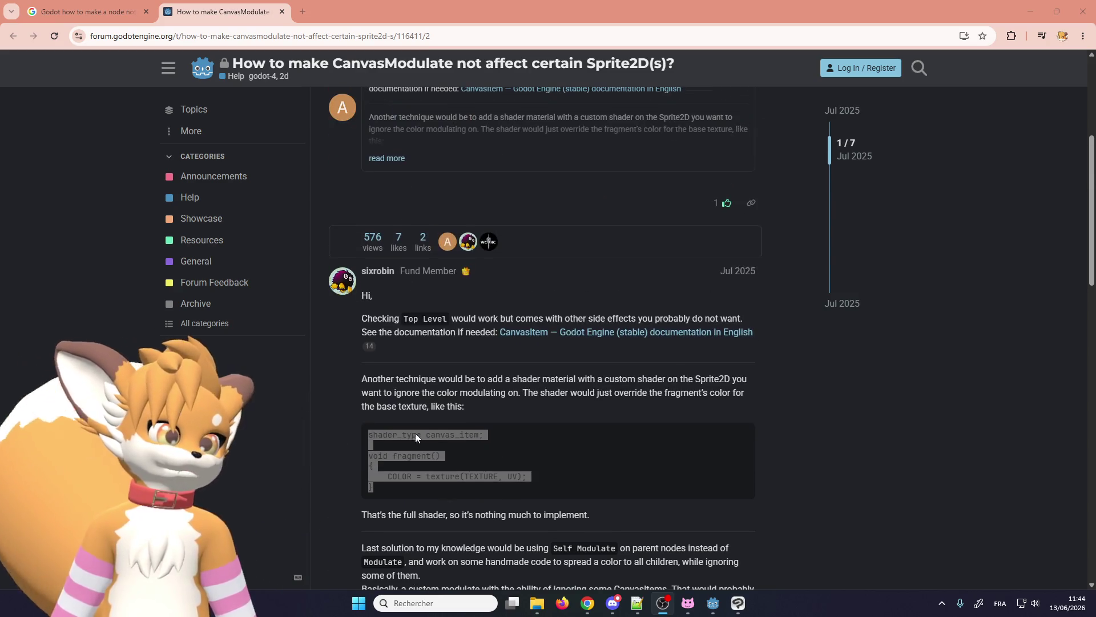
pyautogui.scroll(5, 417, 420)
pyautogui.scroll(-5, 414, 414)
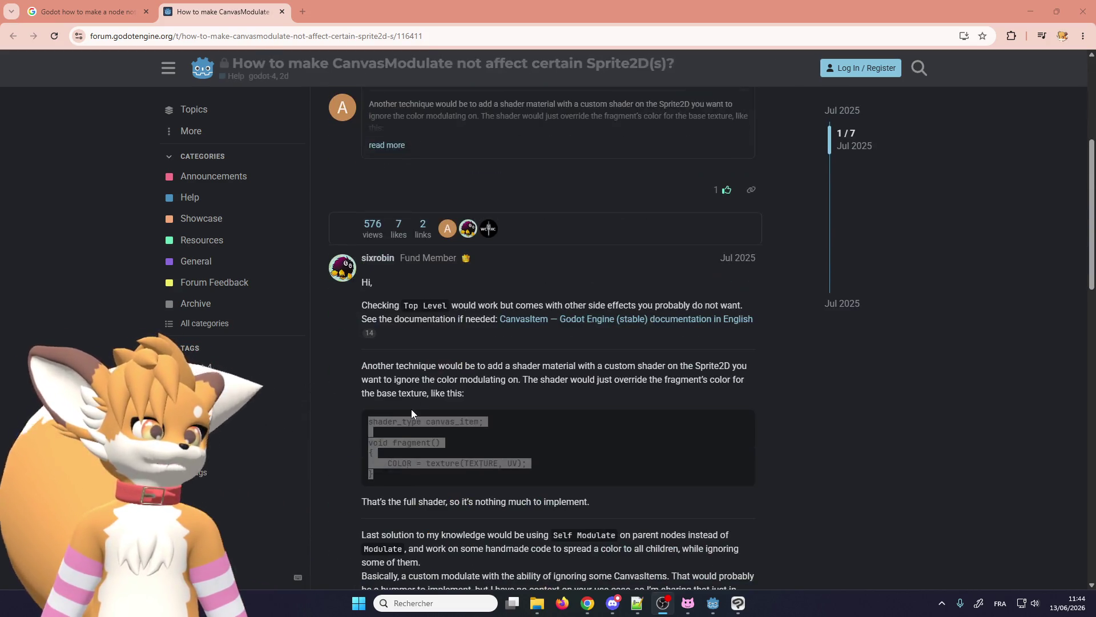
pyautogui.click(402, 485)
pyautogui.scroll(-3, 411, 457)
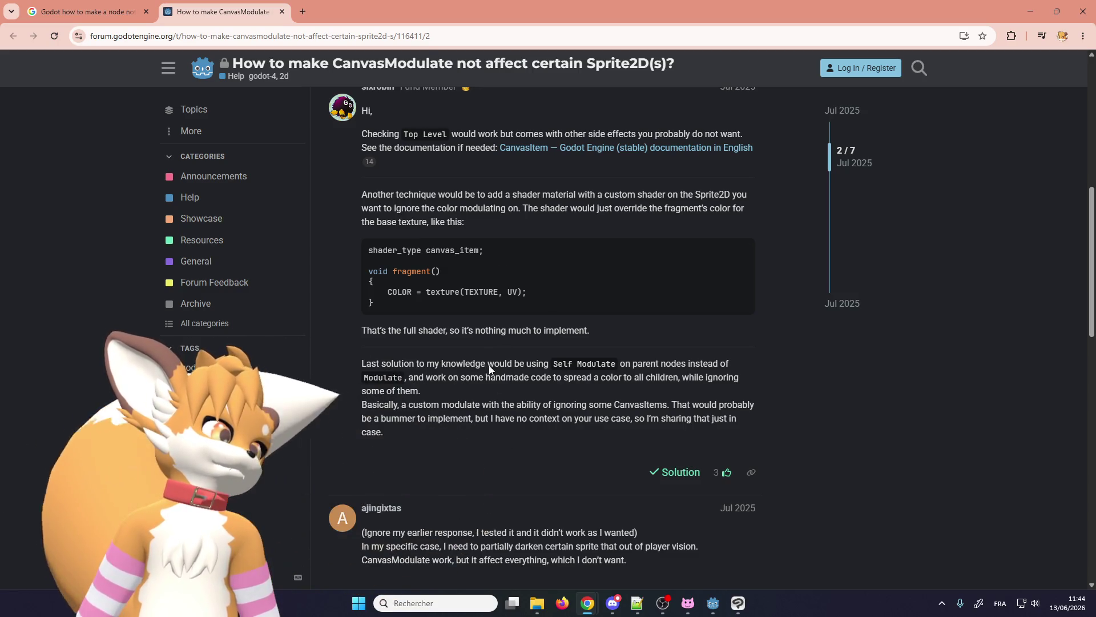
pyautogui.scroll(-1, 466, 474)
pyautogui.scroll(-2, 467, 474)
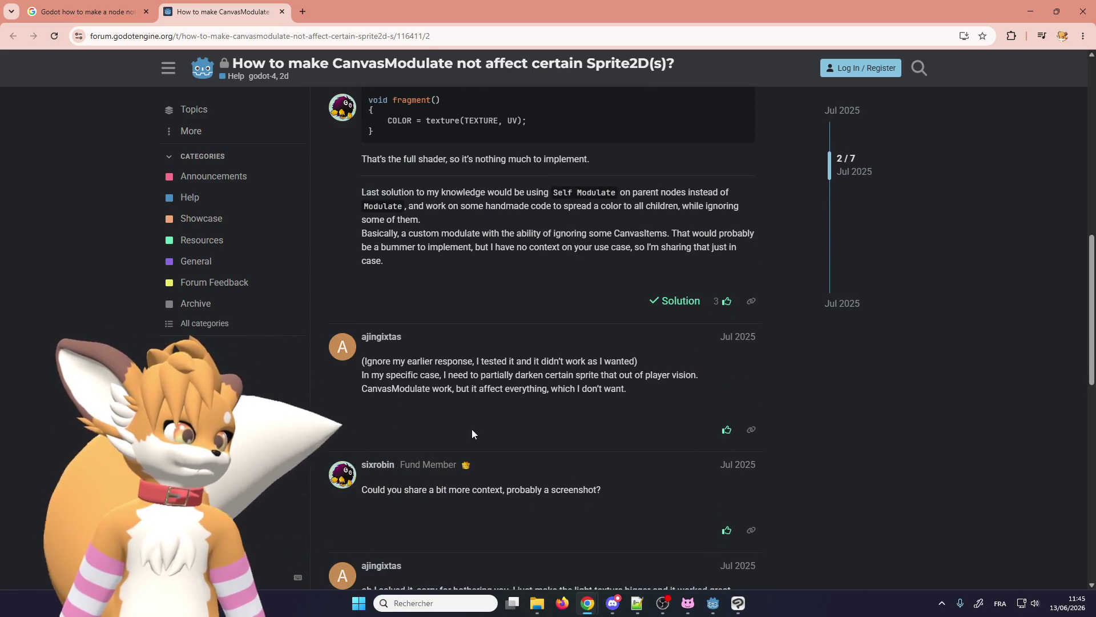
pyautogui.scroll(4, 471, 429)
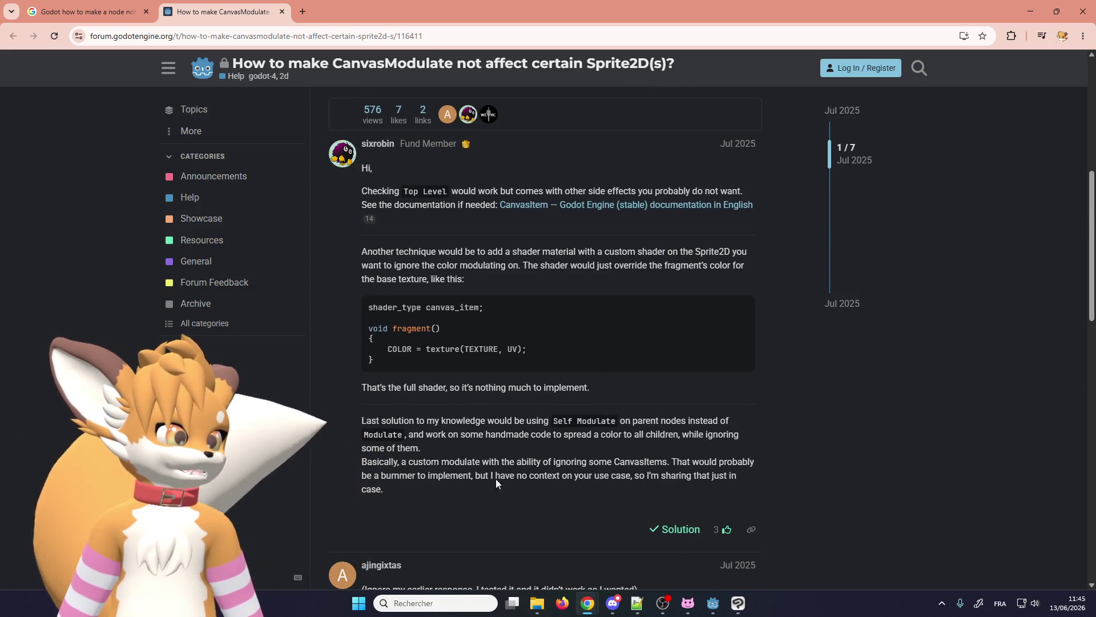
# - Back in Godot, expand the Interactables group to inspect its collision shape, then collapse it
pyautogui.click(718, 607)
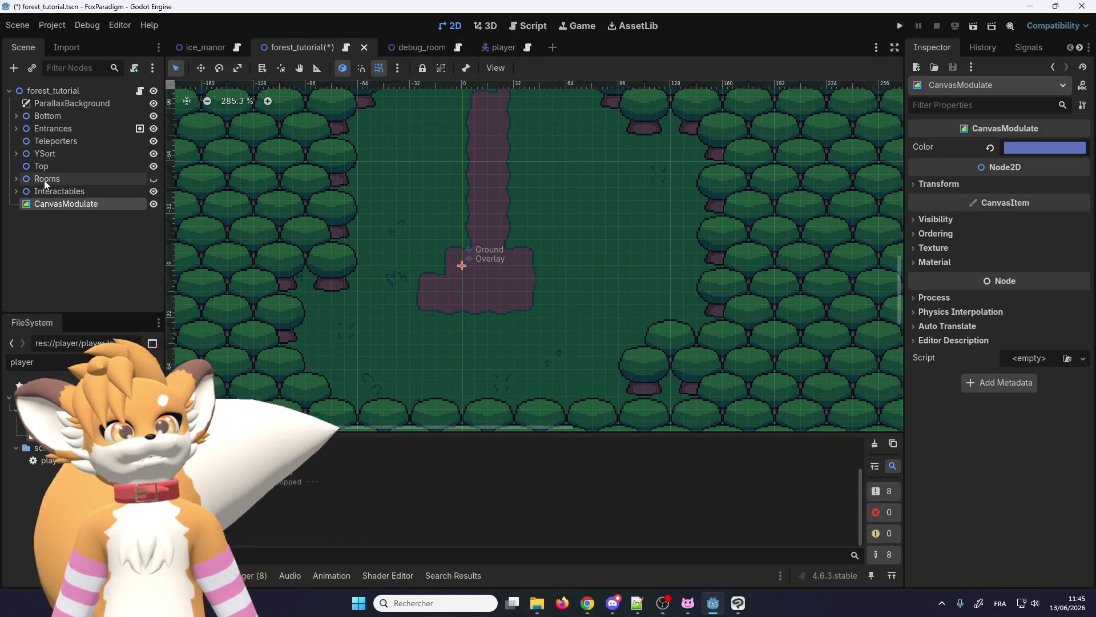
pyautogui.click(16, 191)
pyautogui.click(23, 203)
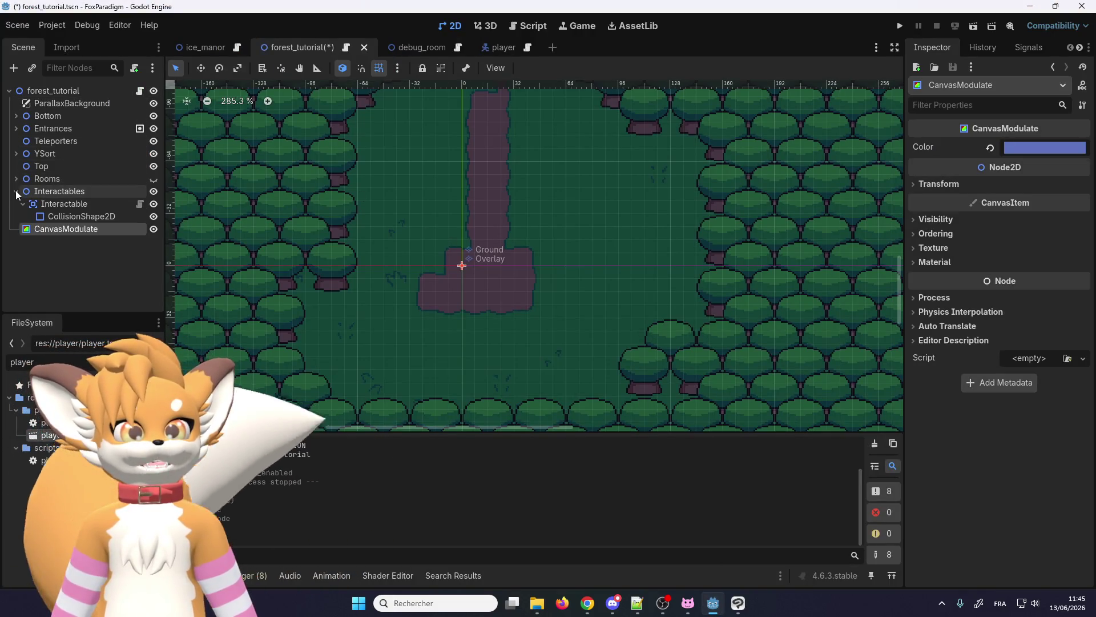
pyautogui.click(16, 191)
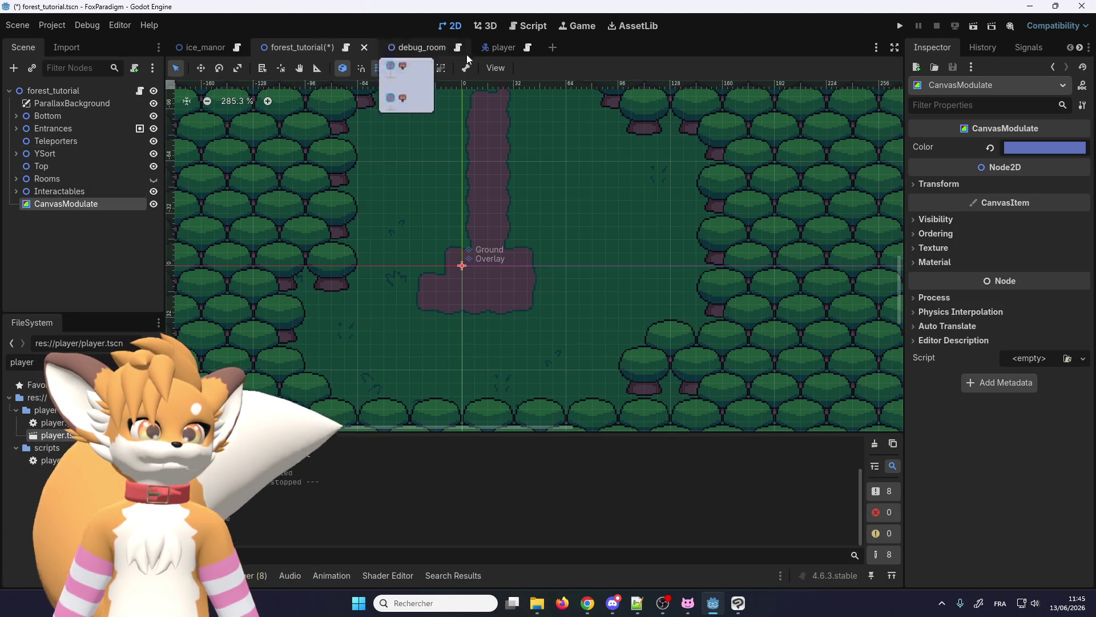
# - In the player scene, check InteractionHint's Self Modulate colour (ffffff), then return to the forum thread
pyautogui.click(499, 47)
pyautogui.click(71, 282)
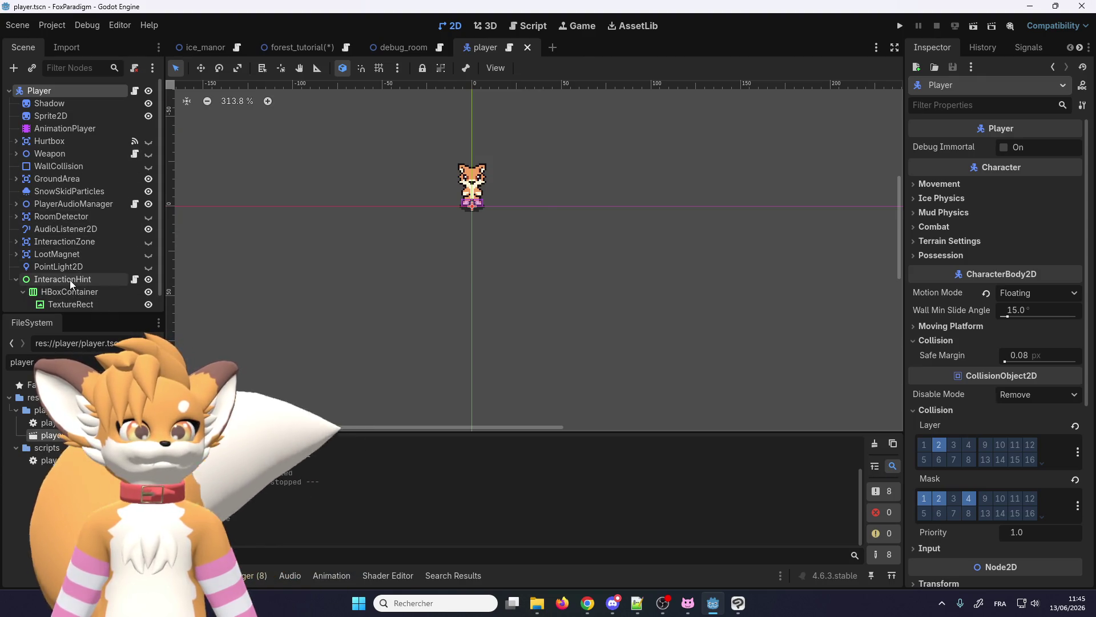
pyautogui.scroll(-3, 937, 333)
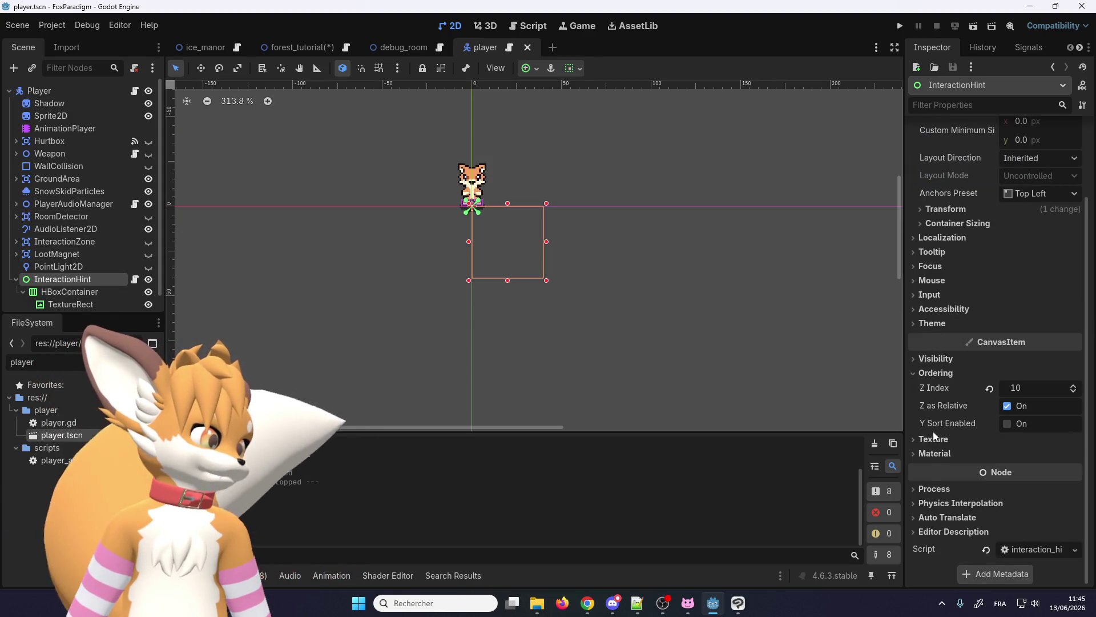
pyautogui.scroll(2, 935, 440)
pyautogui.click(931, 418)
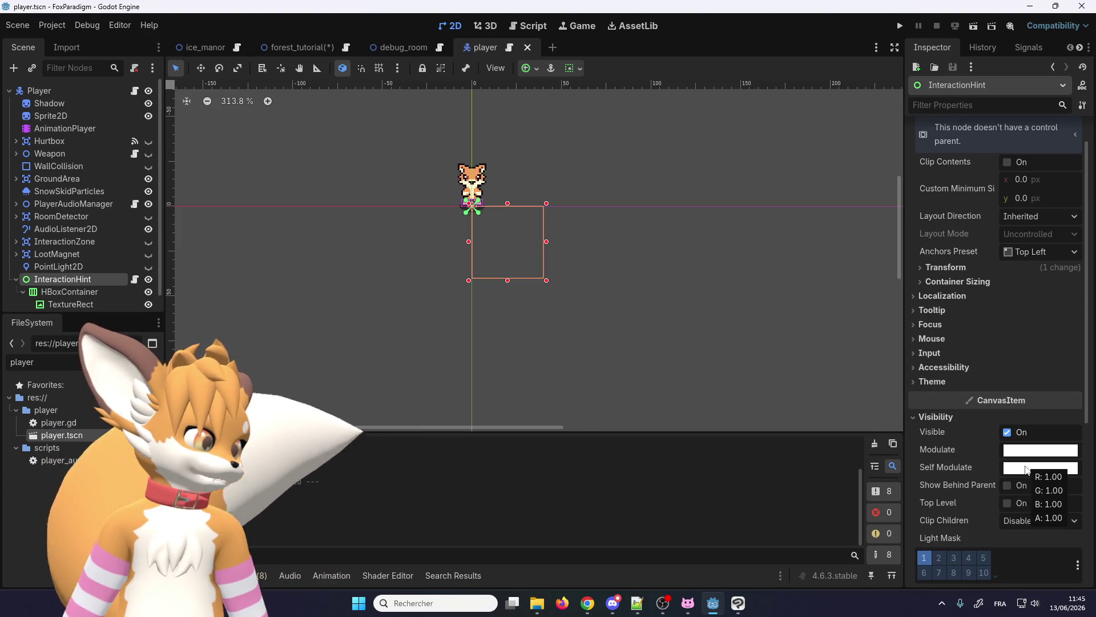
pyautogui.click(1026, 469)
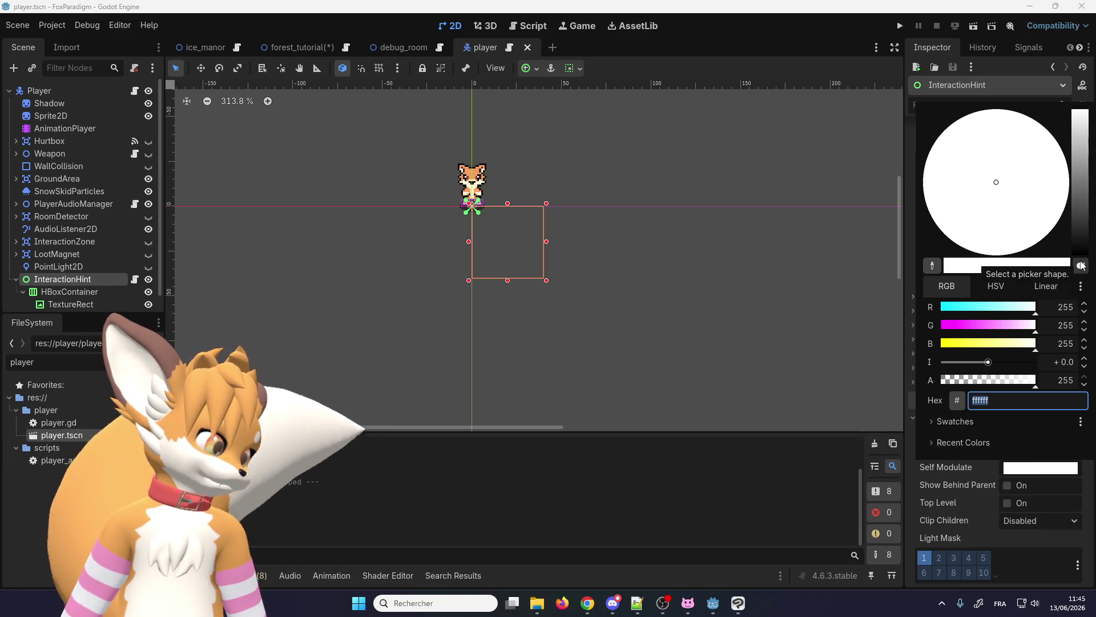
pyautogui.click(588, 604)
pyautogui.click(639, 529)
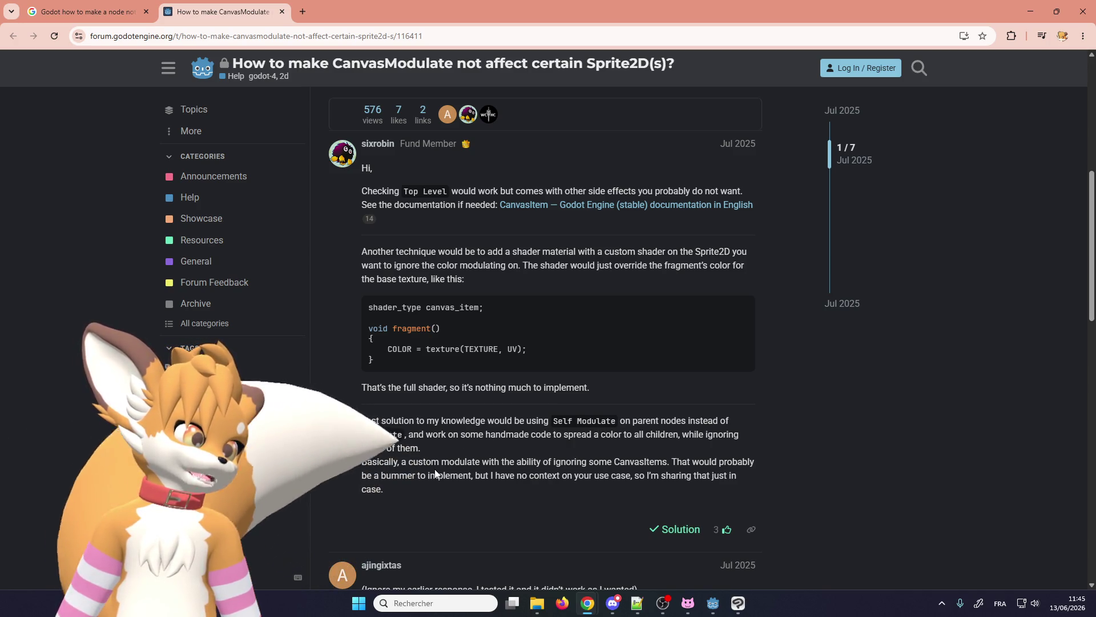
# - Reread the shader-material suggestion in the forum reply, then minimize the browser
pyautogui.scroll(2, 425, 457)
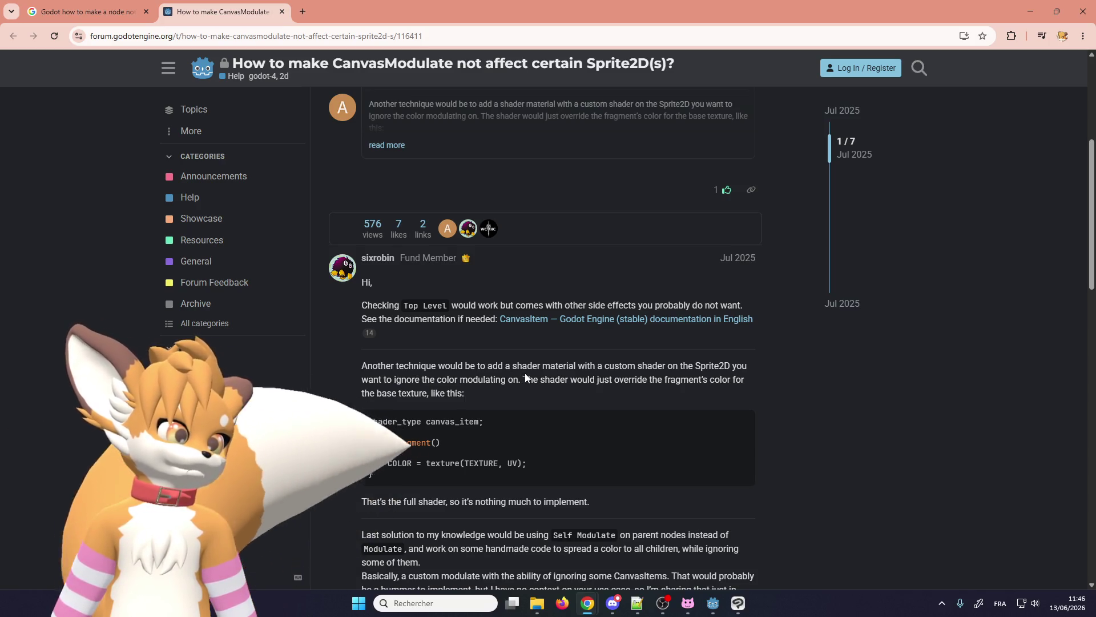
pyautogui.click(1028, 12)
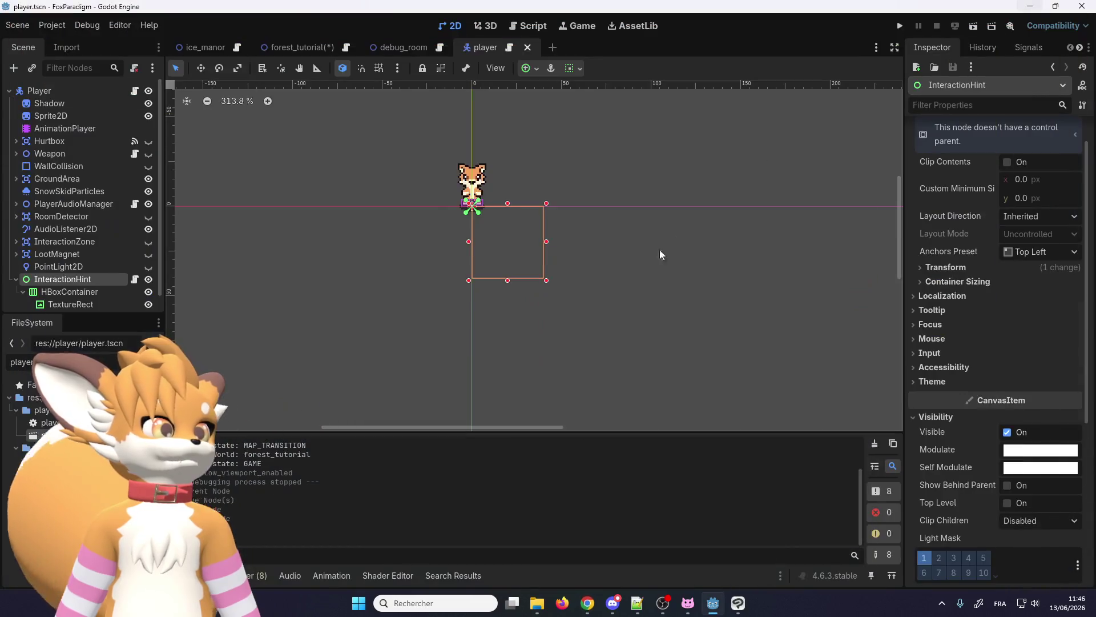
# - Select InteractionHint in the player scene tree, briefly checking TextureRect's properties
pyautogui.click(86, 291)
pyautogui.click(88, 282)
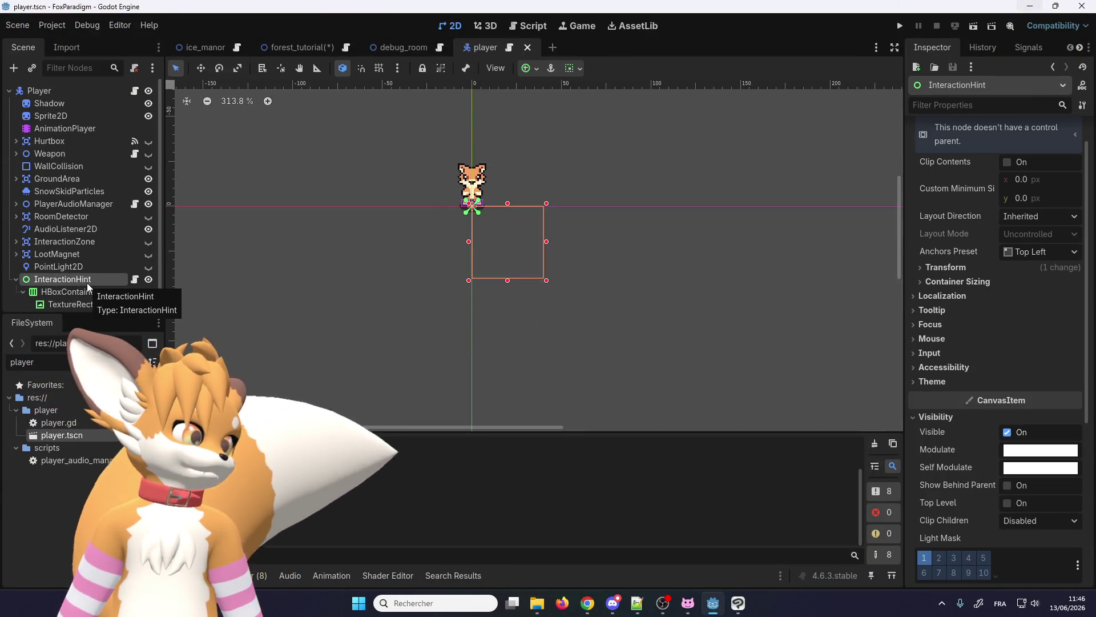
pyautogui.scroll(-5, 965, 368)
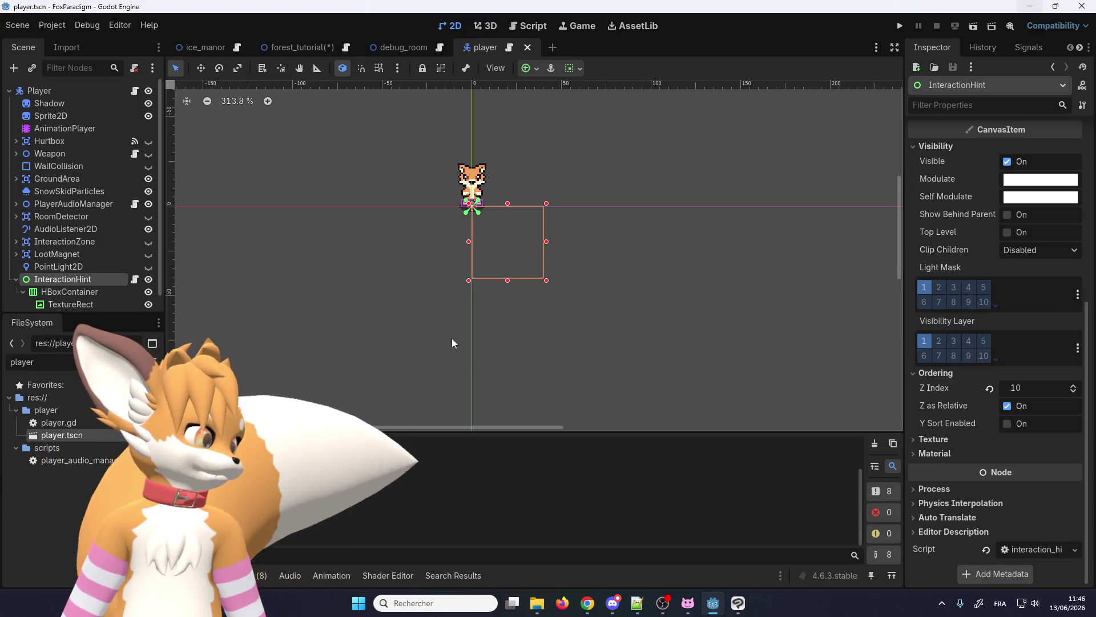
pyautogui.scroll(-1, 97, 297)
pyautogui.click(91, 286)
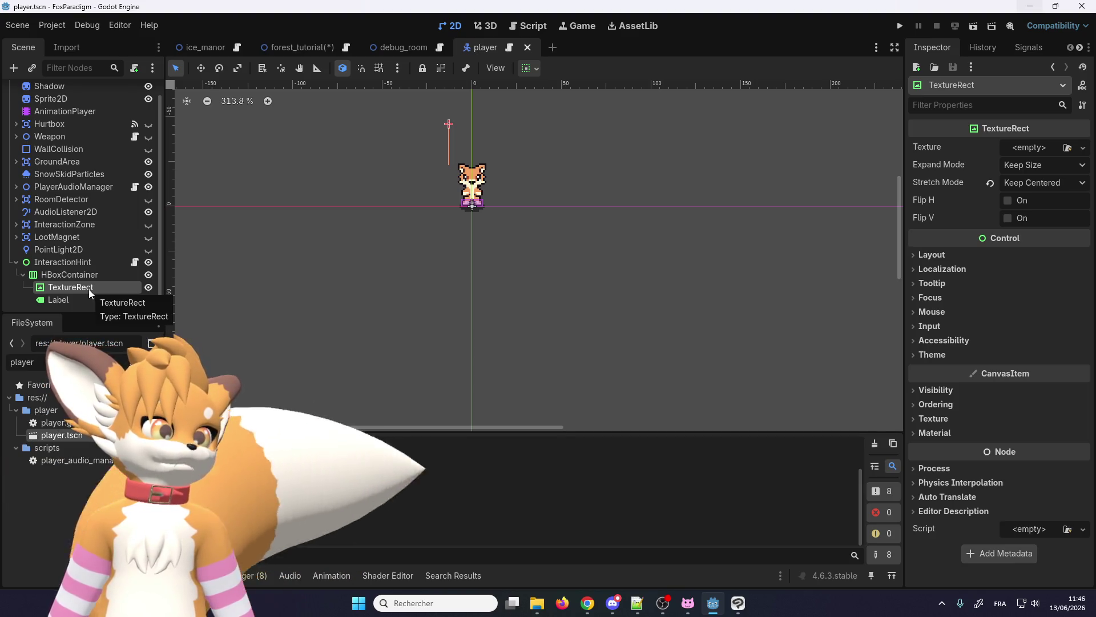
pyautogui.click(83, 263)
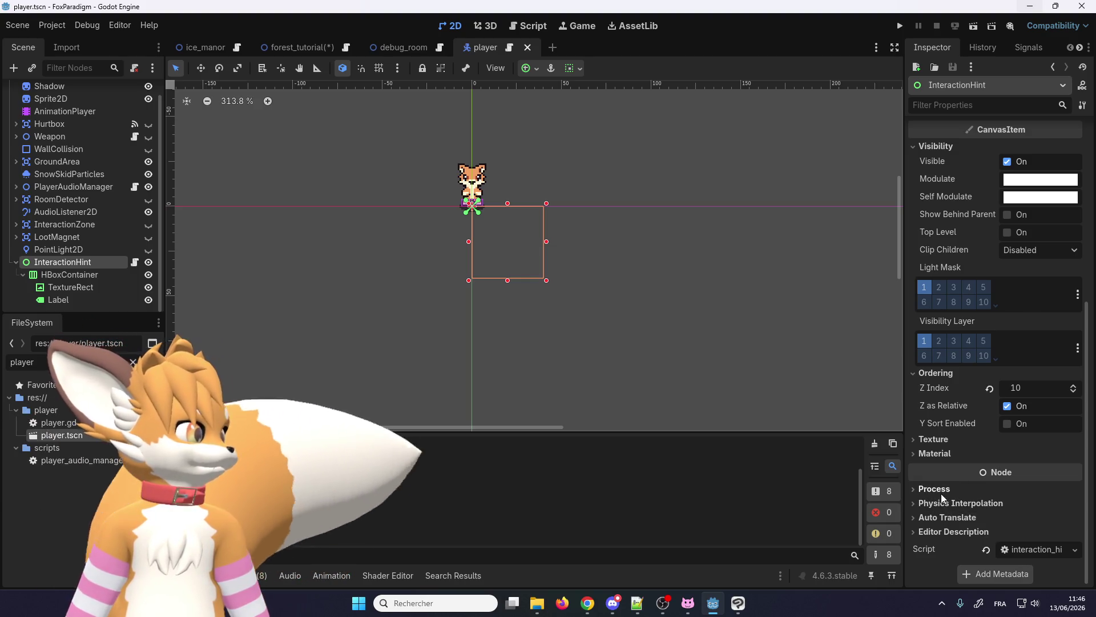
# - Assign a new ShaderMaterial as InteractionHint's Material
pyautogui.click(945, 456)
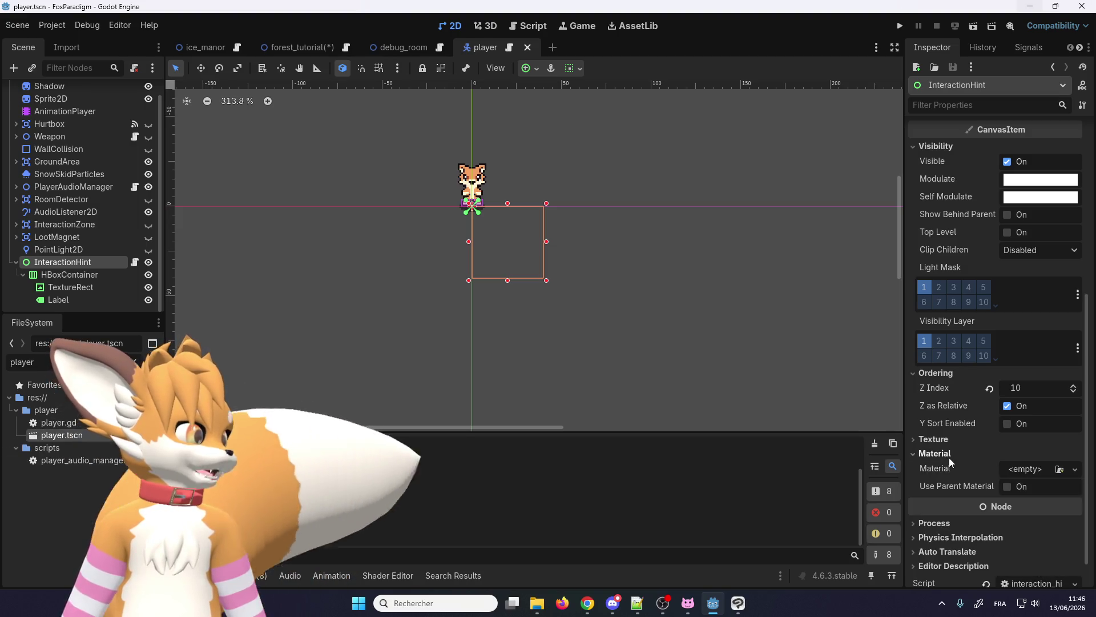
pyautogui.click(934, 440)
pyautogui.click(934, 440)
pyautogui.click(1047, 471)
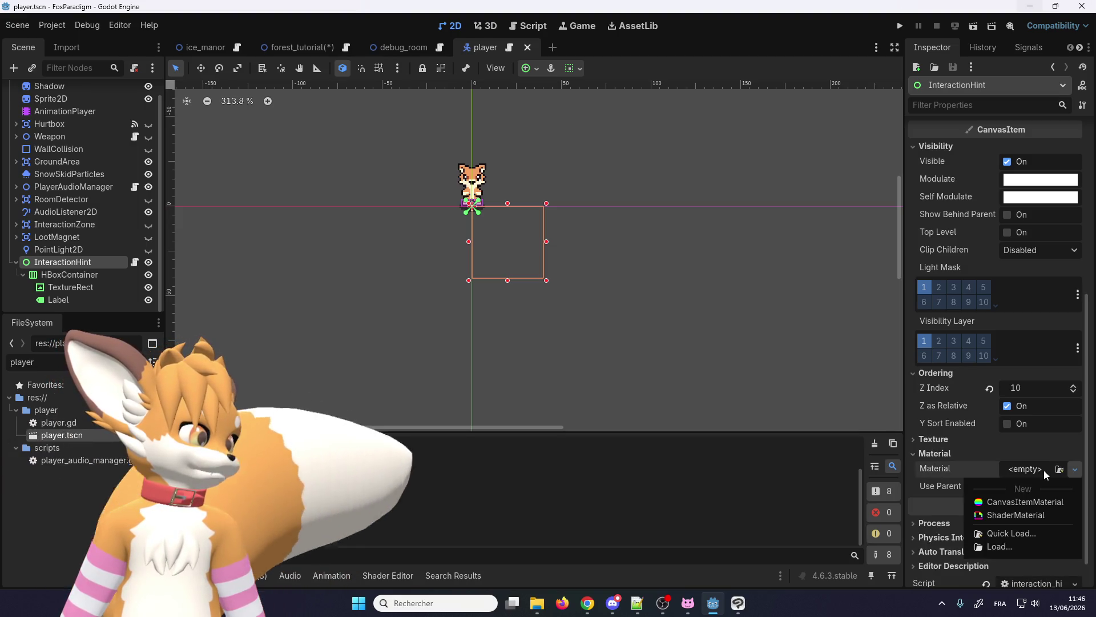
pyautogui.click(1018, 515)
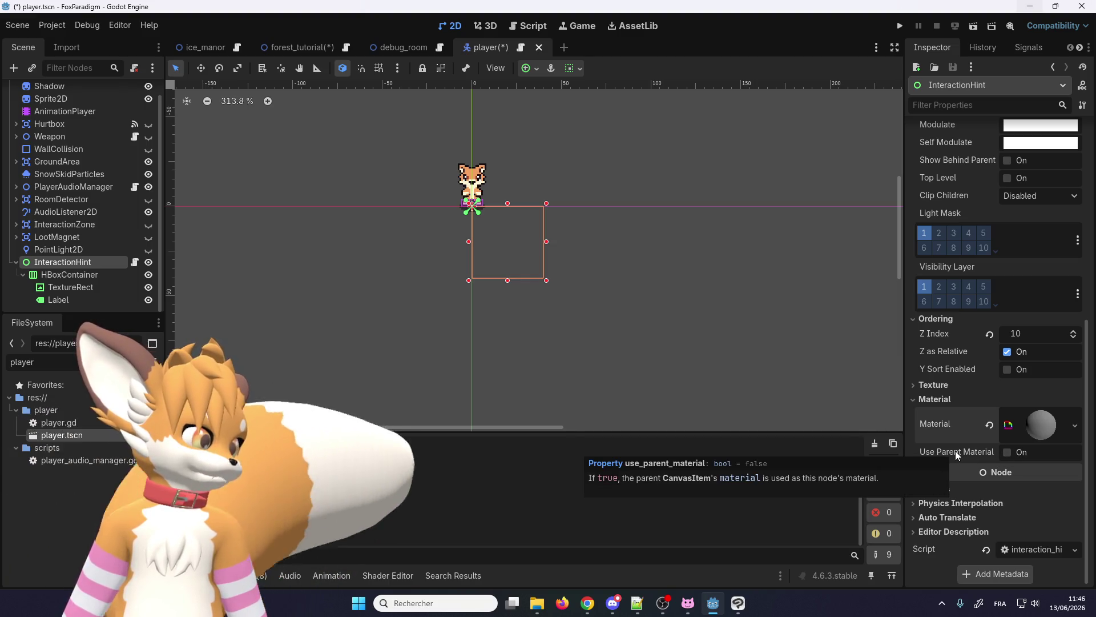
# - Expand the ShaderMaterial and choose New Shader from its Shader dropdown
pyautogui.click(1043, 427)
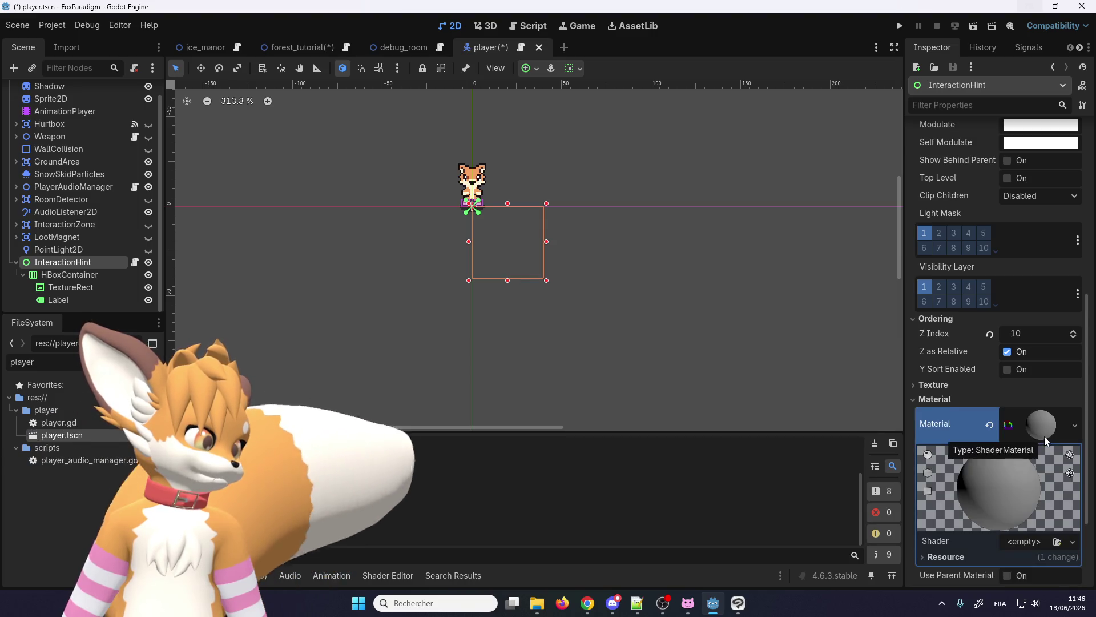
pyautogui.scroll(-3, 1001, 443)
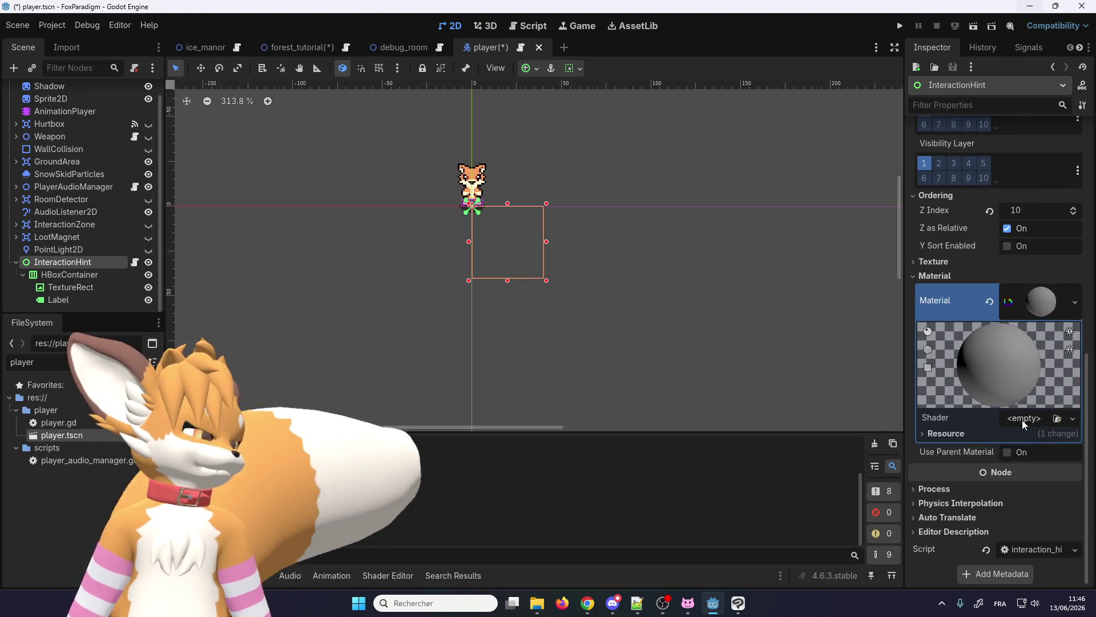
pyautogui.click(1024, 423)
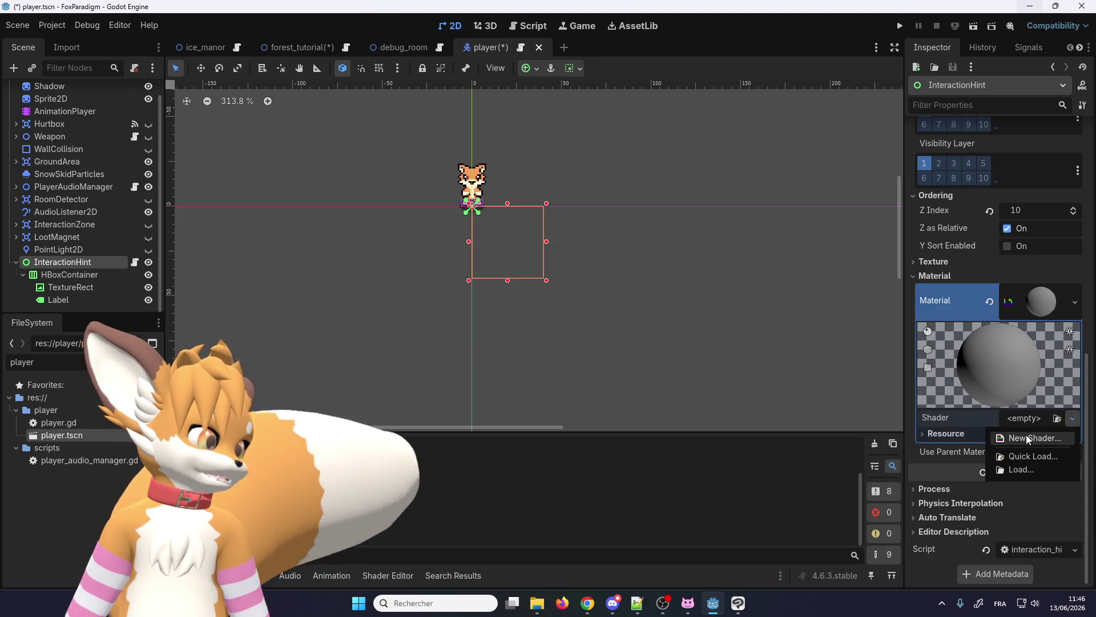
pyautogui.click(1028, 438)
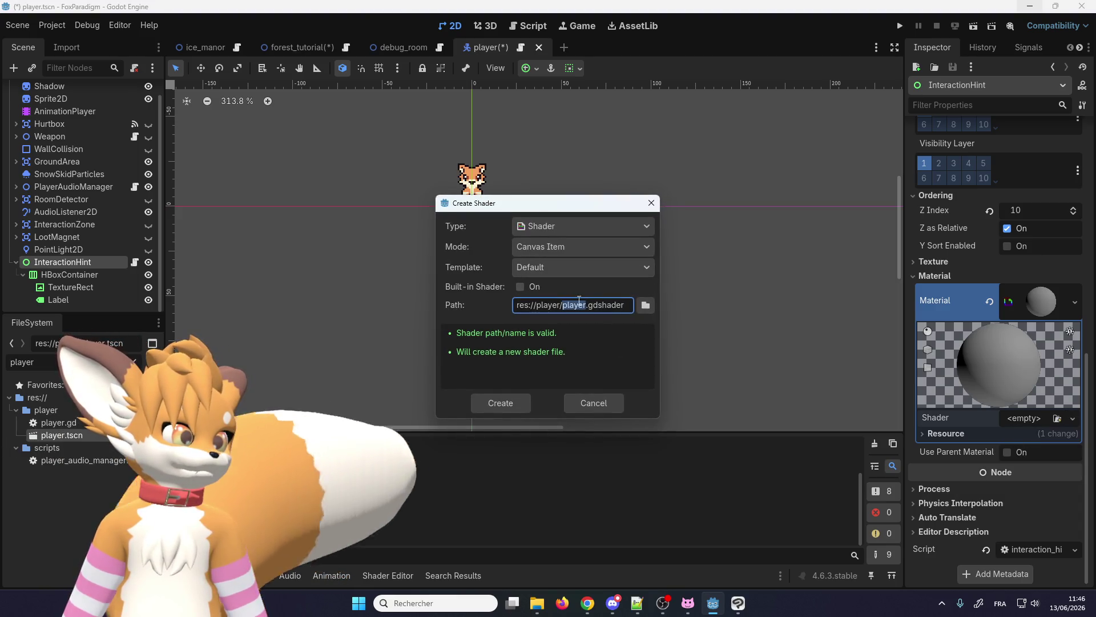
# - Set the new shader's location to the res://shaders folder
pyautogui.click(644, 306)
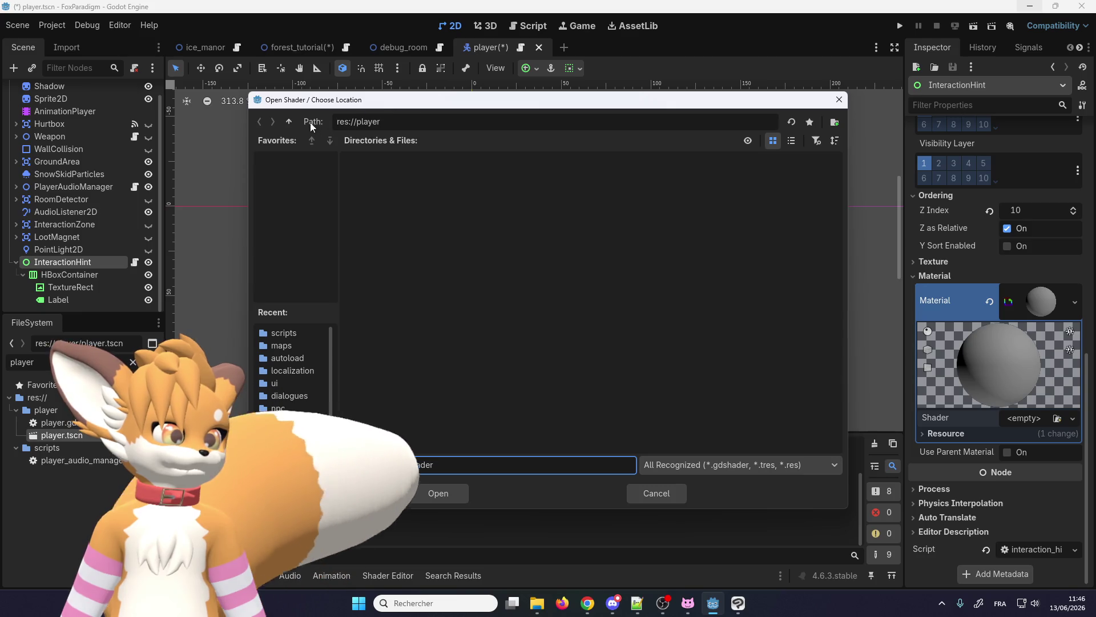
pyautogui.click(290, 122)
pyautogui.doubleClick(479, 305)
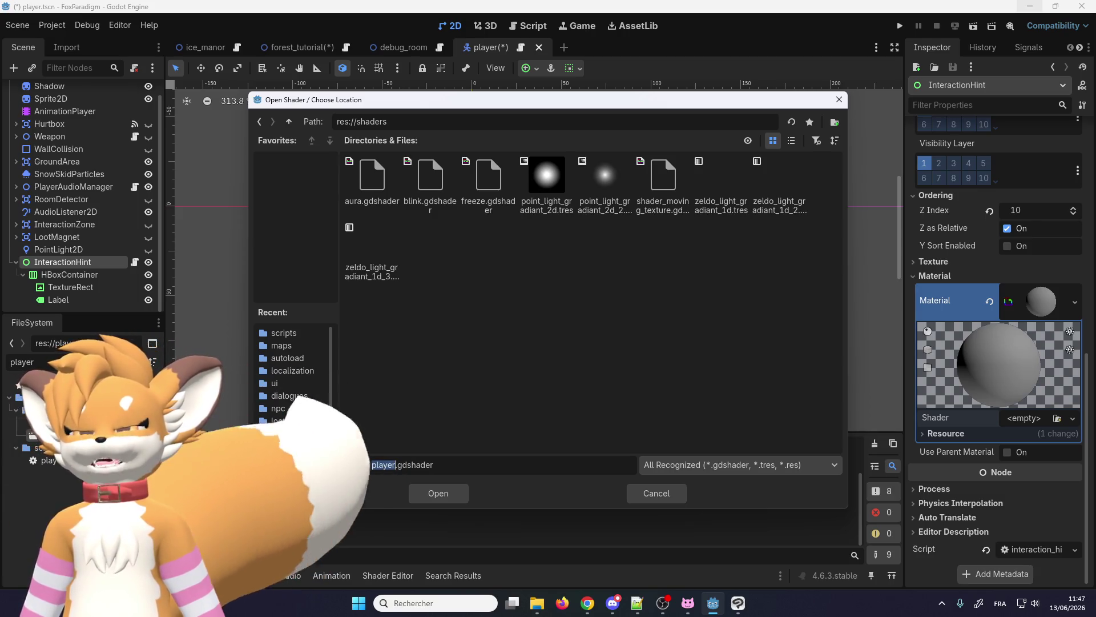
# - Glance at the Google results and the CanvasModulate forum thread, then return to Godot
pyautogui.hotkey('alt', 'Tab')
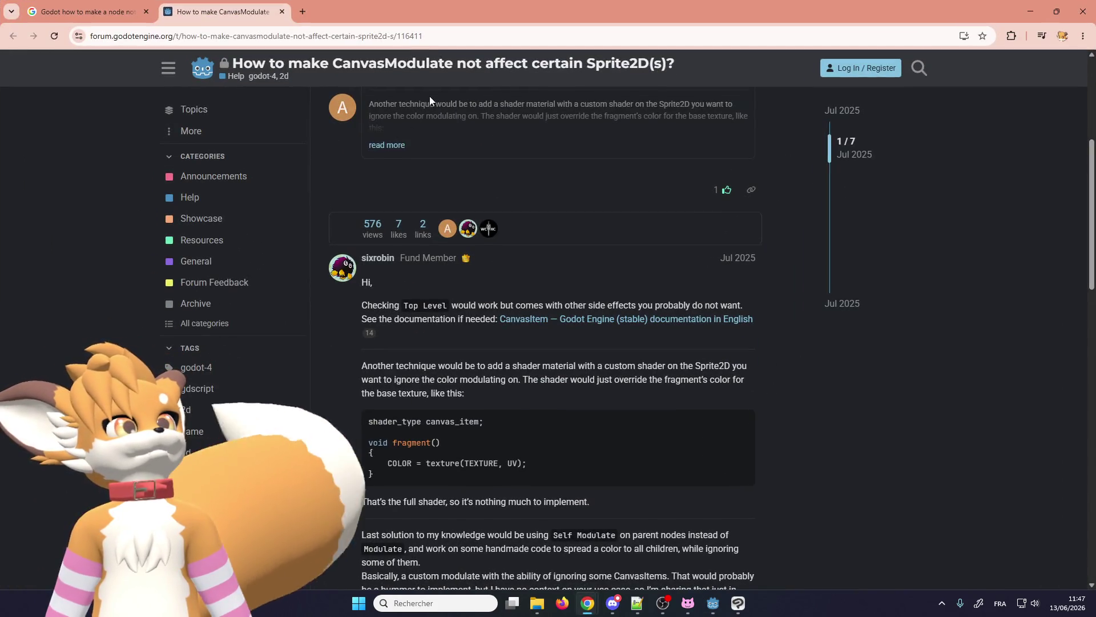
pyautogui.click(117, 10)
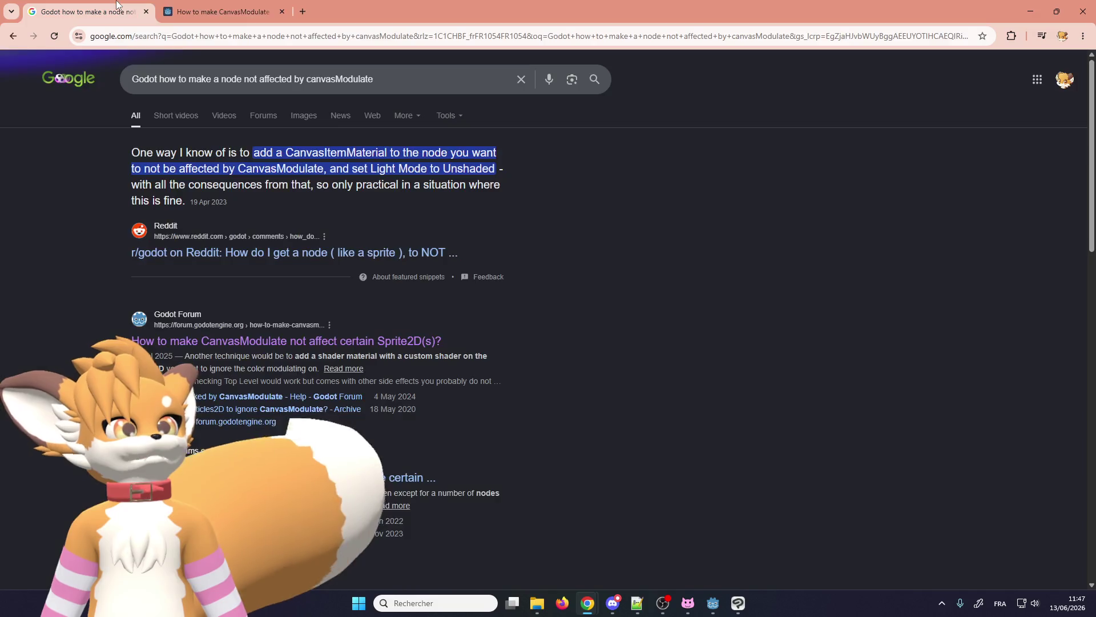
pyautogui.click(205, 7)
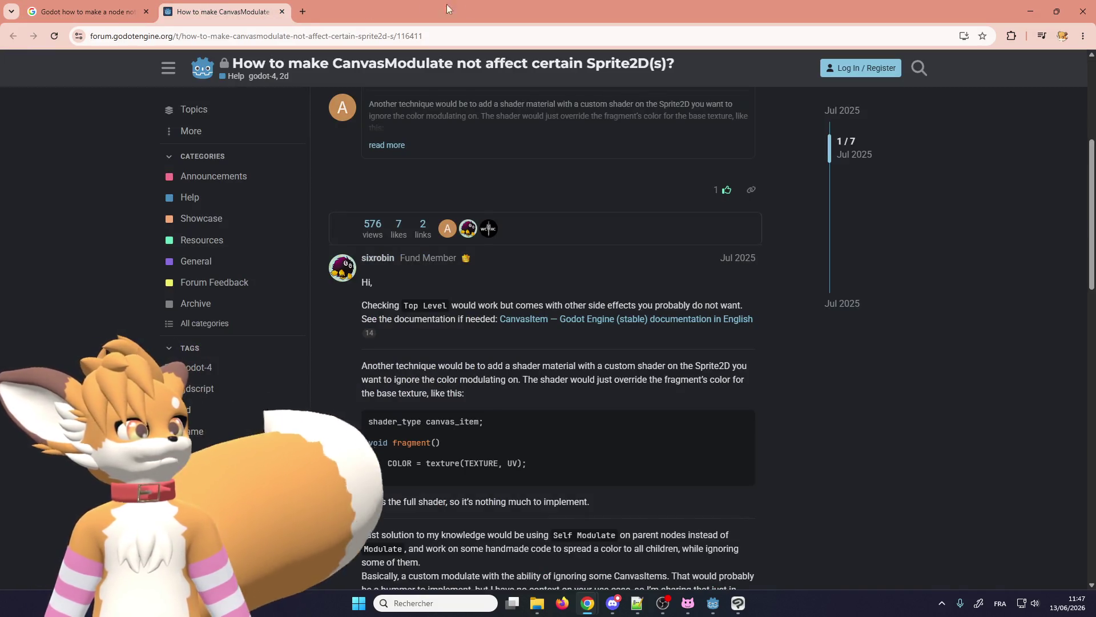
pyautogui.click(1028, 10)
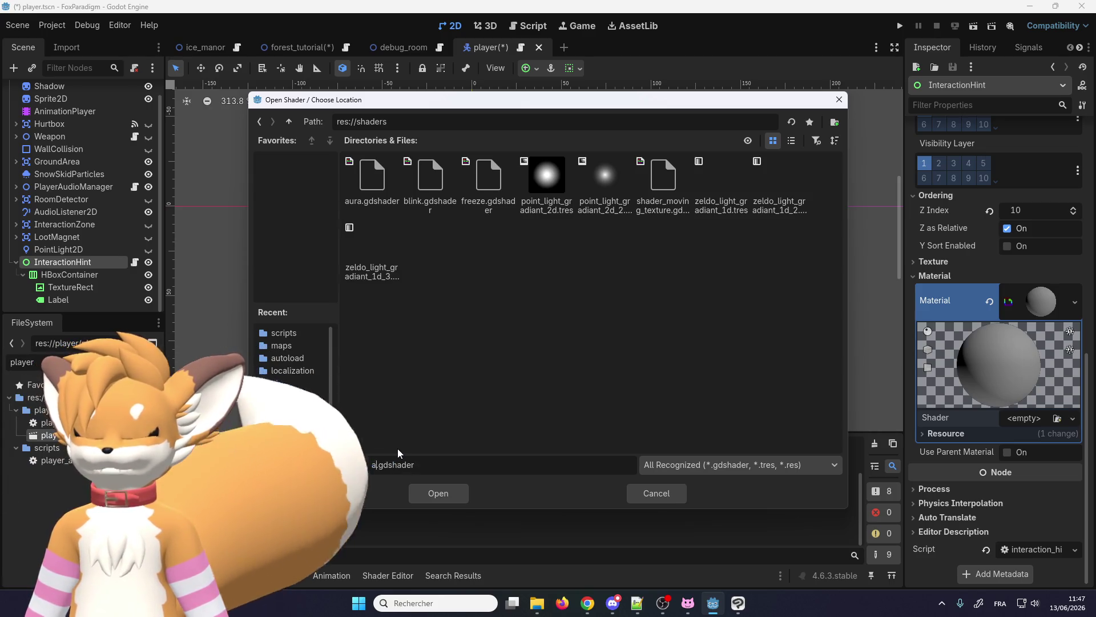
# - Name the shader anti_canvas_modulate and create it on the material
pyautogui.write('anti')
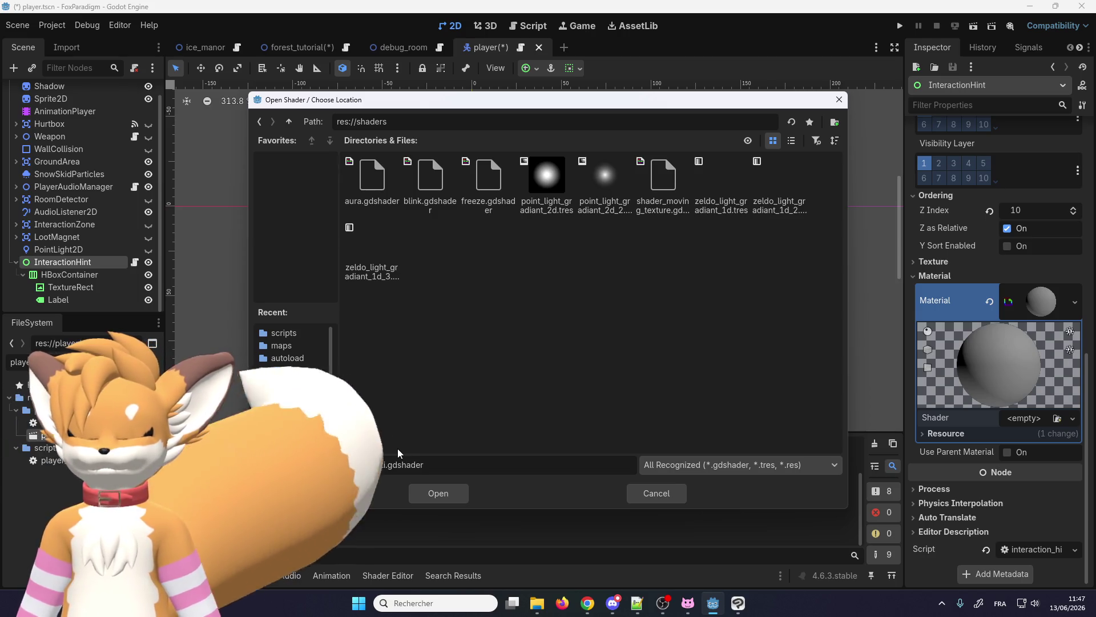
pyautogui.write('_canvas')
pyautogui.write('_modul')
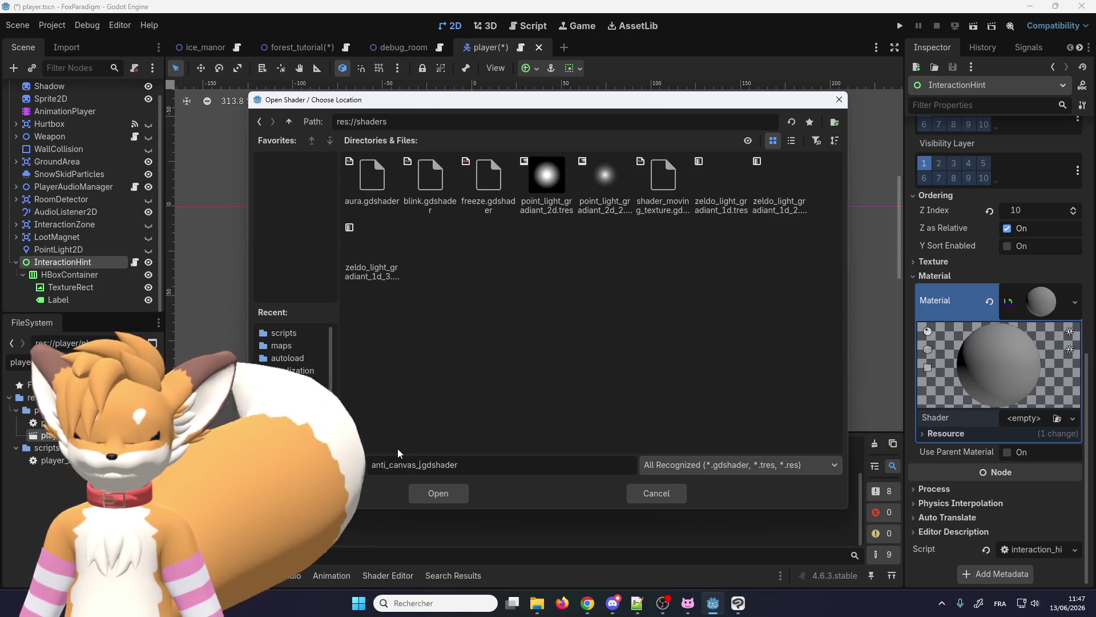
pyautogui.write('ate')
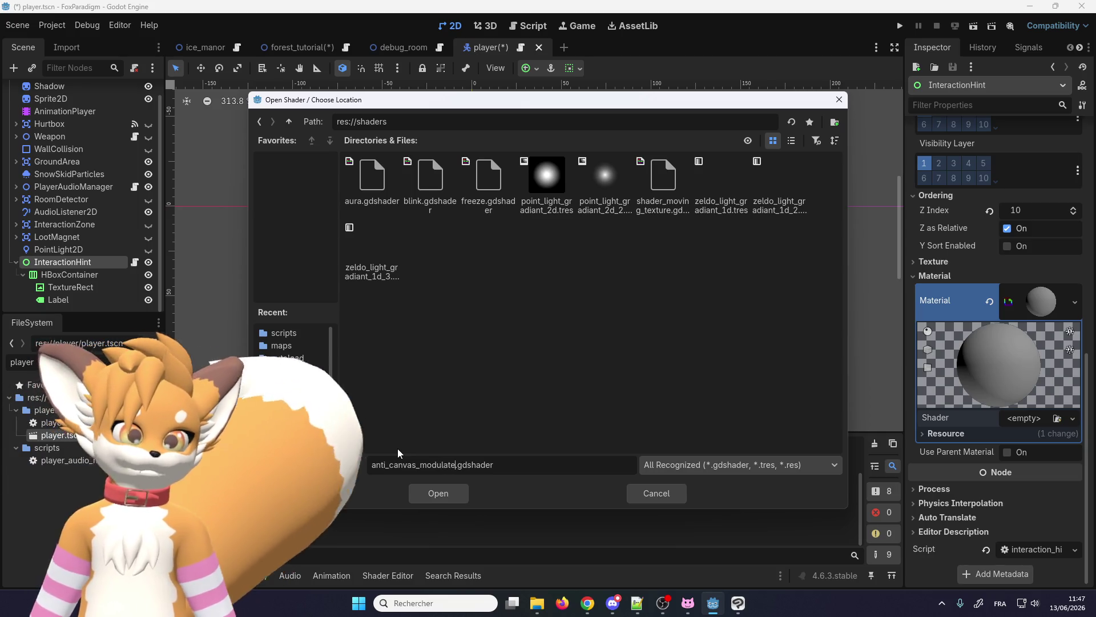
pyautogui.click(434, 494)
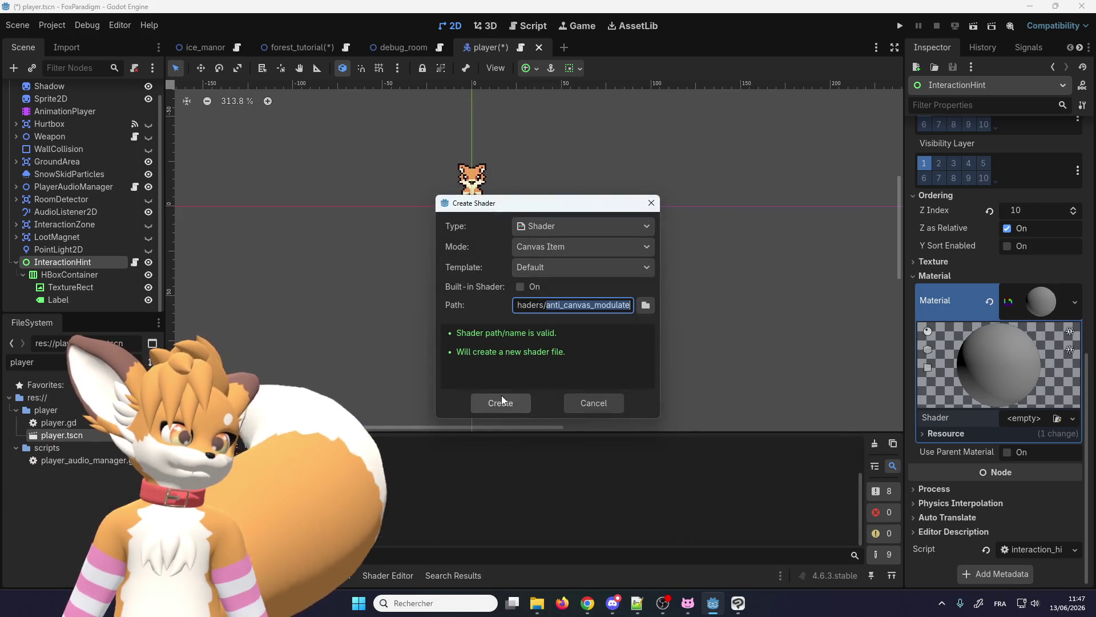
pyautogui.click(500, 402)
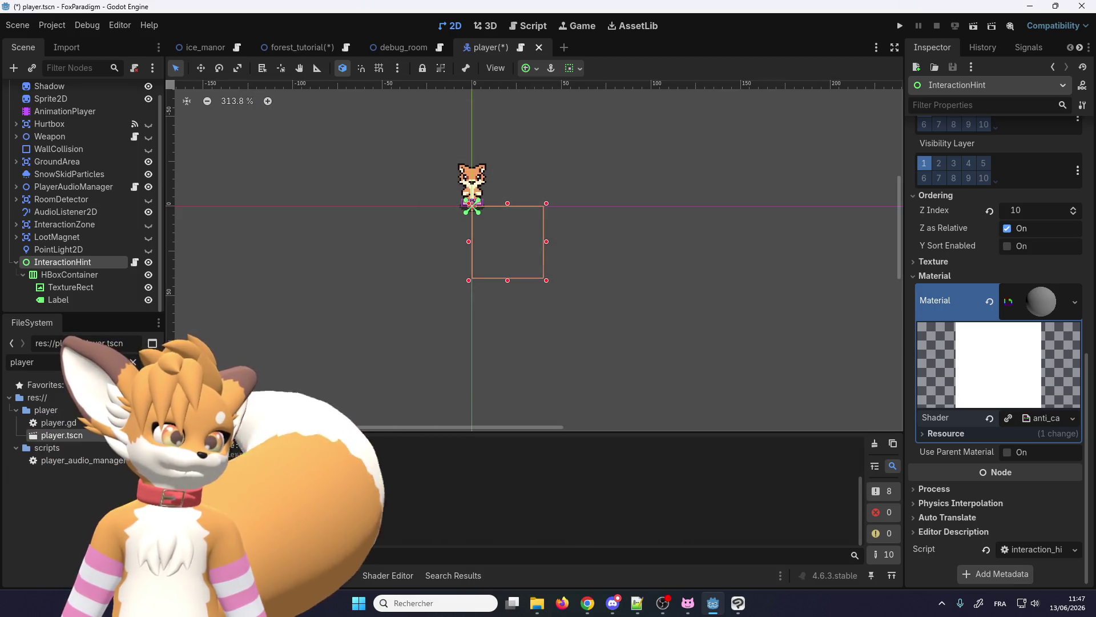
# - Replace the shader code with the pasted texture(TEXTURE, UV) fragment function and save the scene
pyautogui.click(412, 577)
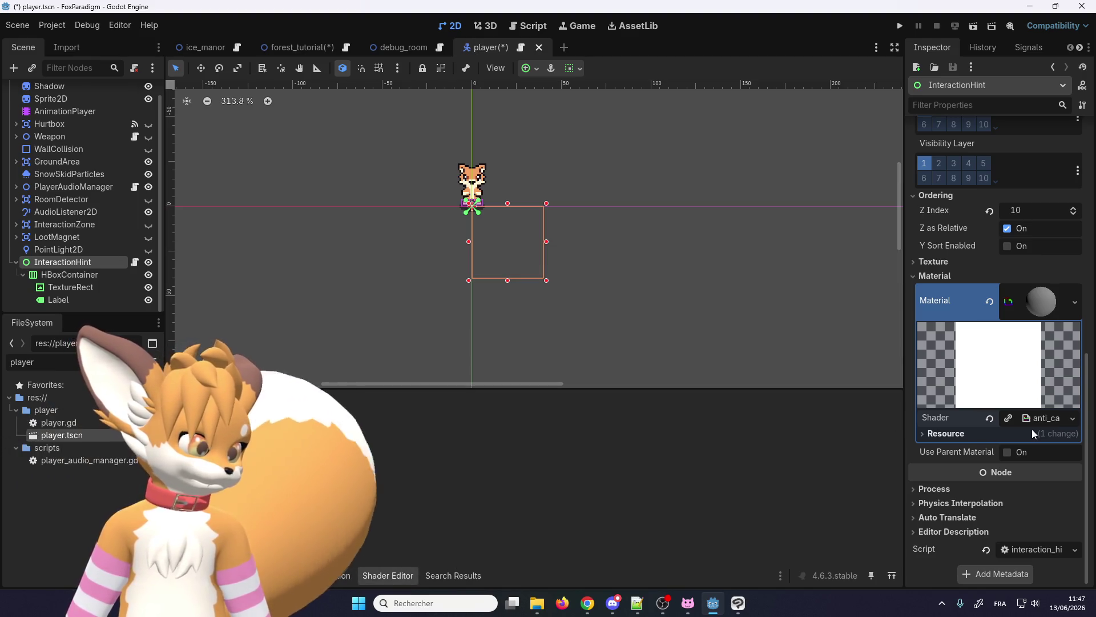
pyautogui.click(438, 471)
pyautogui.hotkey('ctrl', 'a')
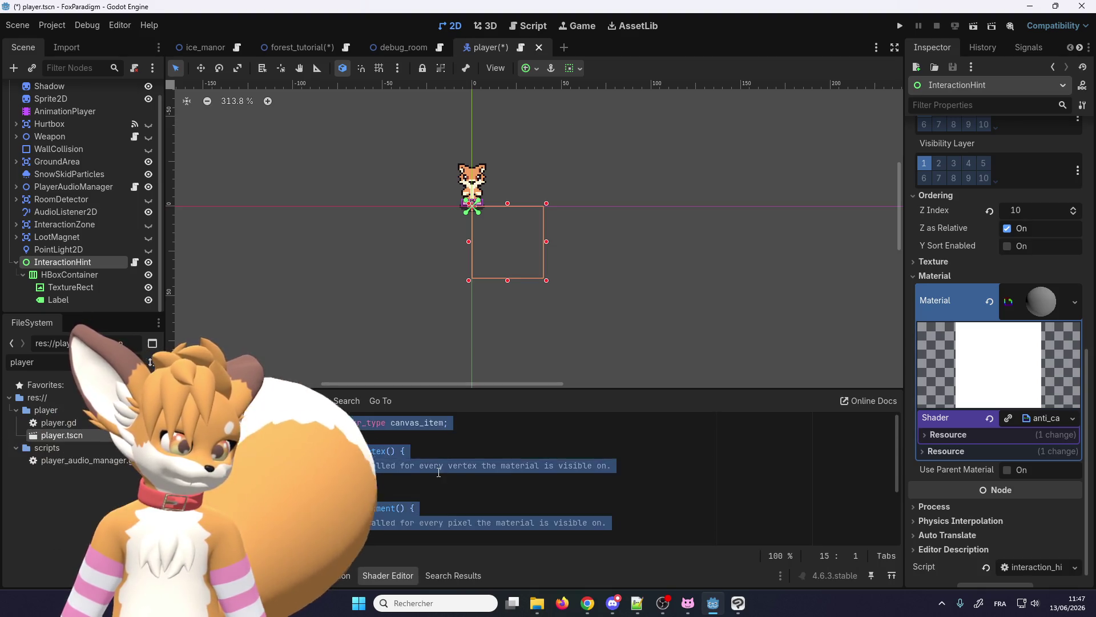
pyautogui.hotkey('ctrl', 'v')
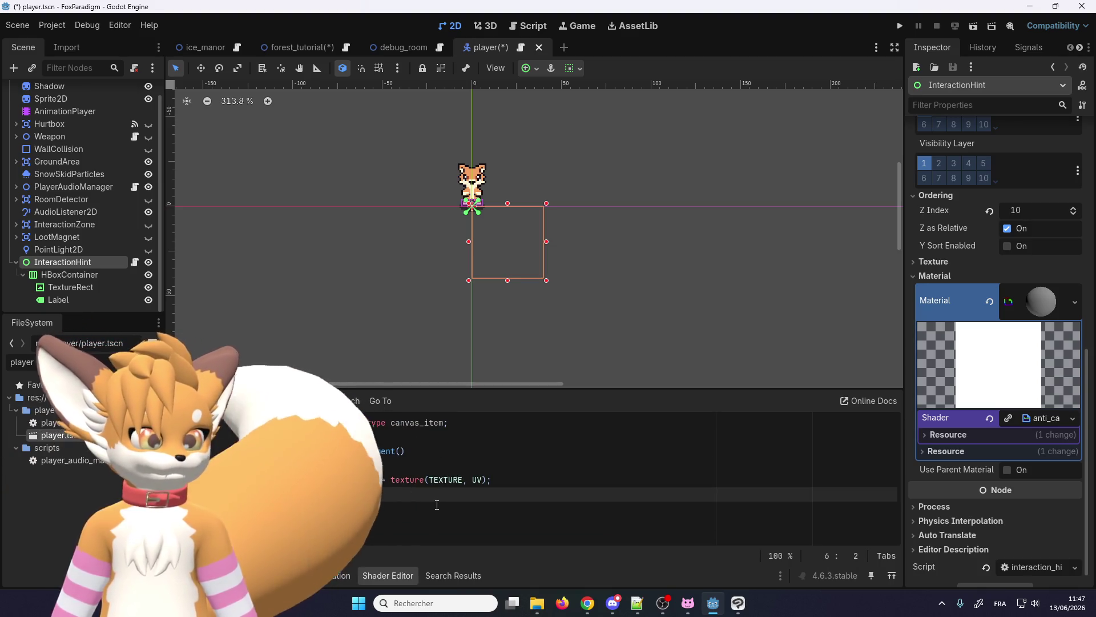
pyautogui.hotkey('ctrl', 's')
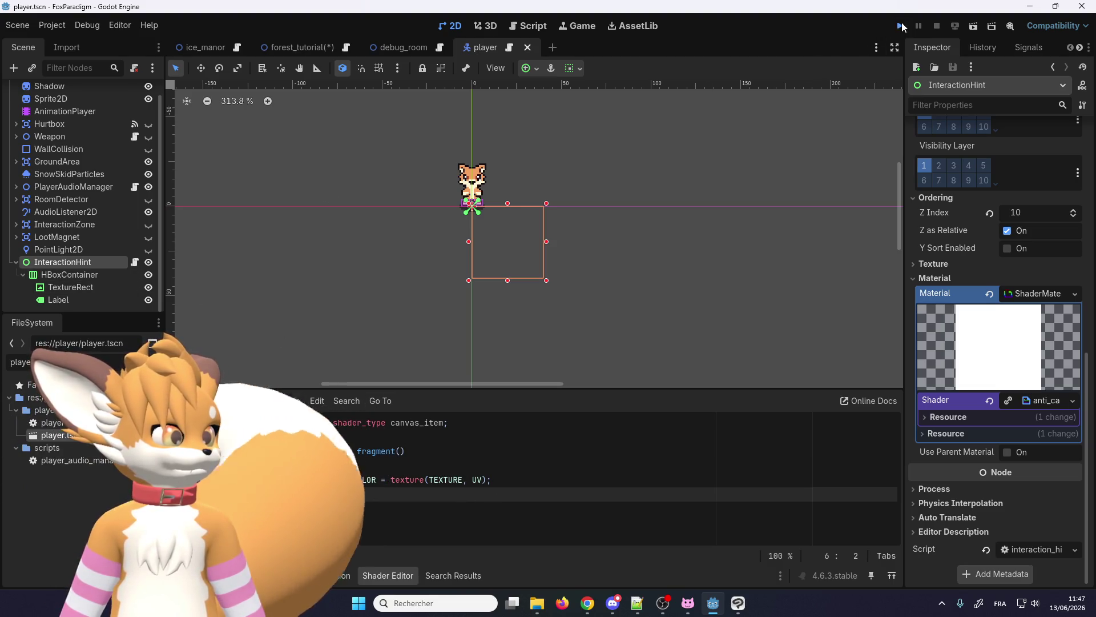
# - Run the project and walk the fox north into the bushes until HINT_ATTACK appears
pyautogui.click(901, 26)
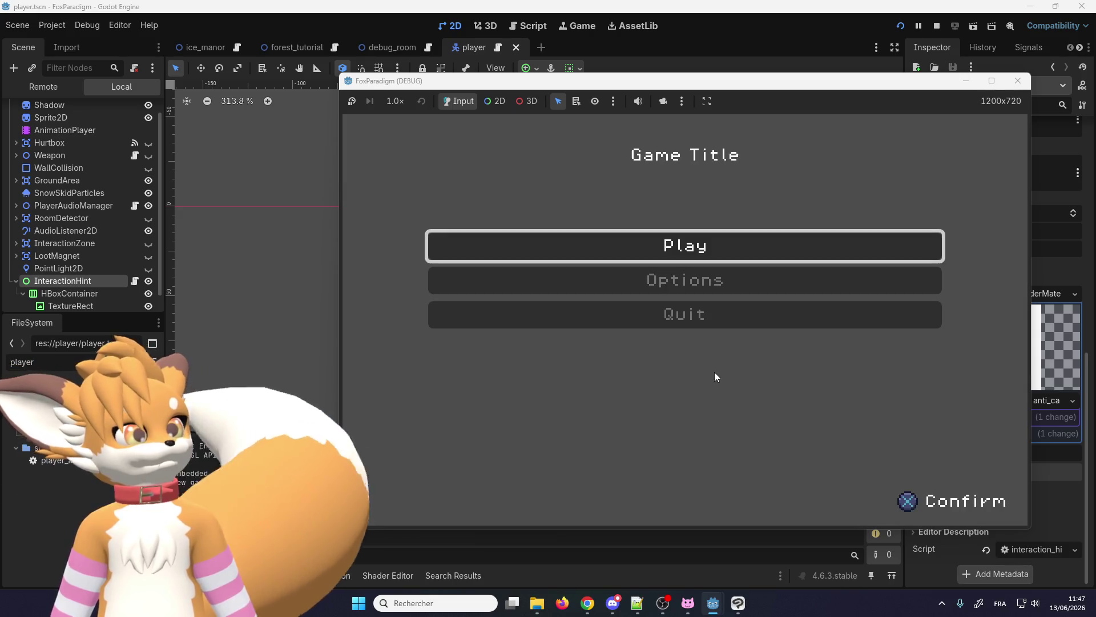
pyautogui.press('Return')
pyautogui.press('Return')
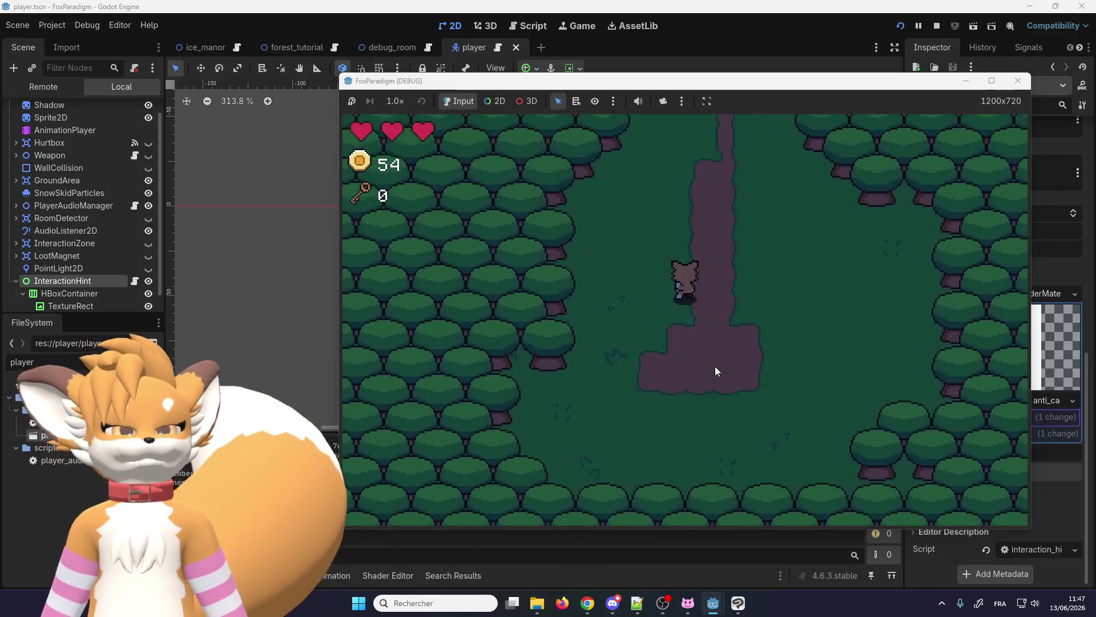
pyautogui.press('Up')
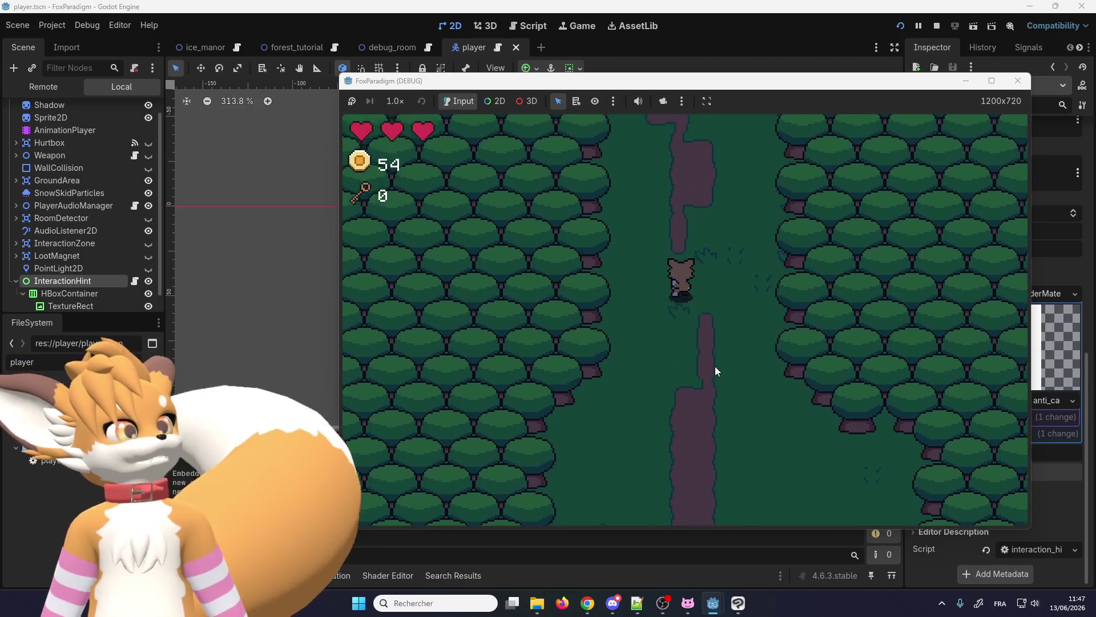
pyautogui.press('Up')
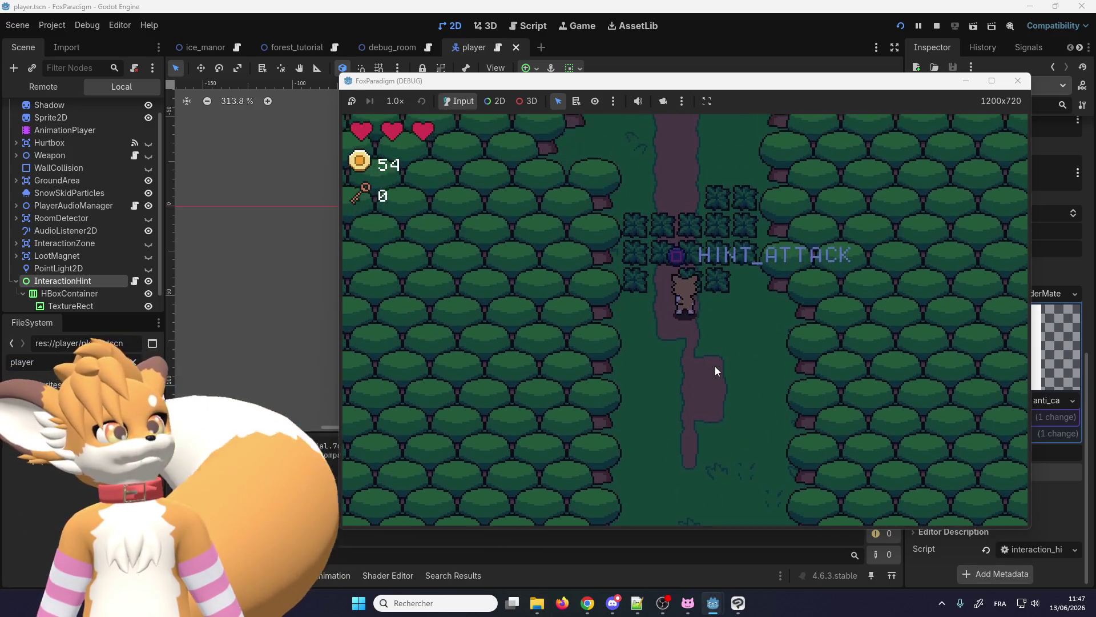
pyautogui.press('Left')
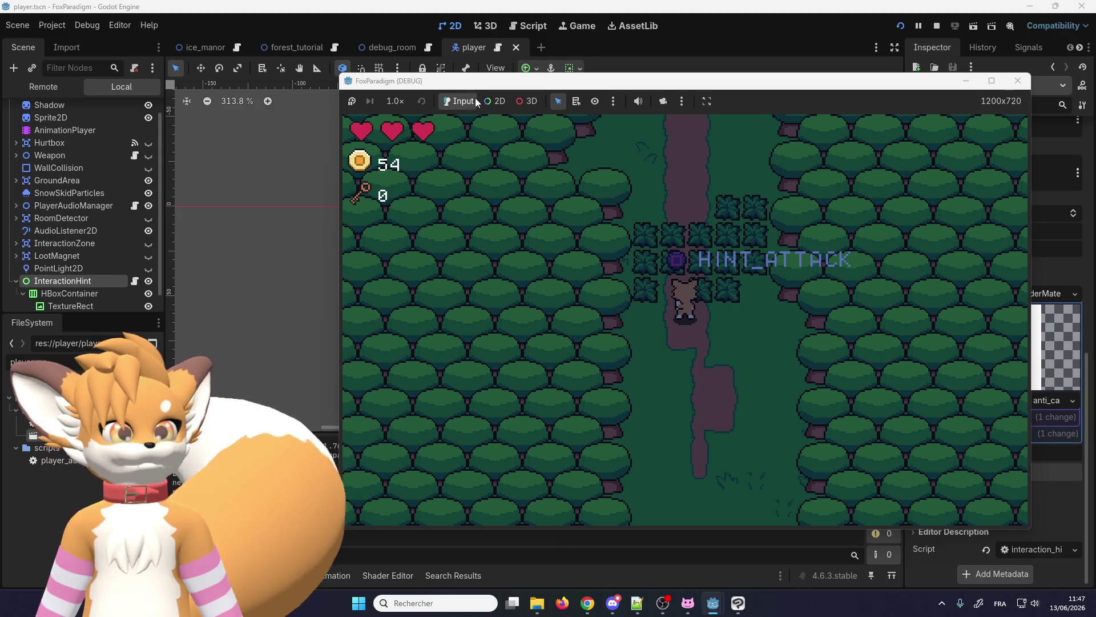
pyautogui.click(83, 297)
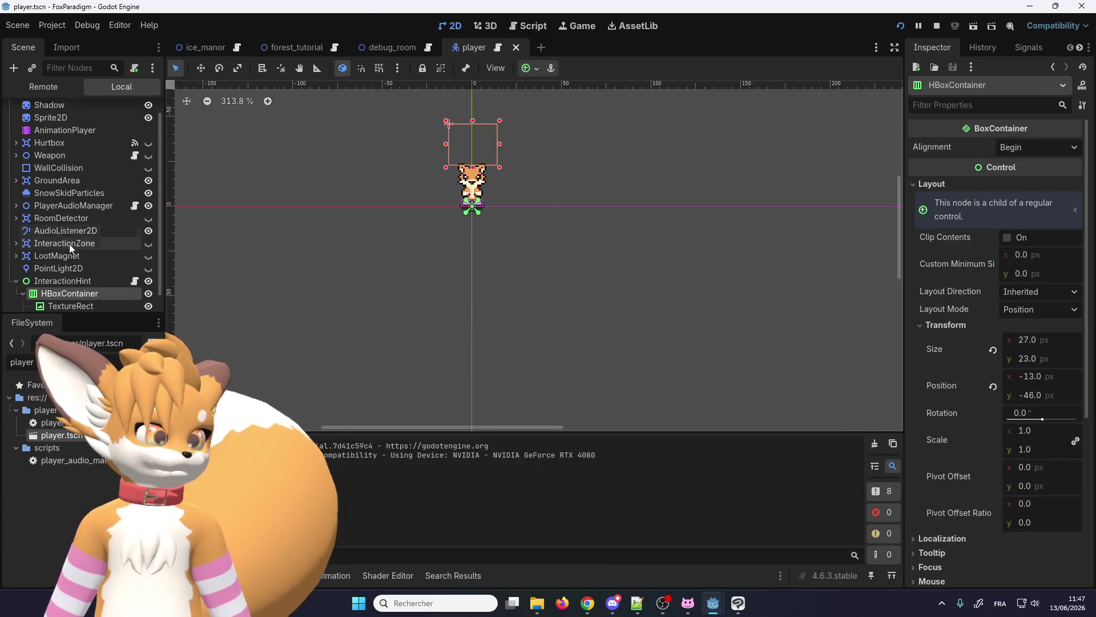
# - Enable Use Parent Material on HBoxContainer
pyautogui.scroll(-2, 70, 244)
pyautogui.scroll(-3, 785, 323)
pyautogui.scroll(-5, 971, 337)
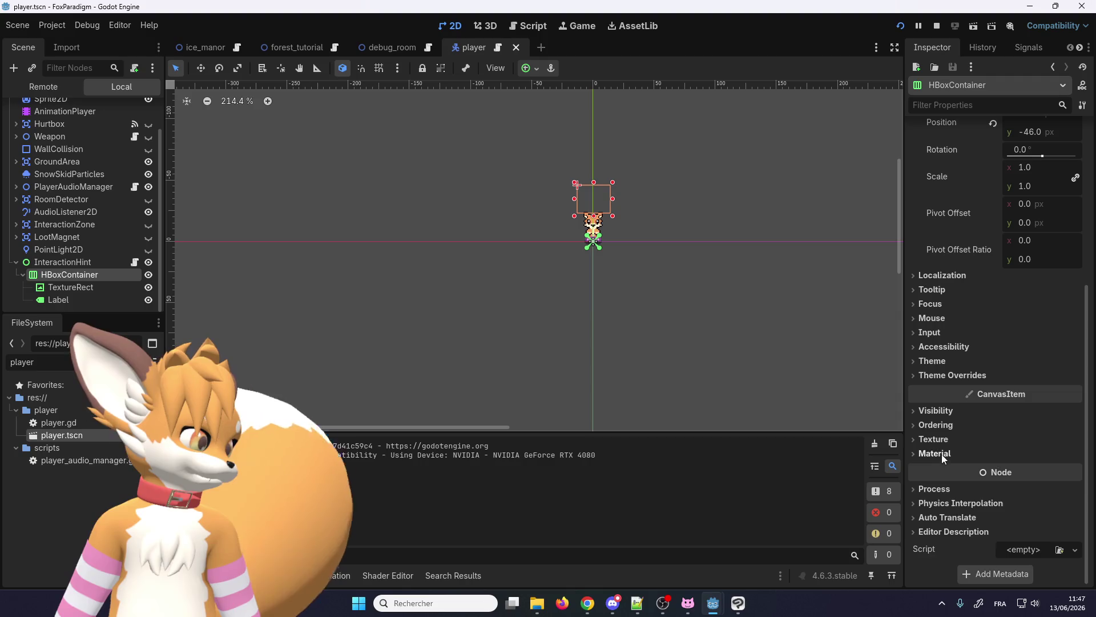
pyautogui.click(935, 453)
pyautogui.click(1008, 451)
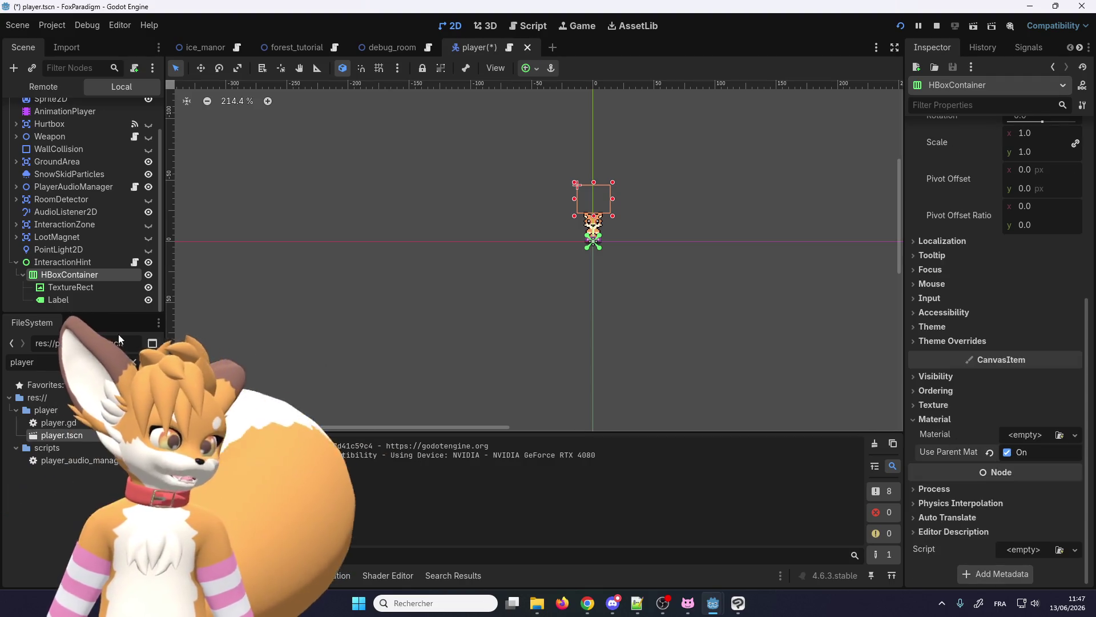
# - Select TextureRect, briefly test-run the game, and expand TextureRect's Material settings
pyautogui.click(71, 286)
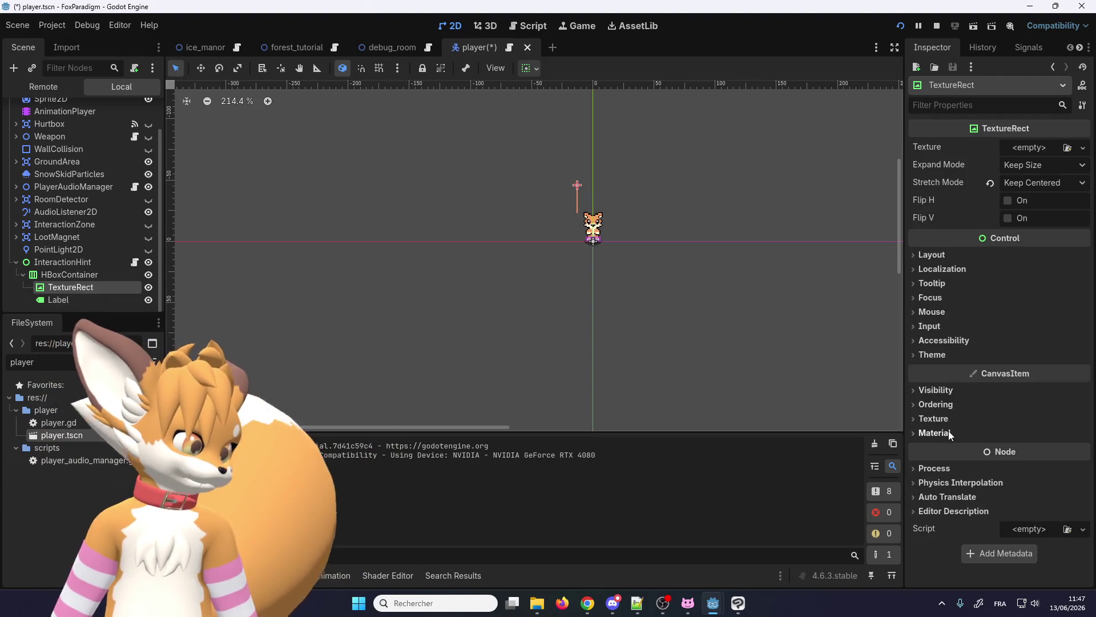
pyautogui.press('F5')
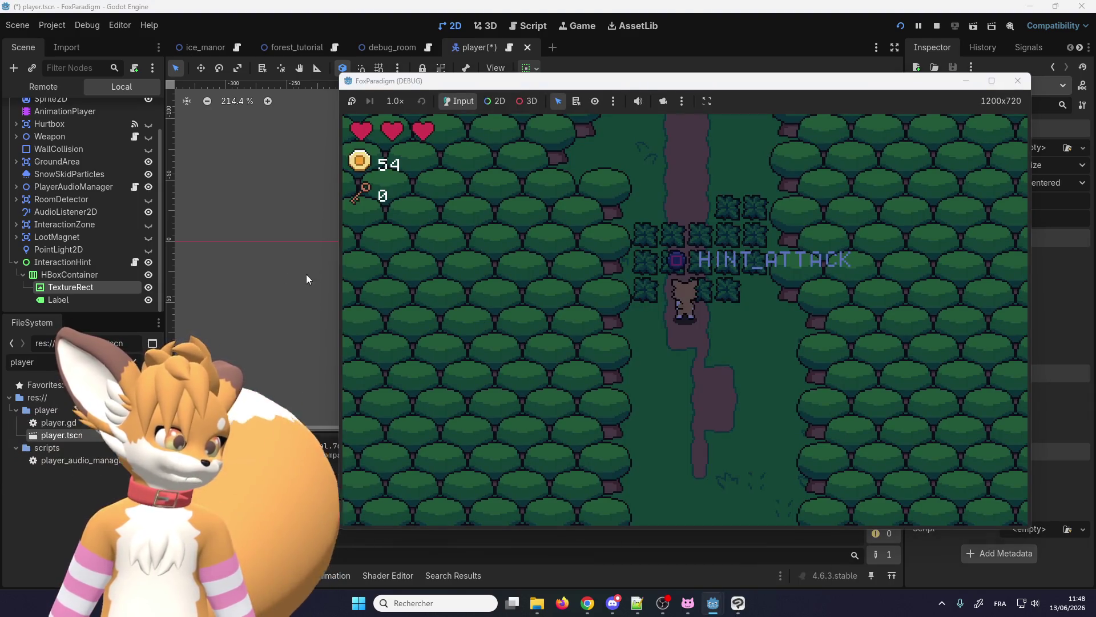
pyautogui.press('F8')
pyautogui.click(933, 433)
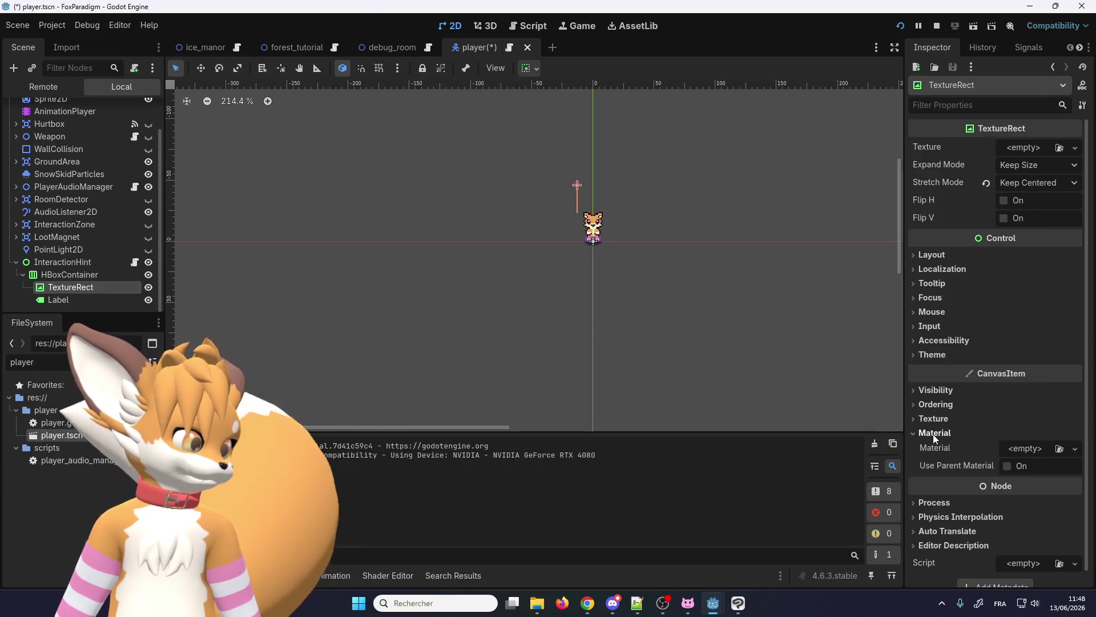
pyautogui.moveTo(713, 603)
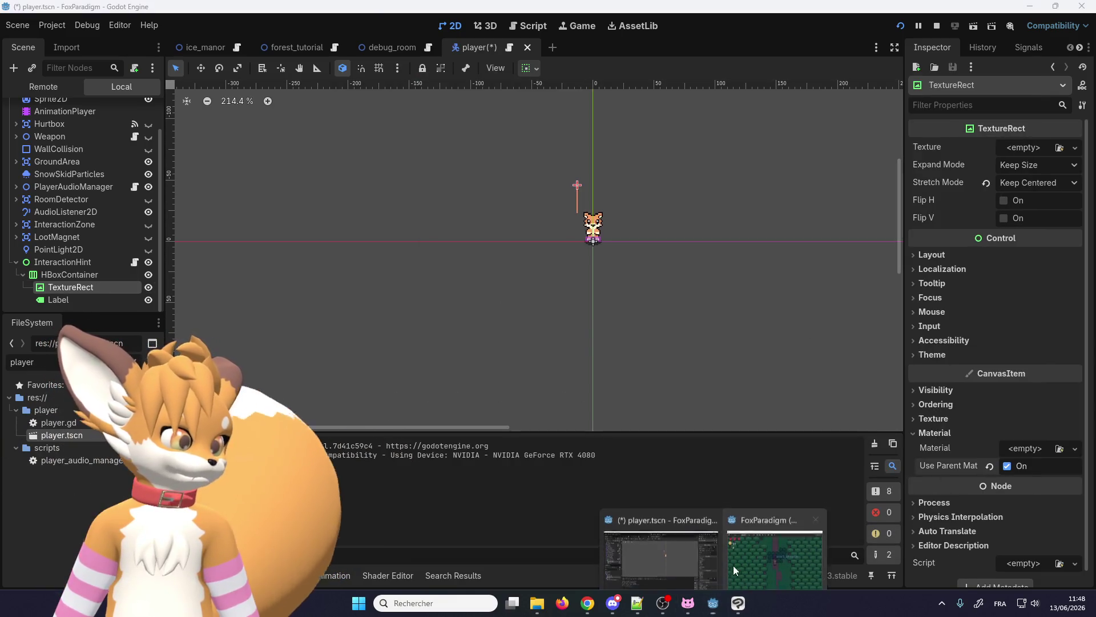
pyautogui.click(739, 546)
# - Enable Use Parent Material on Label, then save and run the game with F5
pyautogui.click(81, 304)
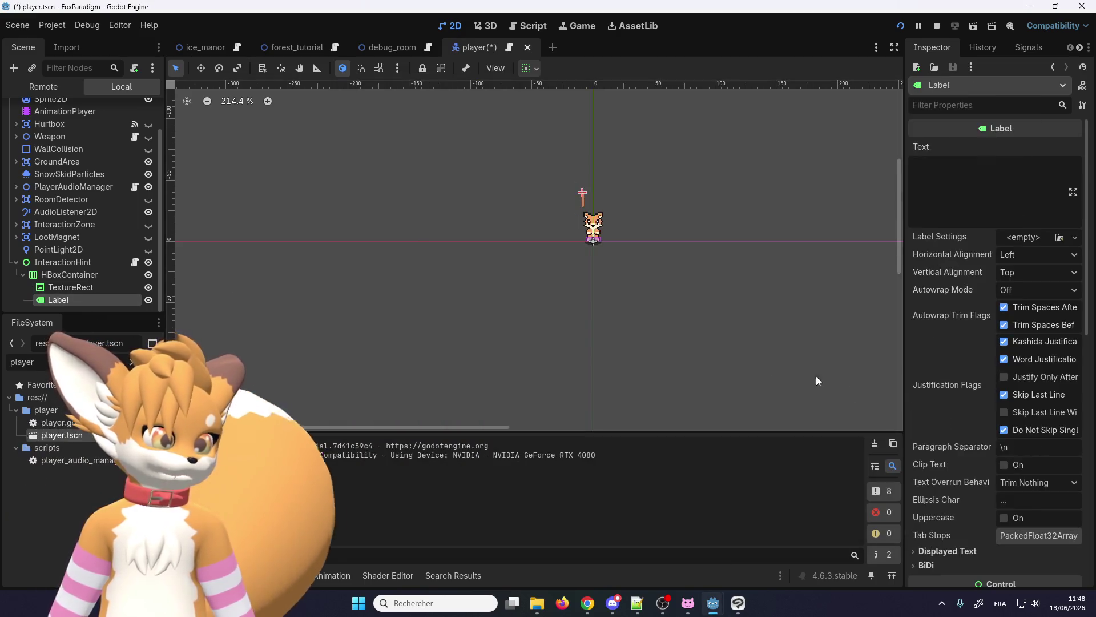
pyautogui.scroll(-10, 959, 438)
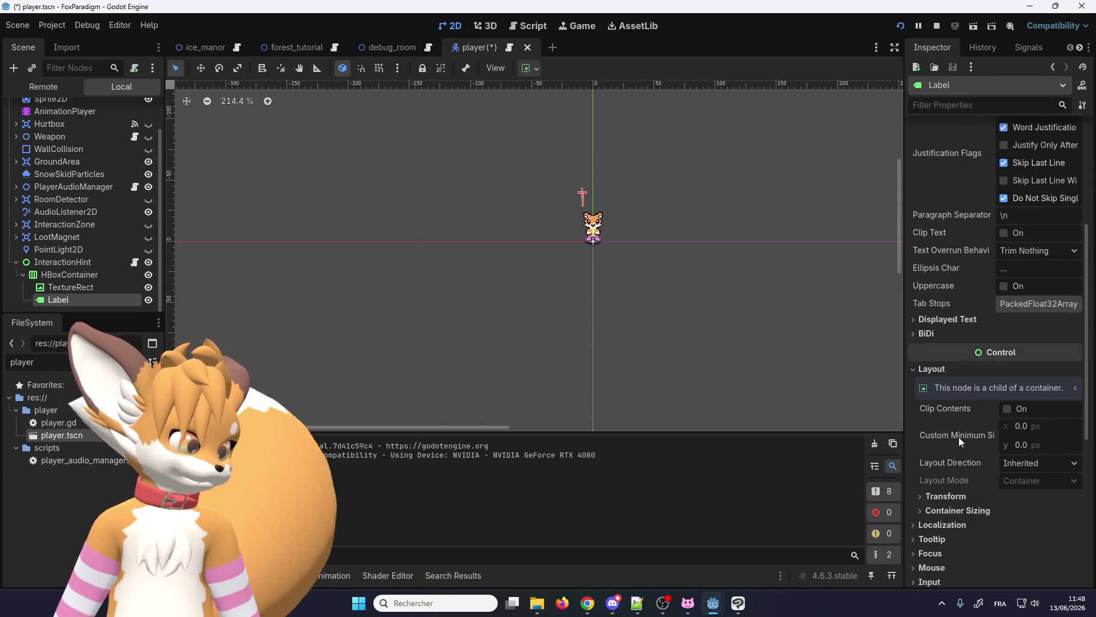
pyautogui.click(952, 452)
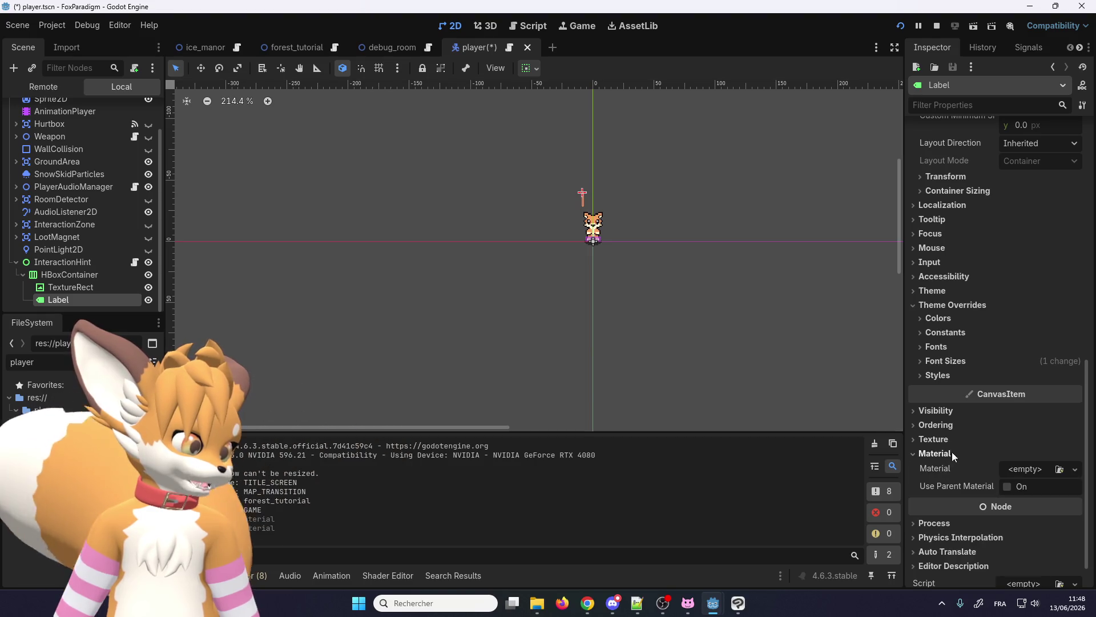
pyautogui.click(1014, 490)
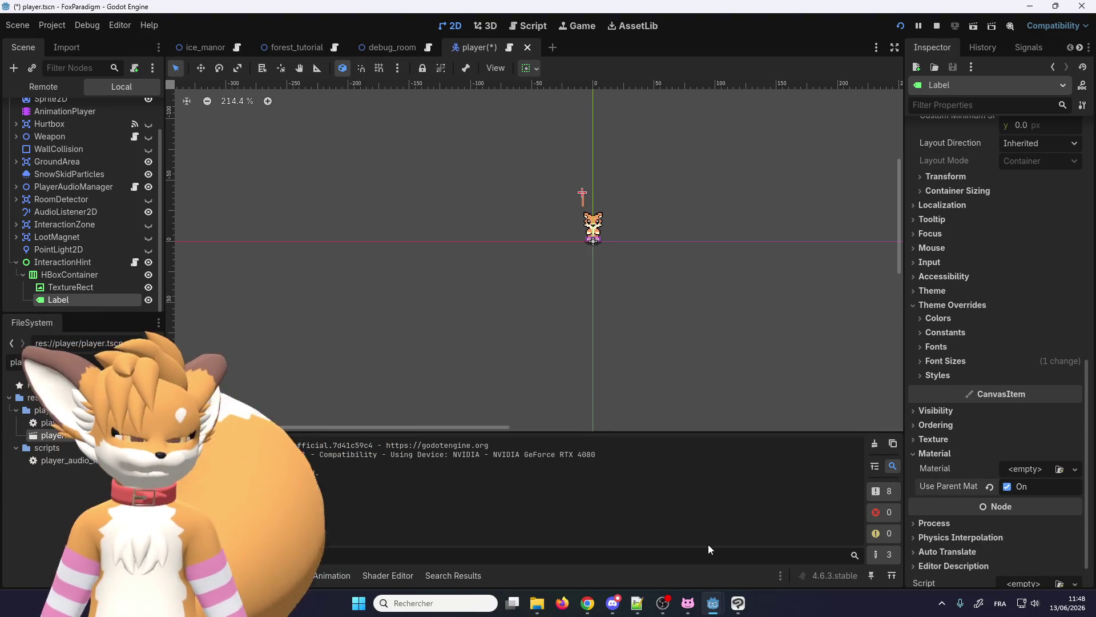
pyautogui.press('F5')
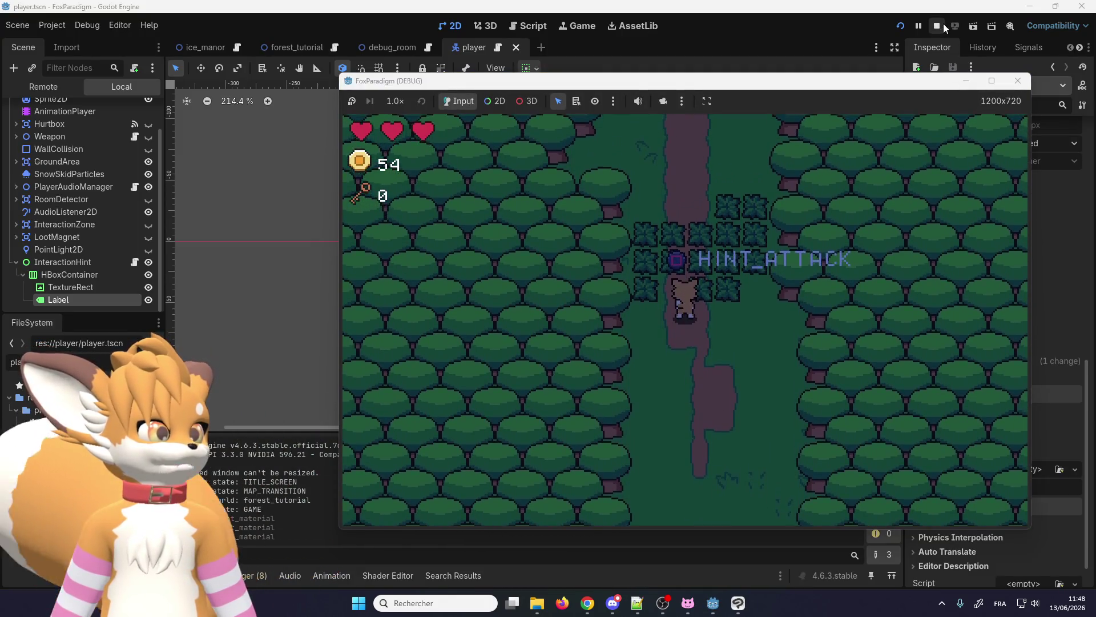
# - Restart the game, walk the fox north into the bushes to see the hint, then stop it
pyautogui.click(937, 25)
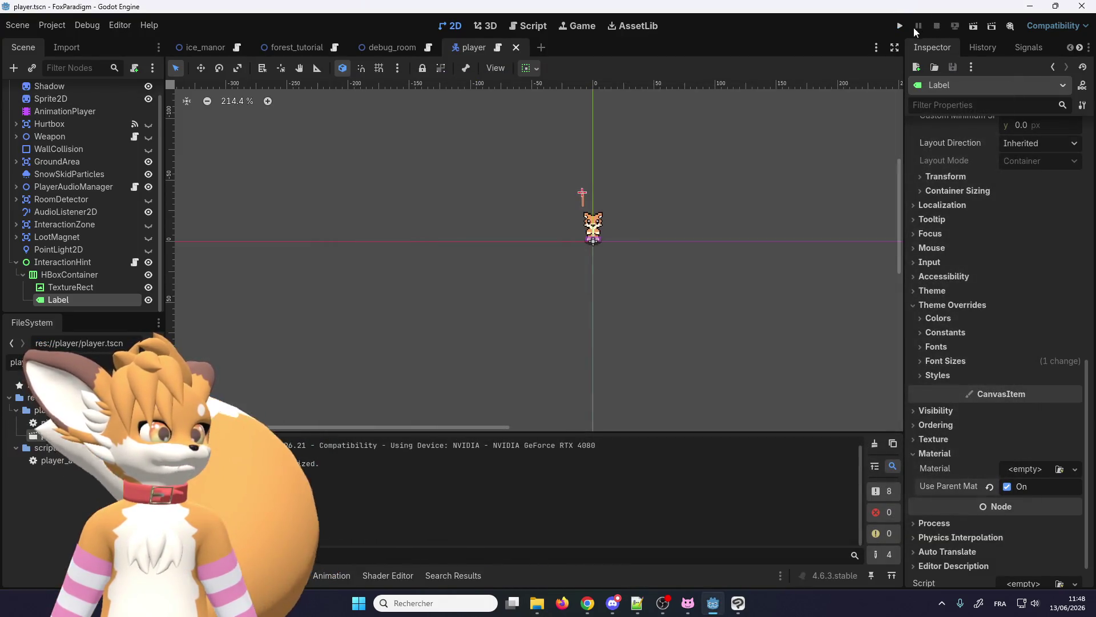
pyautogui.click(900, 26)
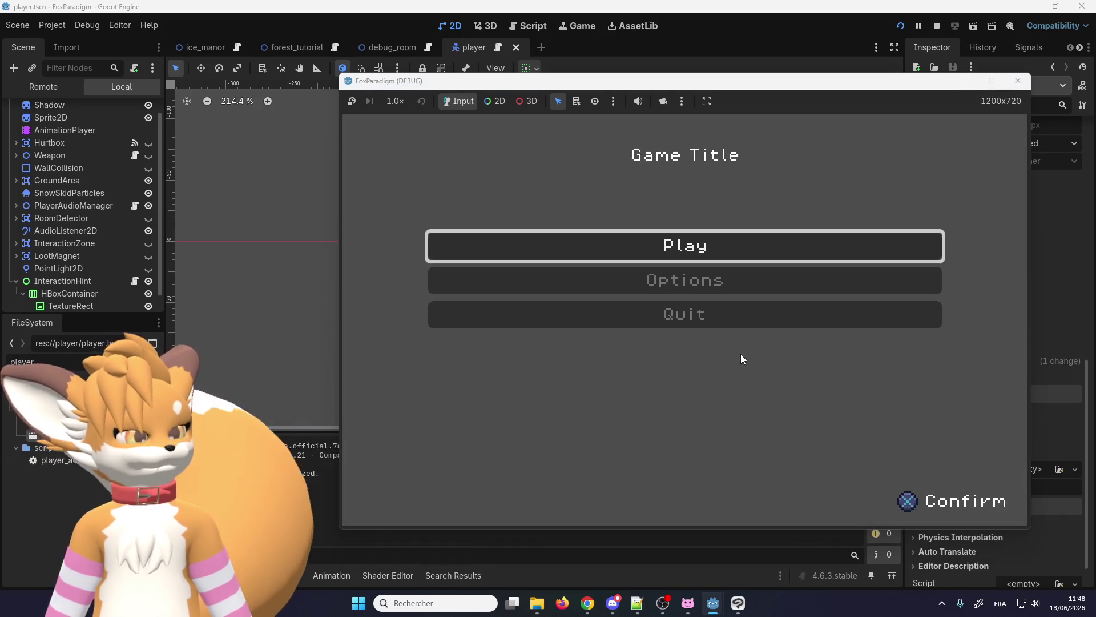
pyautogui.press('Return')
pyautogui.press('Return')
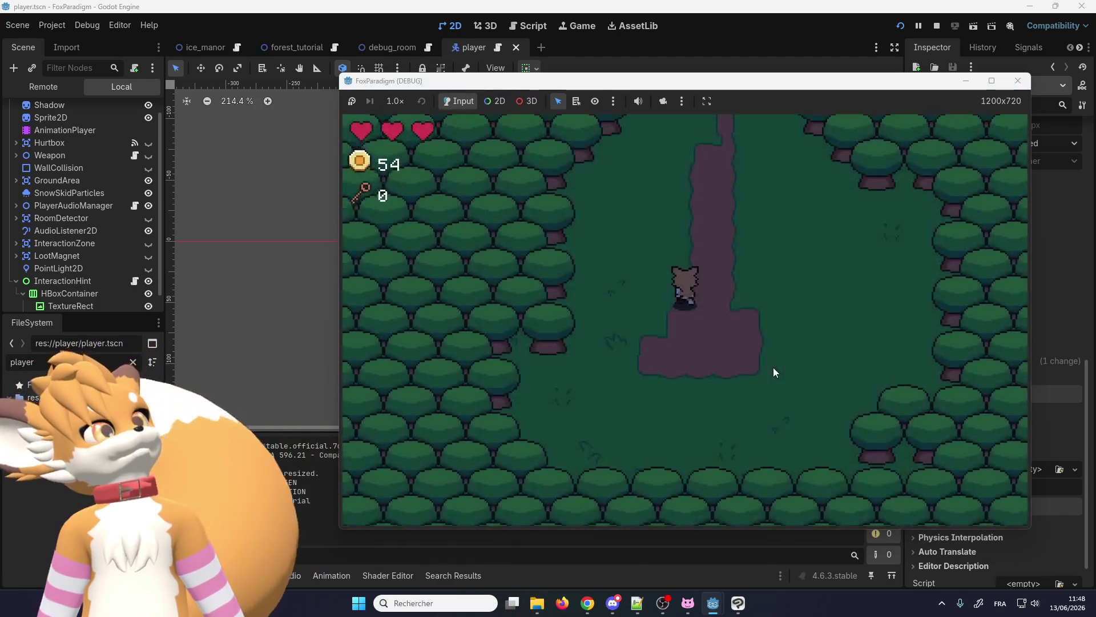
pyautogui.press('Up')
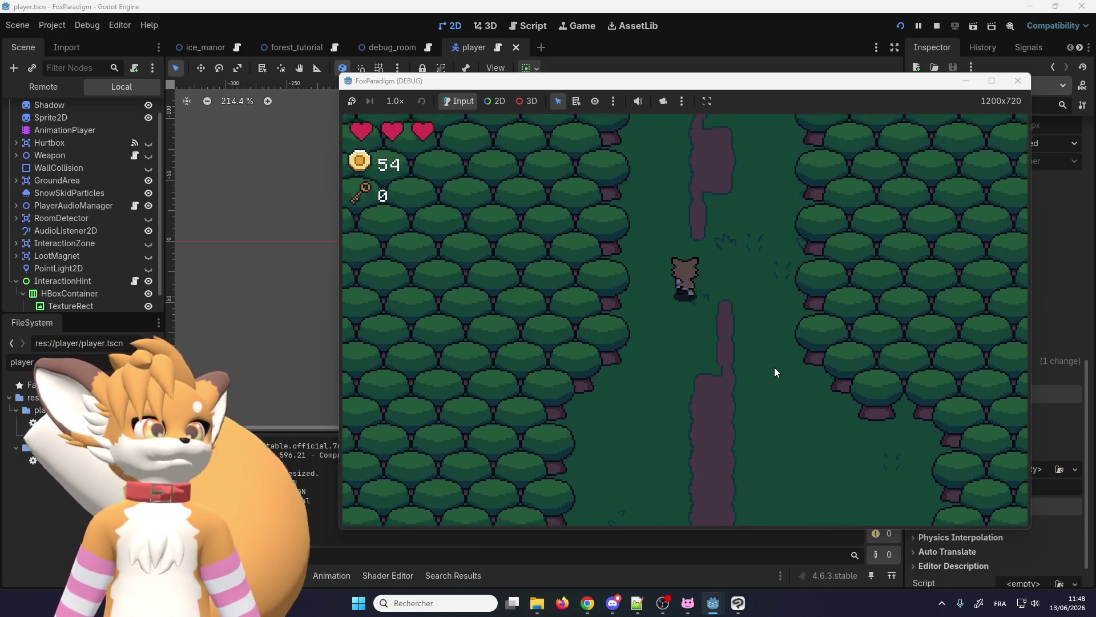
pyautogui.press('Up')
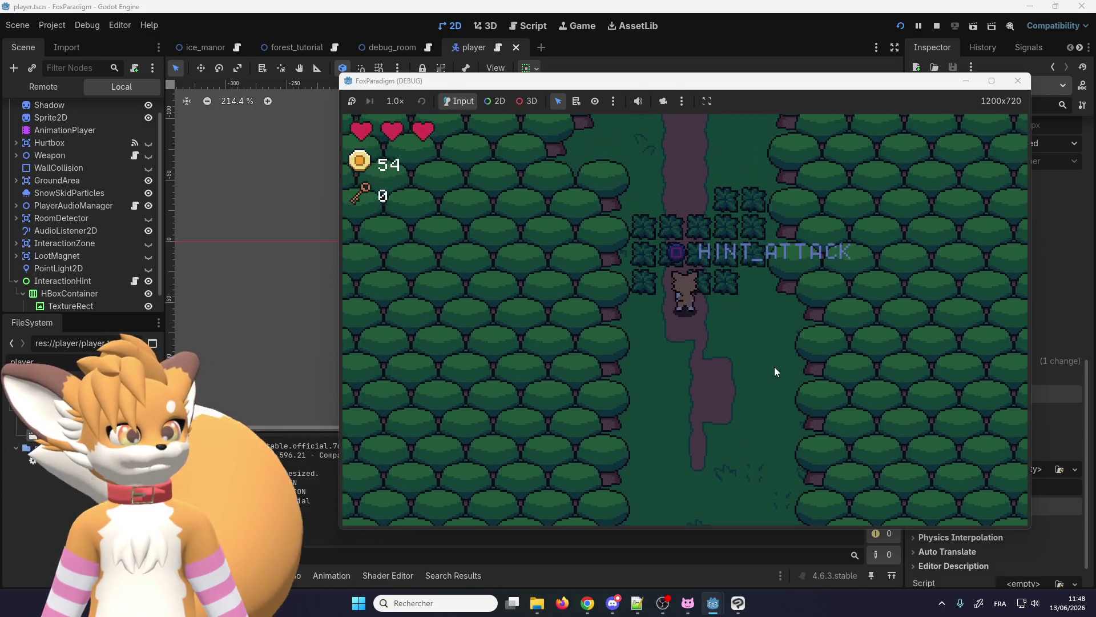
pyautogui.press('Up')
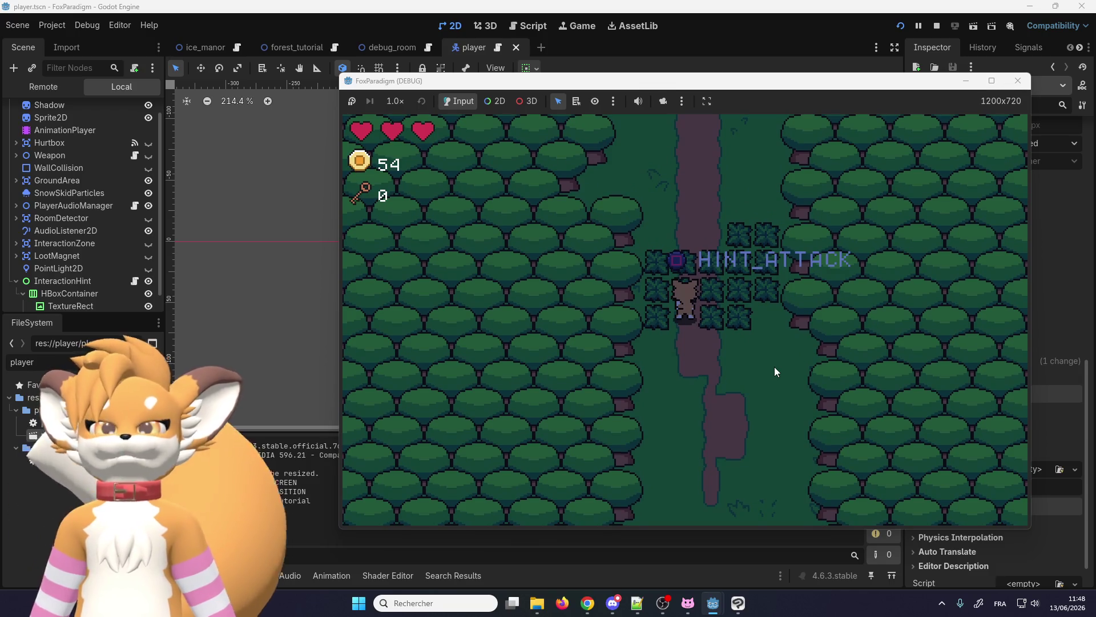
pyautogui.click(1018, 81)
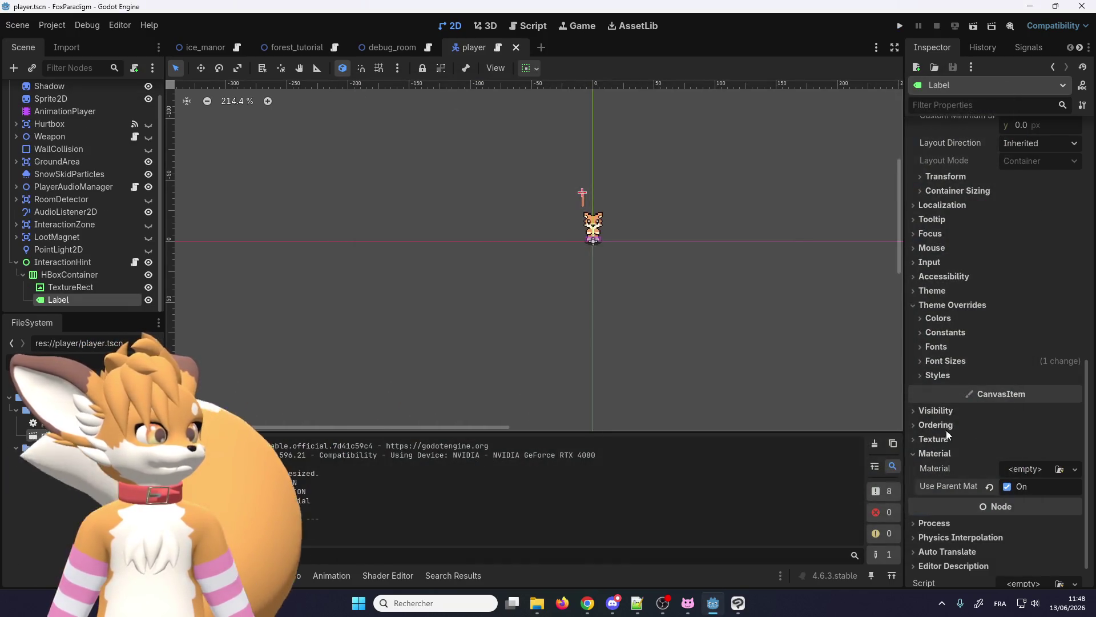
# - Give the Label a new ShaderMaterial quick-loaded with anti_canvas_modulate.gdshader, then save and run with F5
pyautogui.click(1032, 470)
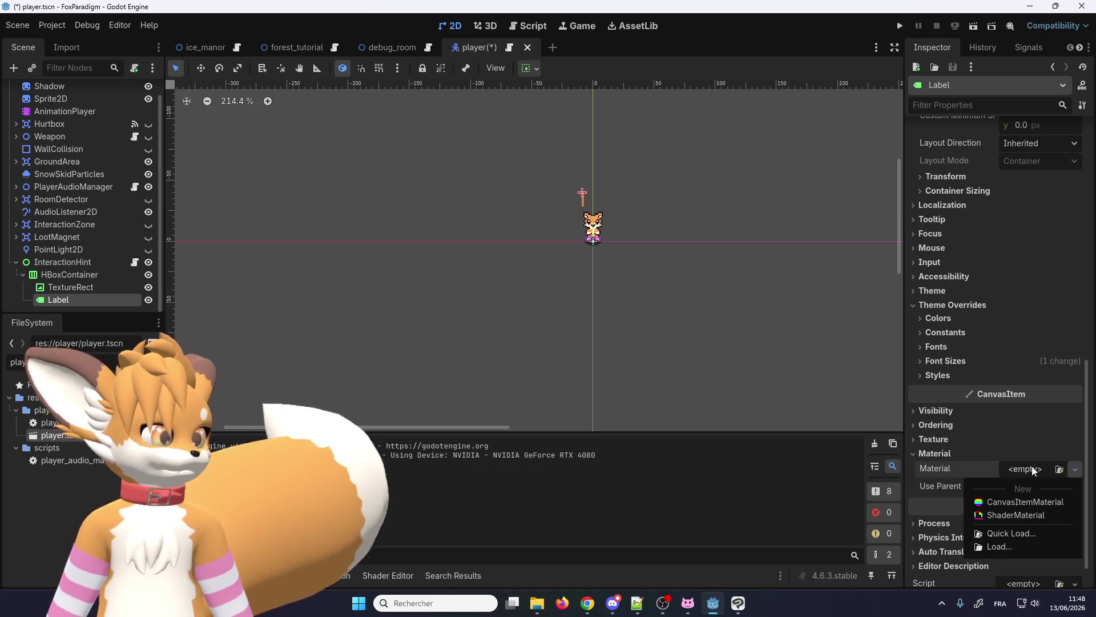
pyautogui.click(1015, 515)
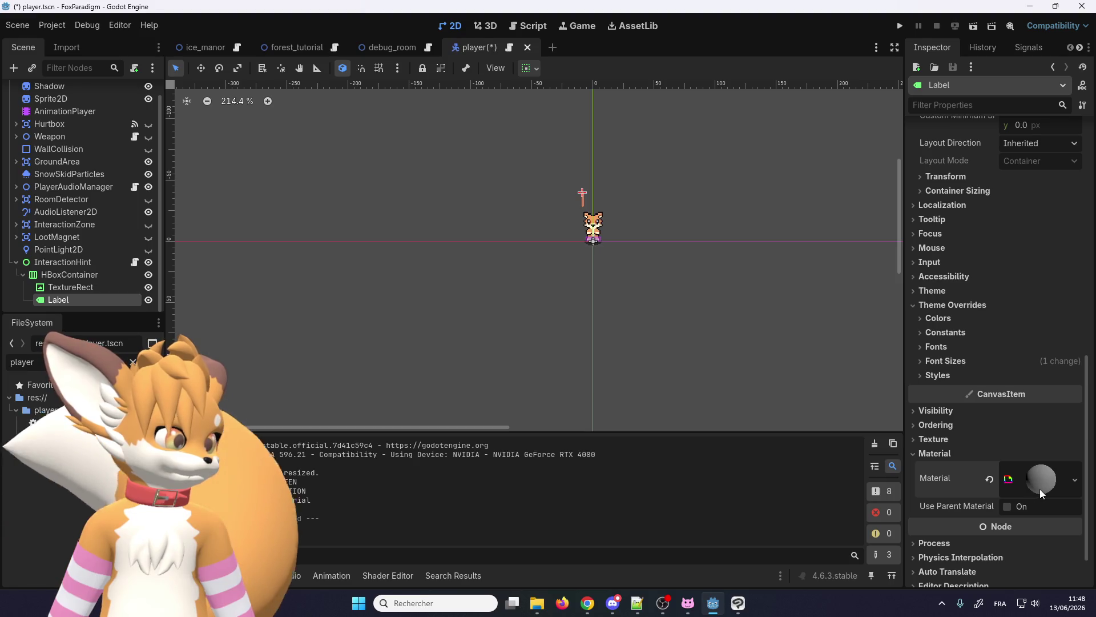
pyautogui.click(1041, 491)
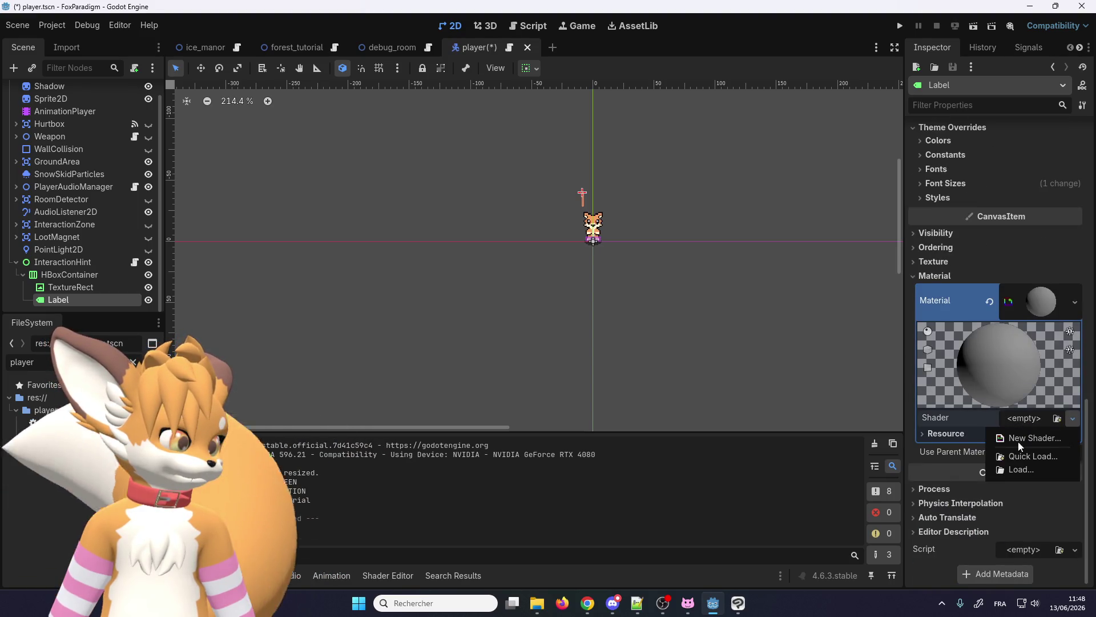
pyautogui.click(1028, 456)
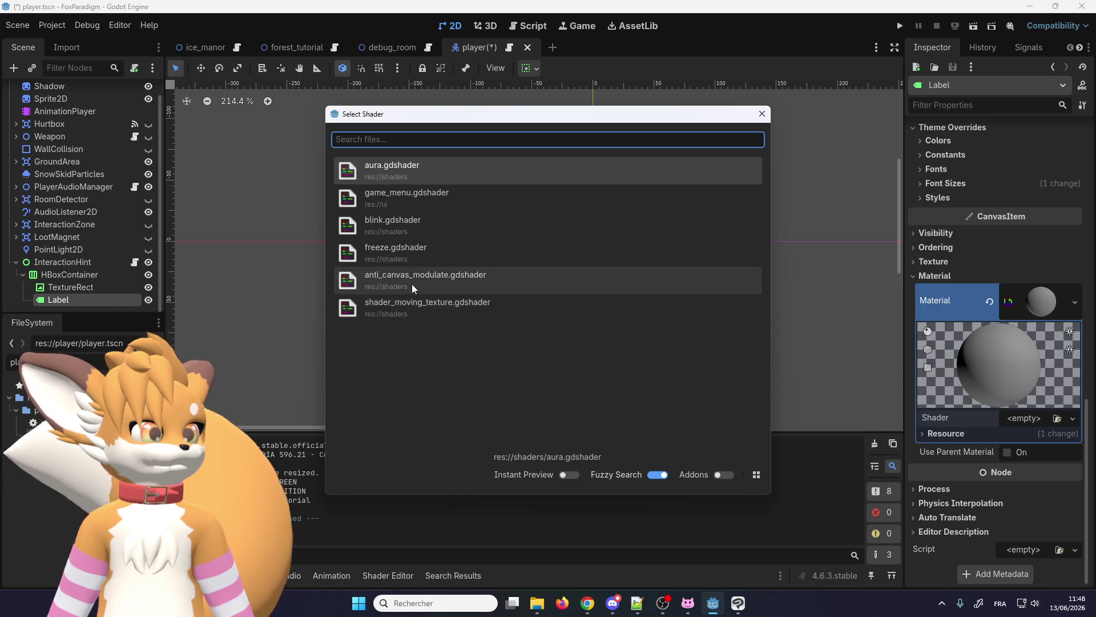
pyautogui.click(414, 286)
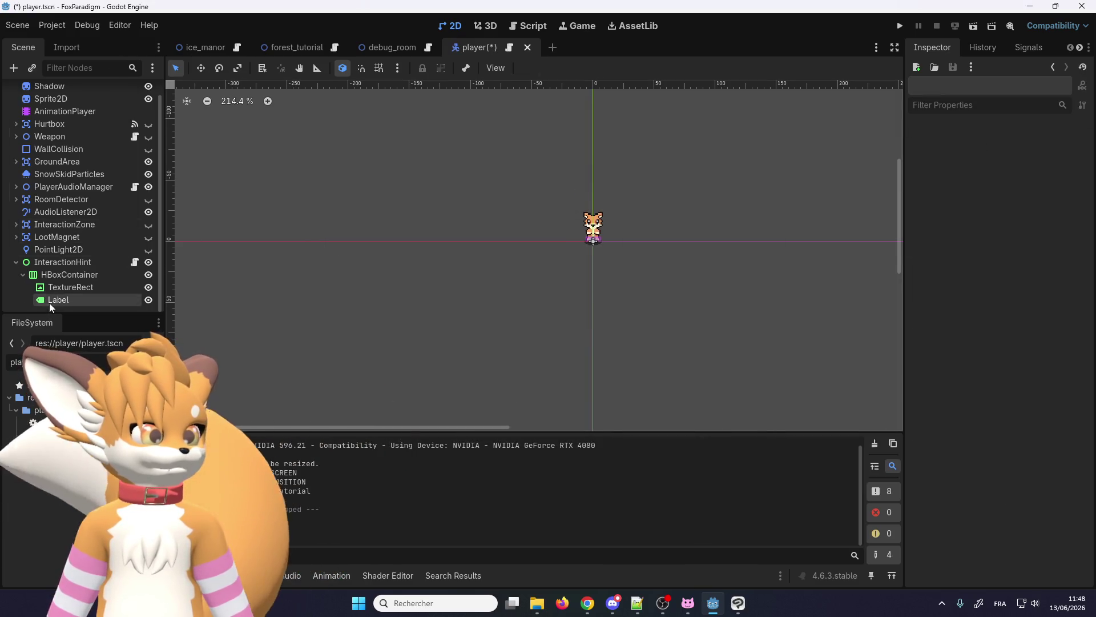
pyautogui.click(51, 303)
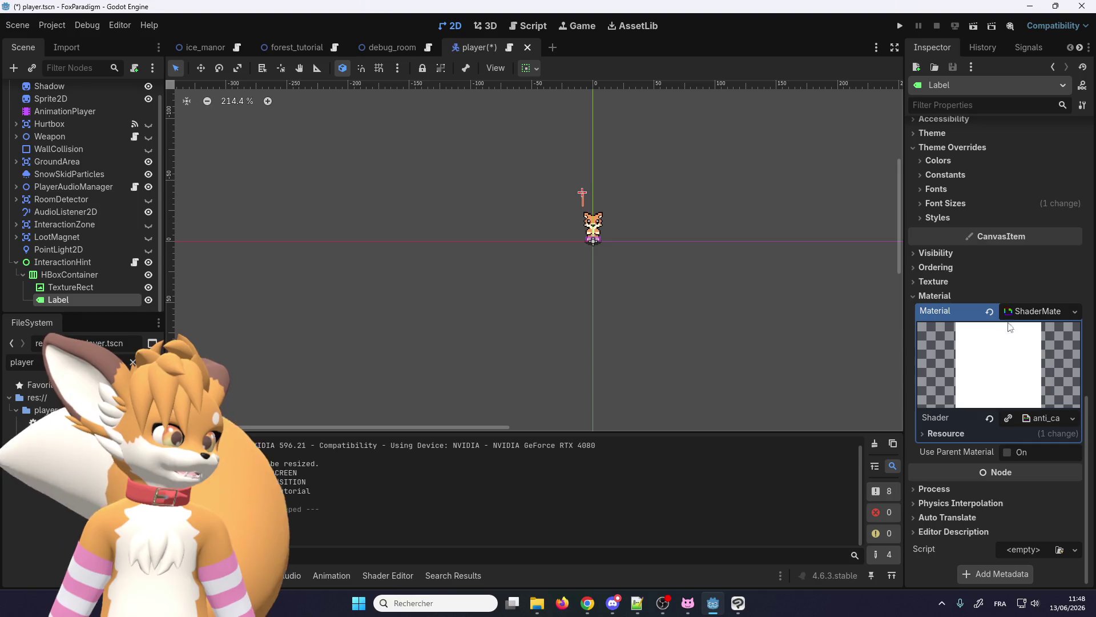
pyautogui.press('F5')
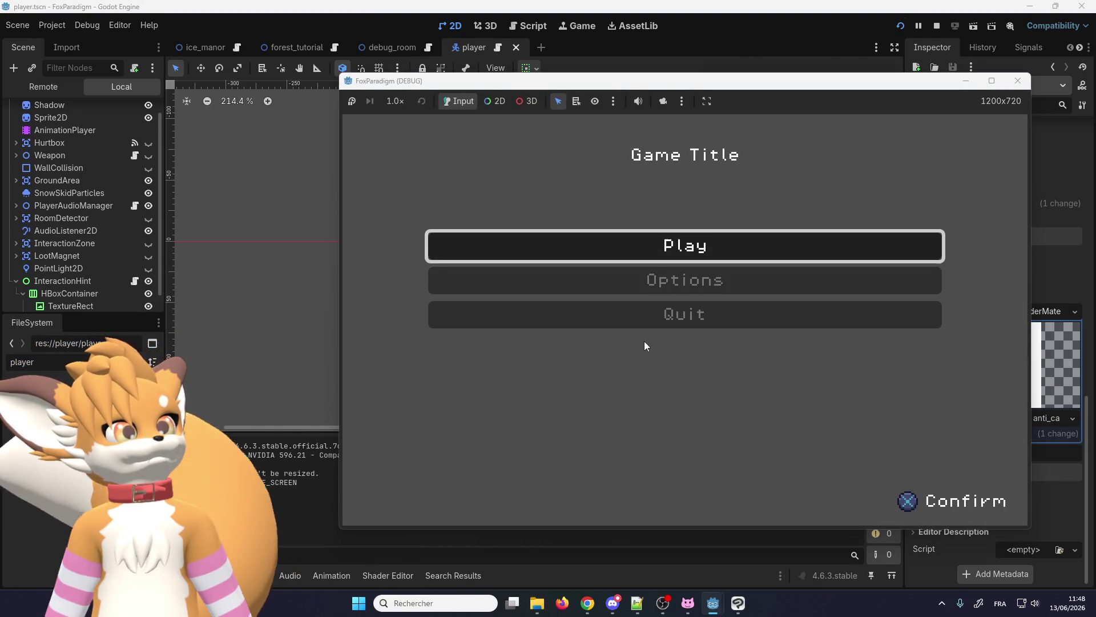
# - Play into the forest bushes until HINT_ATTACK shows, stop the game, and bring up the forum thread
pyautogui.press('Return')
pyautogui.press('Return')
pyautogui.press('Up')
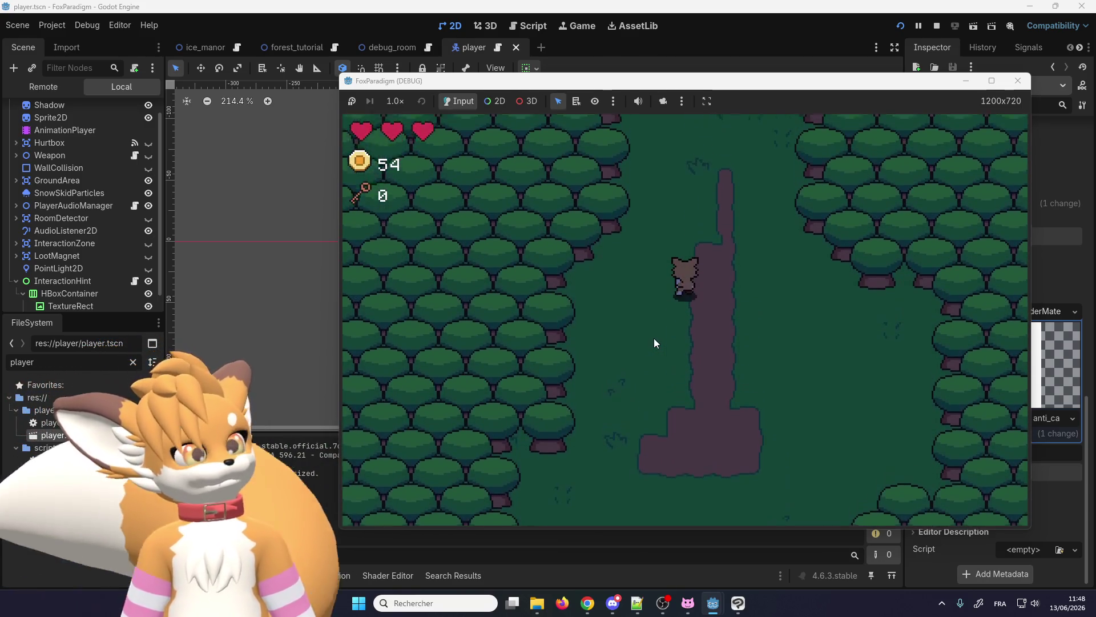
pyautogui.press('Up')
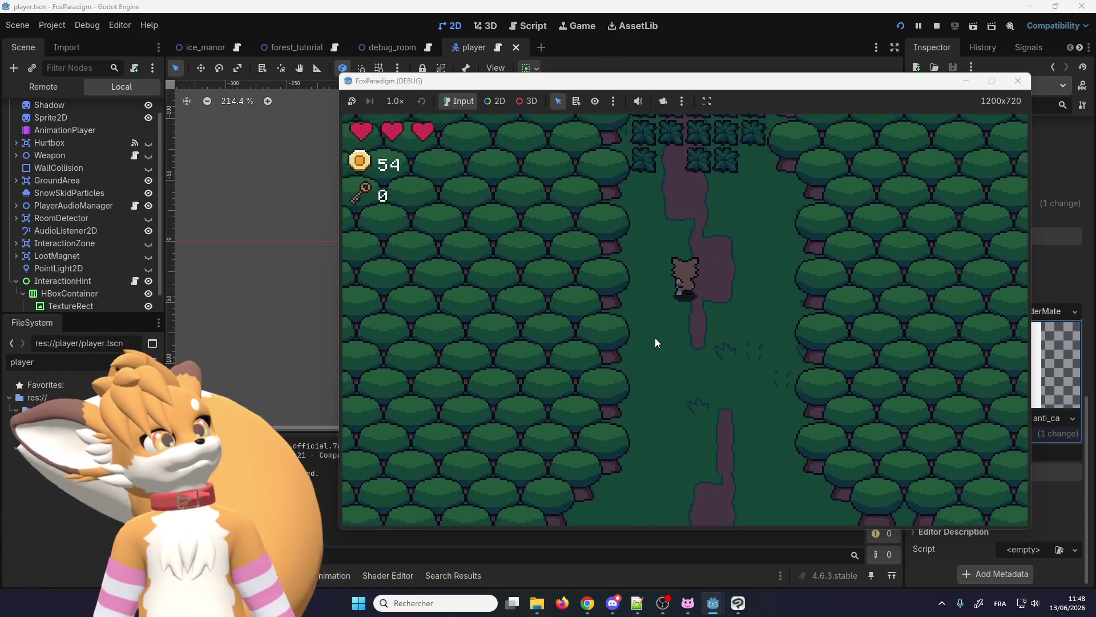
pyautogui.press('Up')
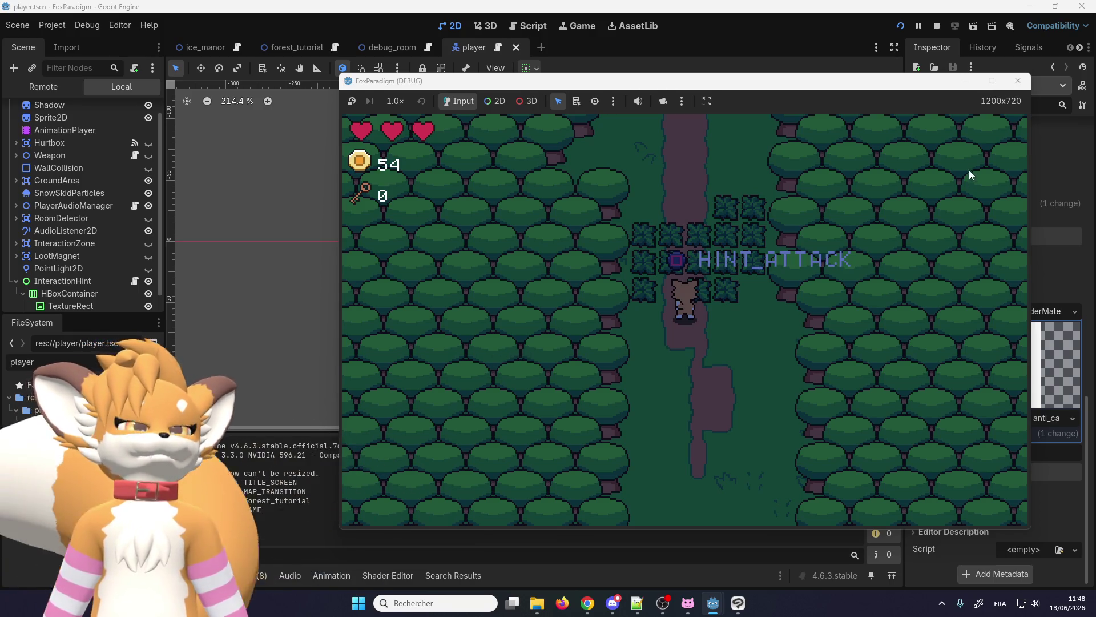
pyautogui.click(1017, 81)
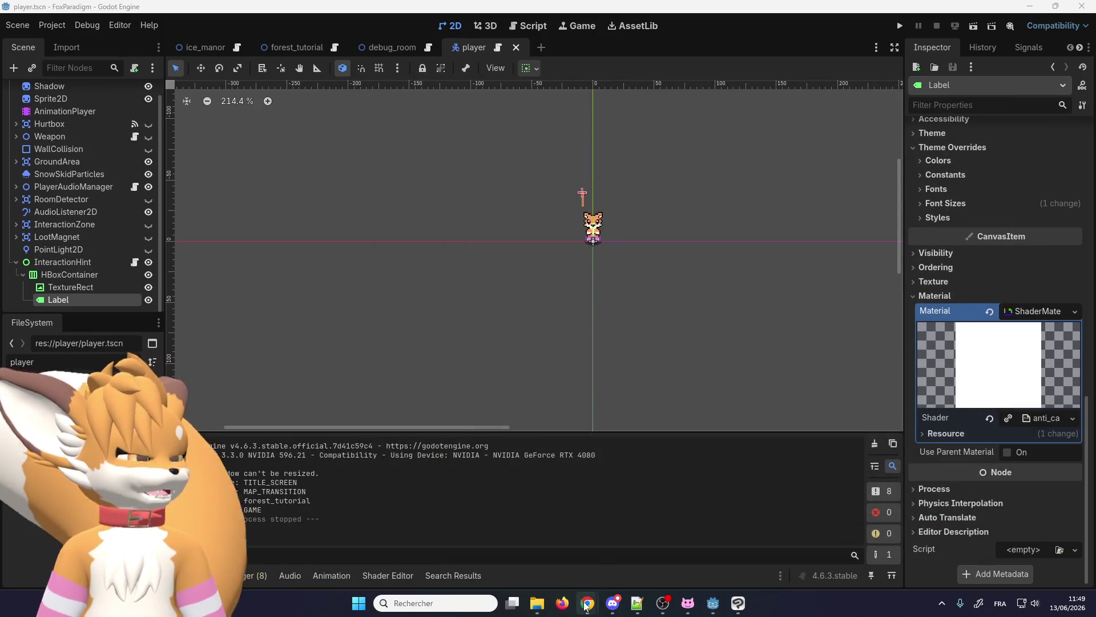
pyautogui.moveTo(586, 604)
pyautogui.click(754, 528)
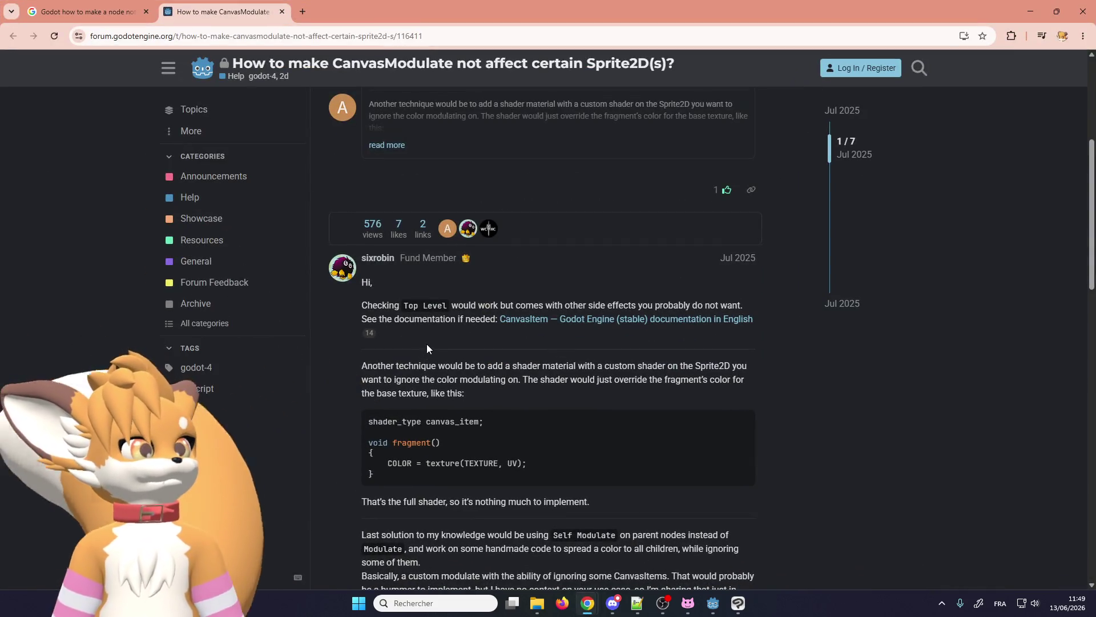
# - Review the CanvasModulate forum question, then open the Reddit result about nodes ignoring CanvasModulate
pyautogui.scroll(2, 429, 341)
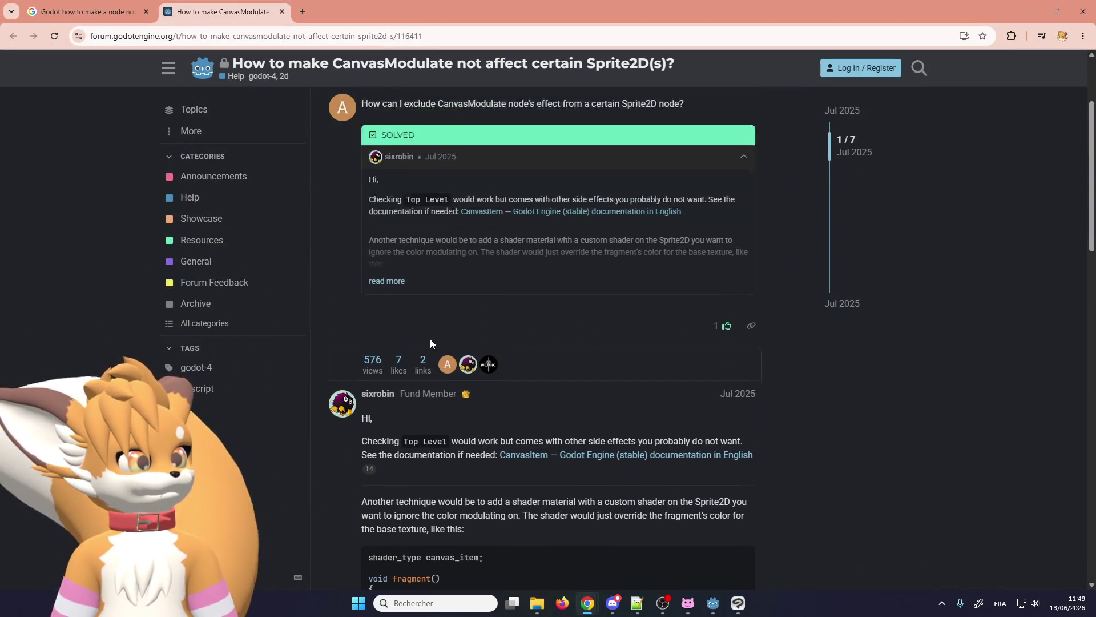
pyautogui.scroll(3, 431, 340)
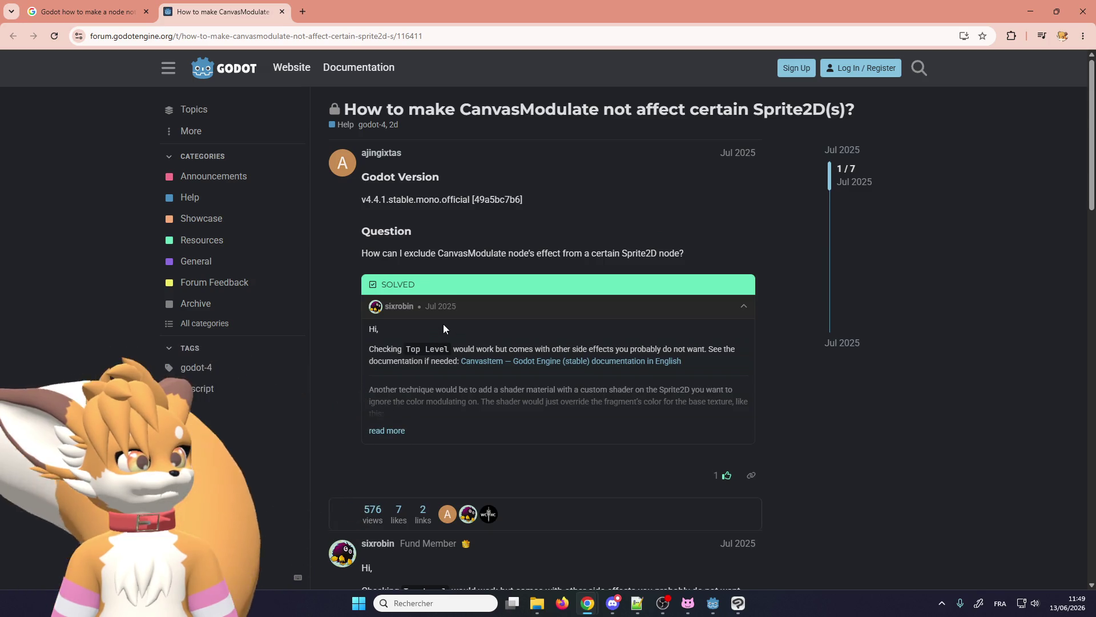
pyautogui.click(86, 11)
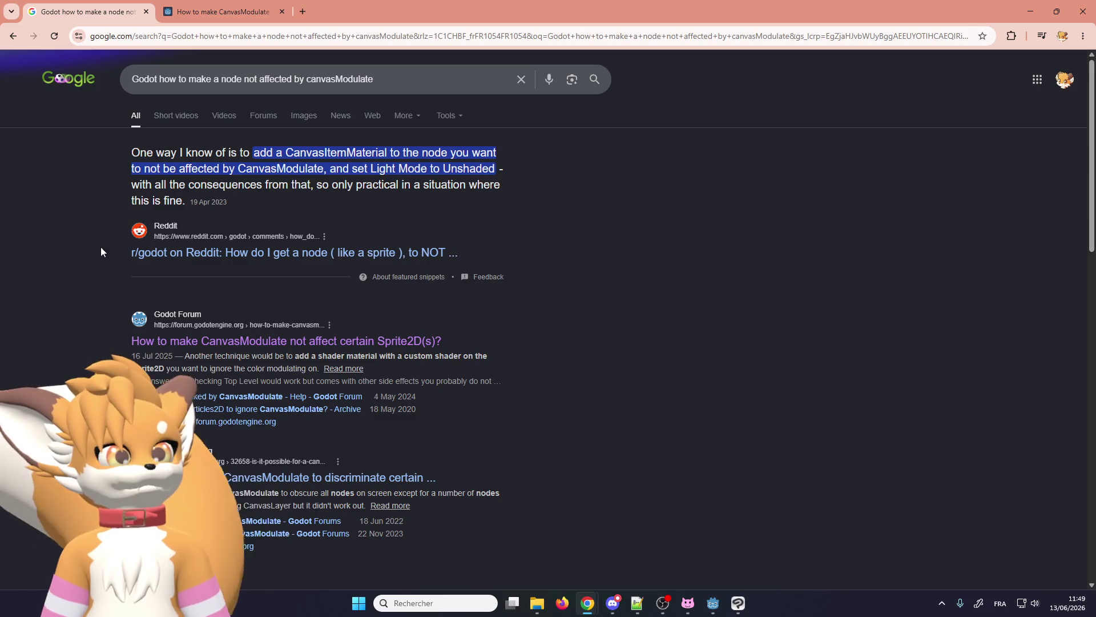
pyautogui.click(215, 255)
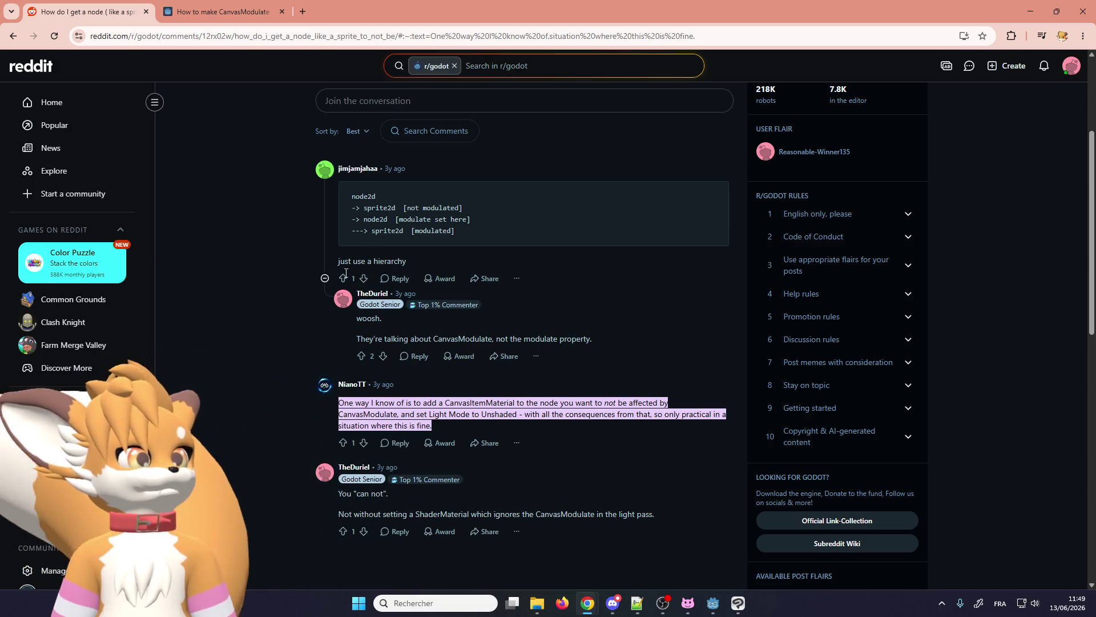
pyautogui.scroll(3, 346, 273)
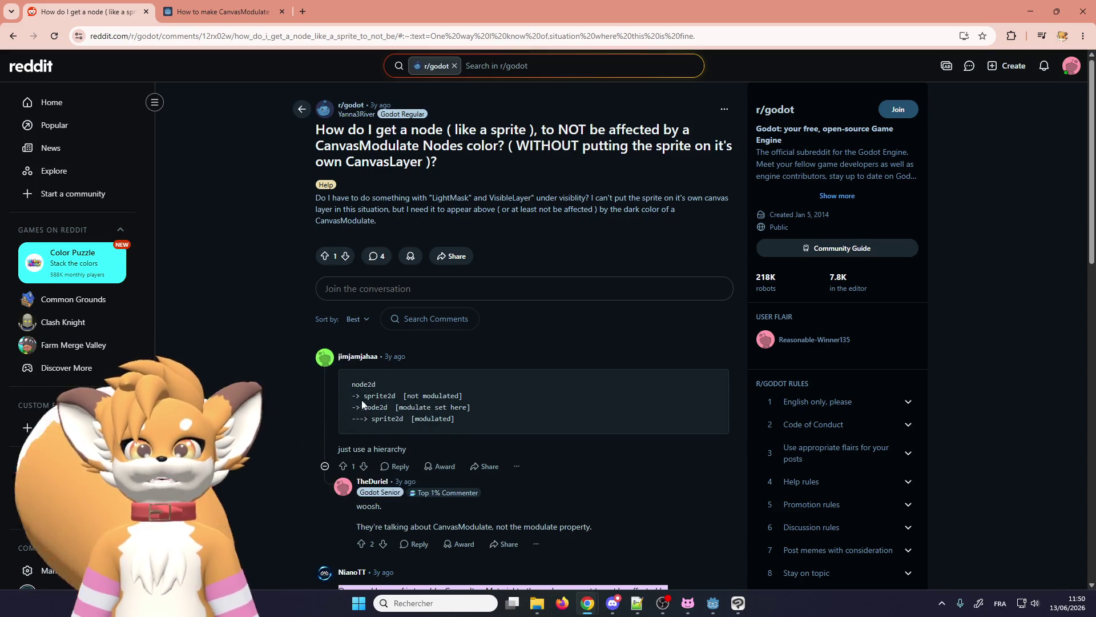
pyautogui.scroll(-2, 388, 392)
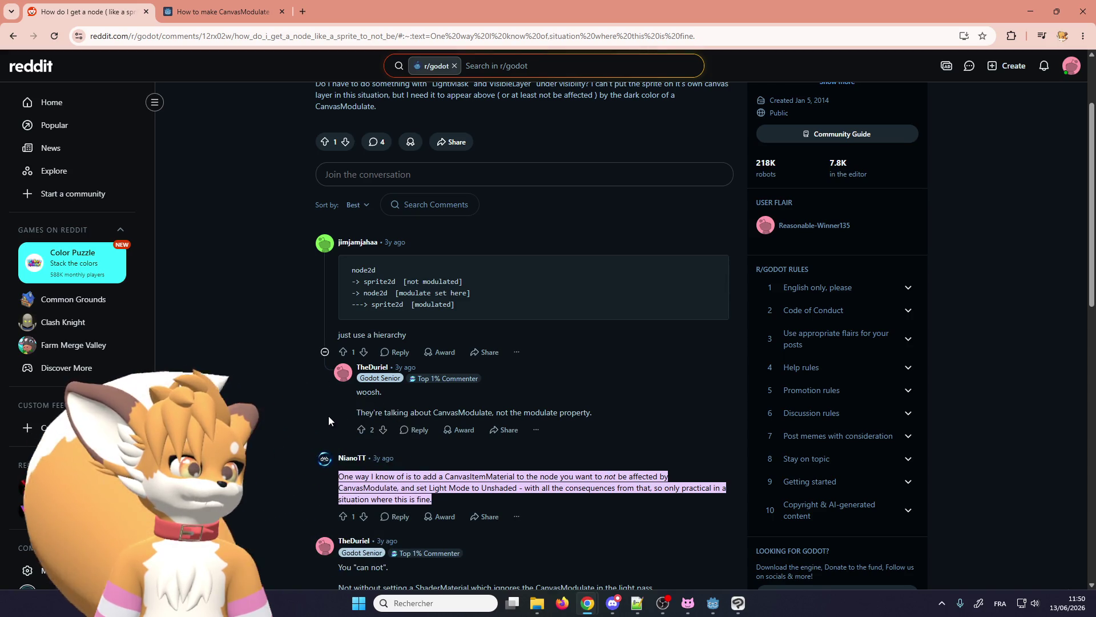
pyautogui.scroll(-3, 285, 343)
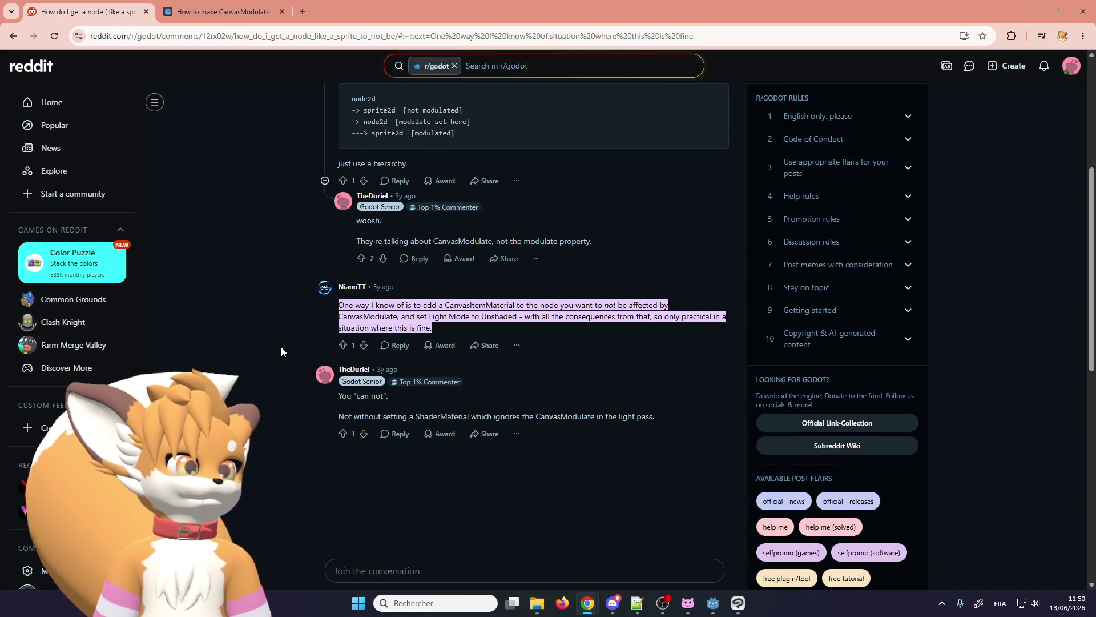
pyautogui.scroll(5, 281, 347)
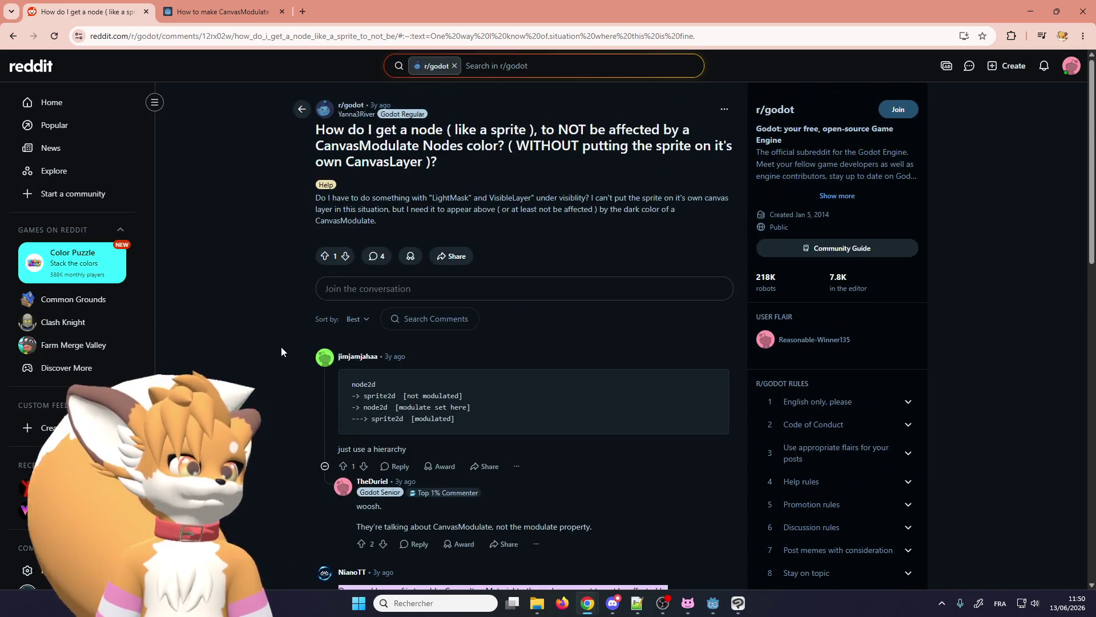
# - Read through the Reddit comments suggesting ways to keep nodes unaffected by CanvasModulate
pyautogui.scroll(-3, 281, 347)
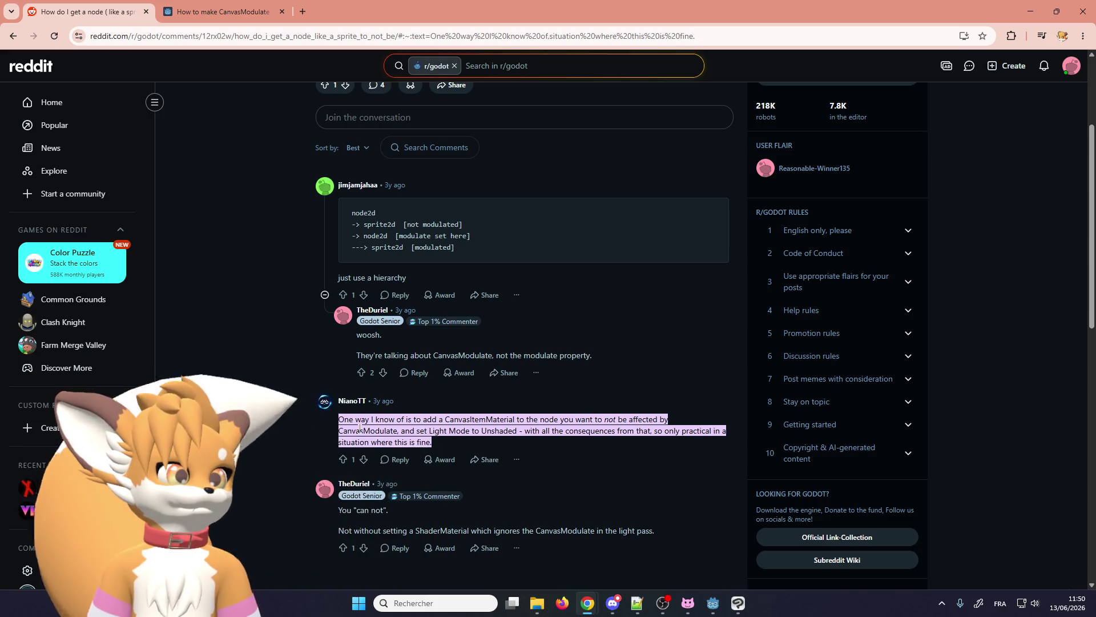
pyautogui.scroll(2, 317, 427)
pyautogui.scroll(1, 317, 427)
pyautogui.scroll(-3, 318, 427)
pyautogui.scroll(4, 317, 427)
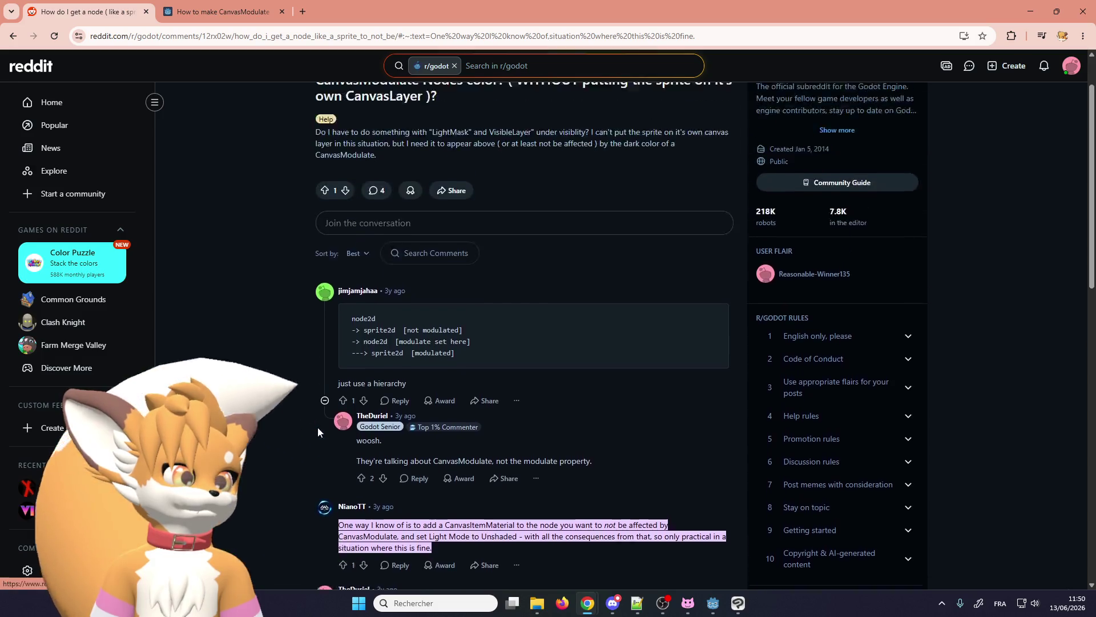
pyautogui.scroll(-5, 317, 433)
pyautogui.scroll(2, 409, 373)
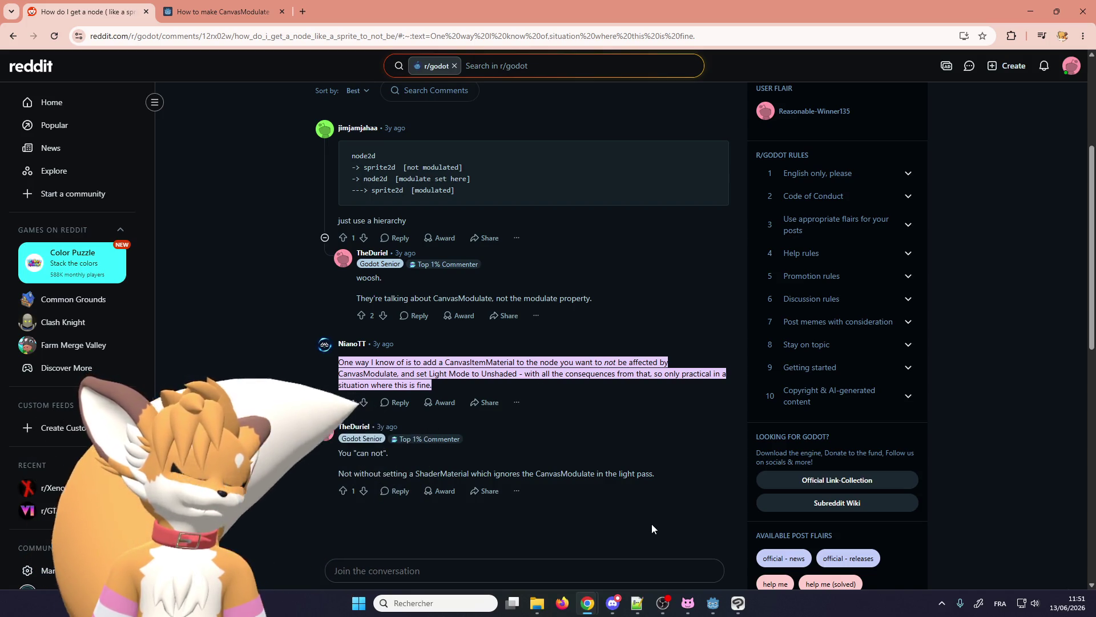
# - Return to the Godot editor showing the player scene
pyautogui.moveTo(656, 610)
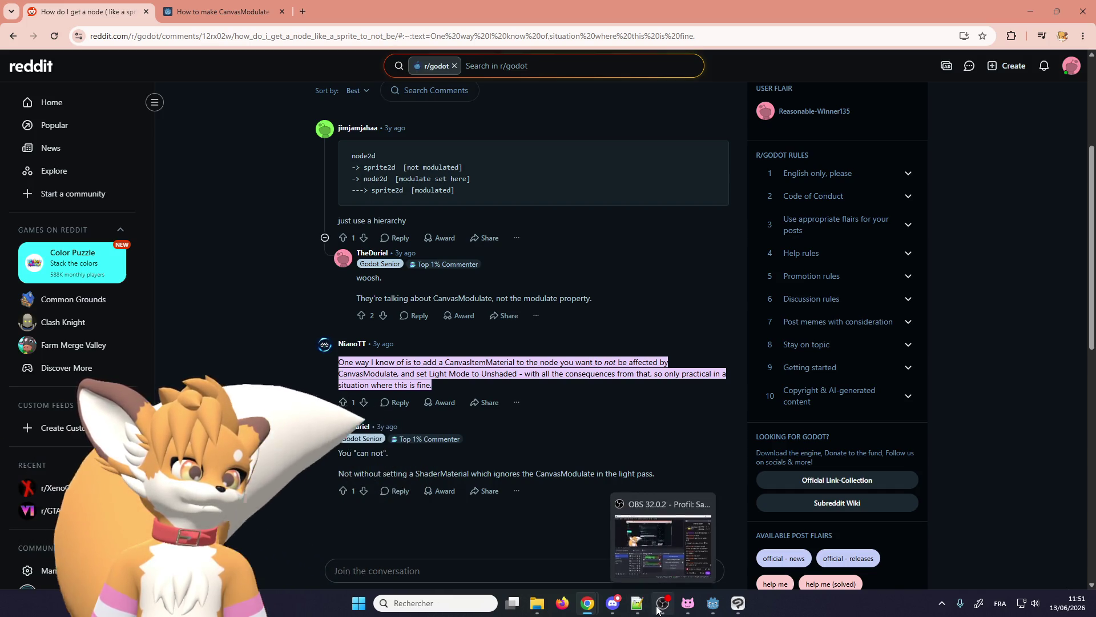
pyautogui.click(710, 610)
pyautogui.scroll(5, 943, 301)
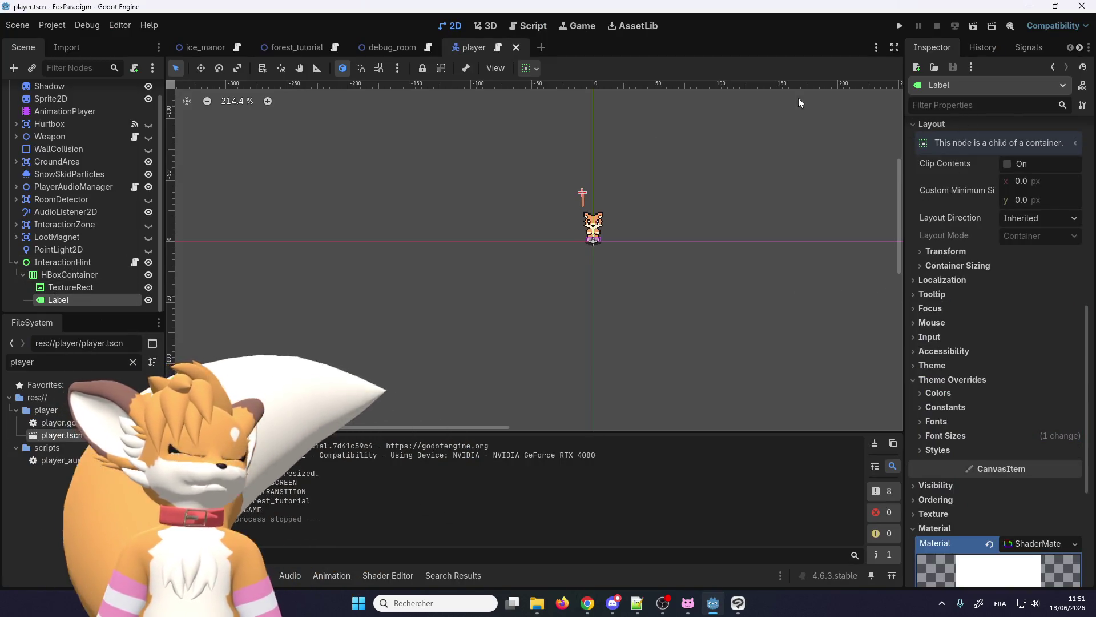
# - Clear layer 1 of the InteractionHint Label's Visibility > Light Mask, using the 'light' property filter
pyautogui.click(956, 107)
pyautogui.write('light')
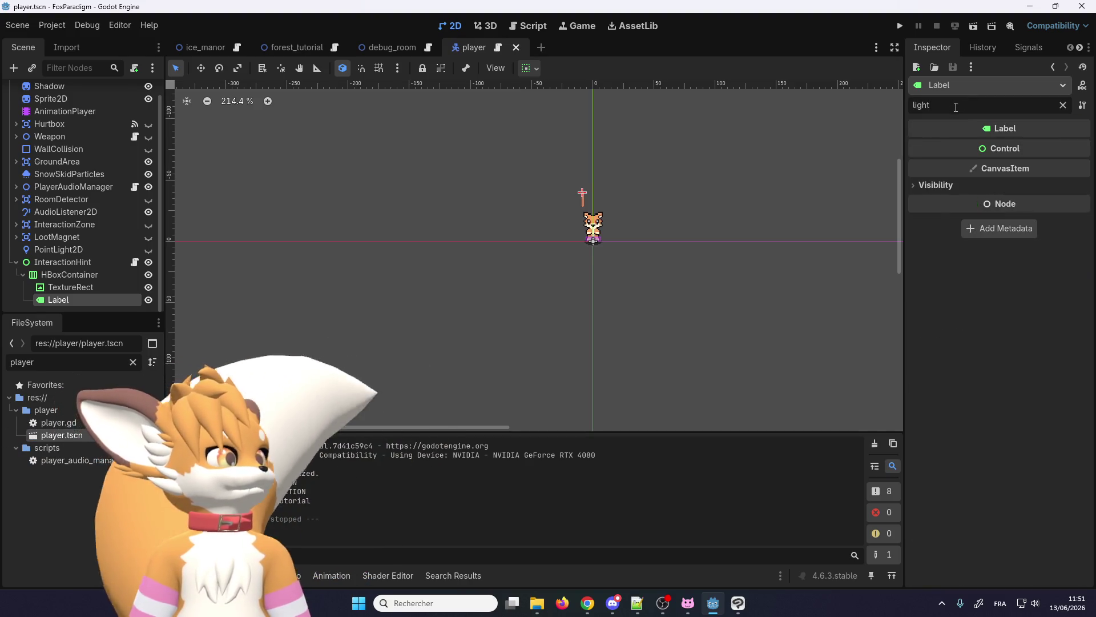
pyautogui.click(929, 185)
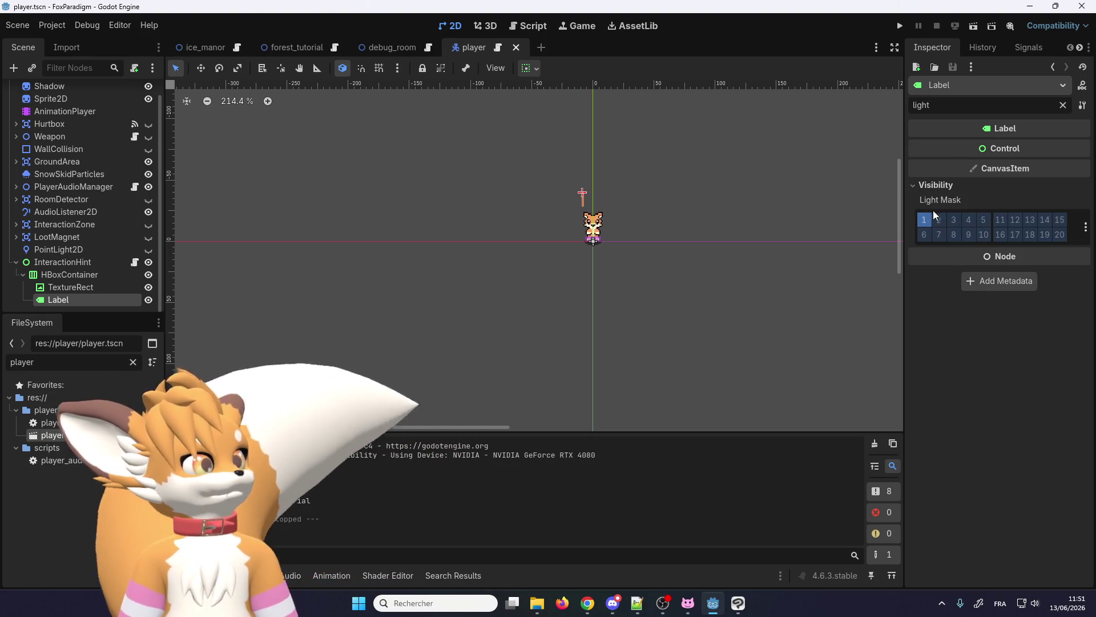
pyautogui.click(1062, 106)
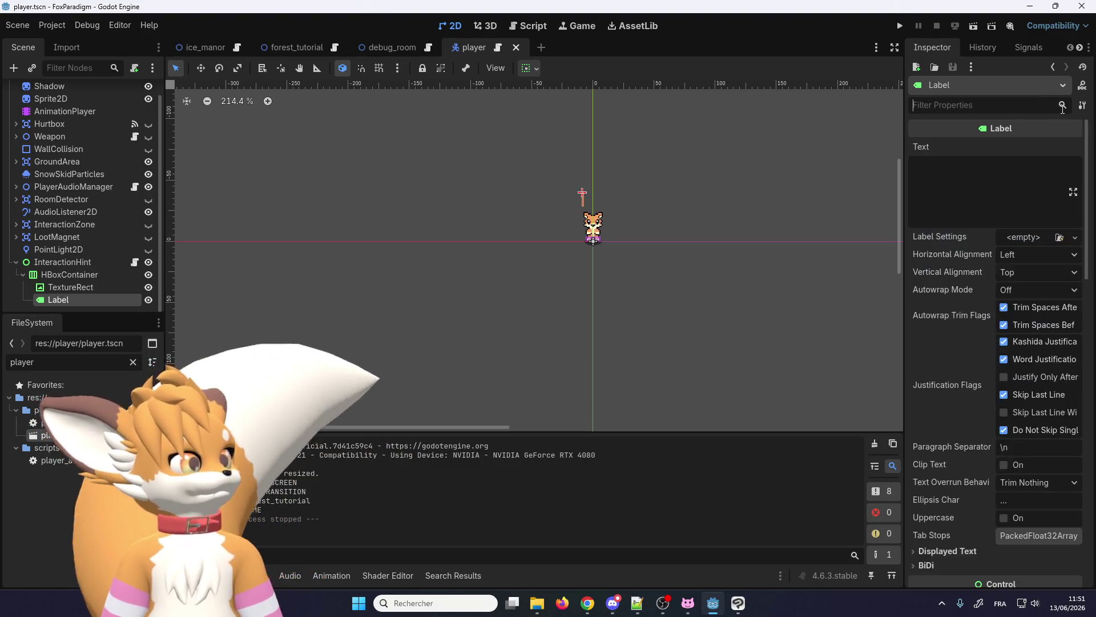
pyautogui.scroll(-15, 917, 224)
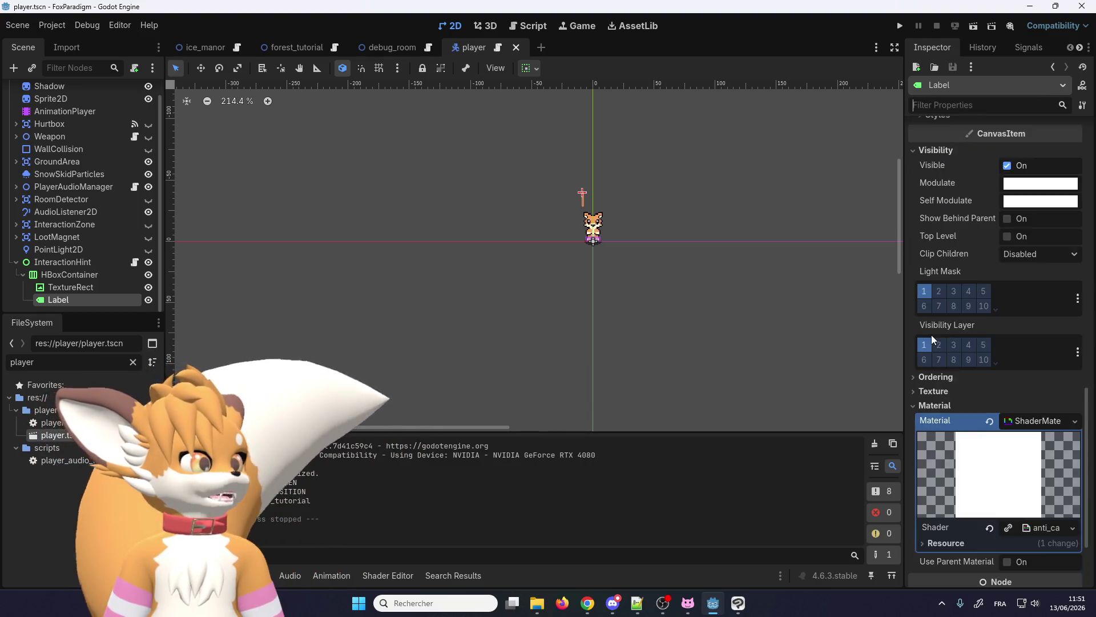
pyautogui.scroll(5, 942, 491)
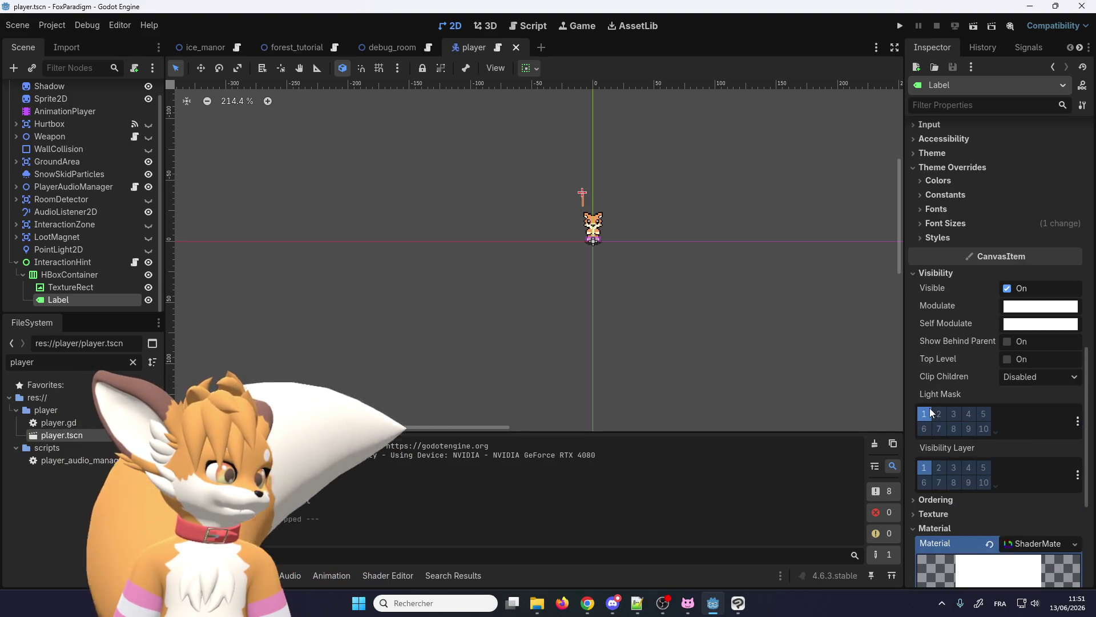
pyautogui.click(926, 413)
pyautogui.scroll(-2, 927, 412)
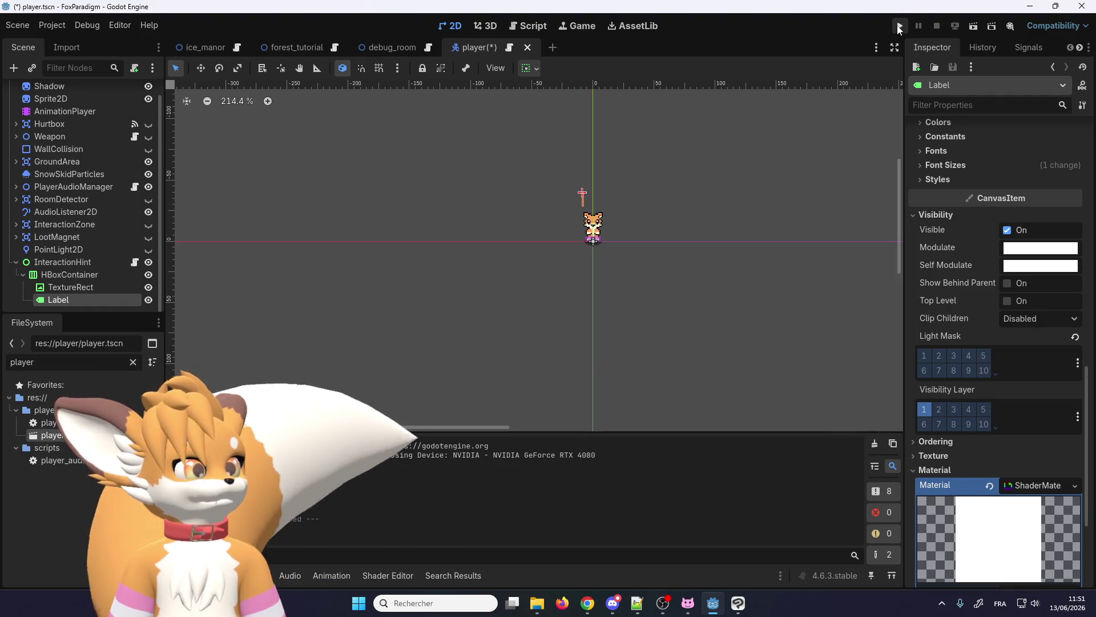
# - Run the project and walk the fox north until the HINT_ATTACK hint appears
pyautogui.click(899, 27)
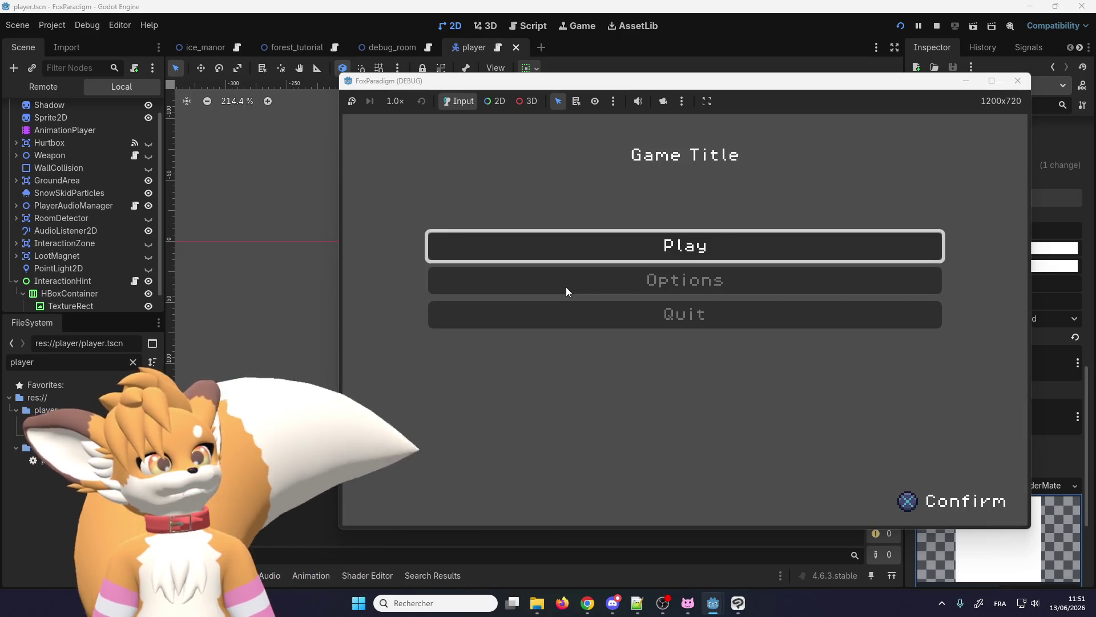
pyautogui.press('Return')
pyautogui.press('Return')
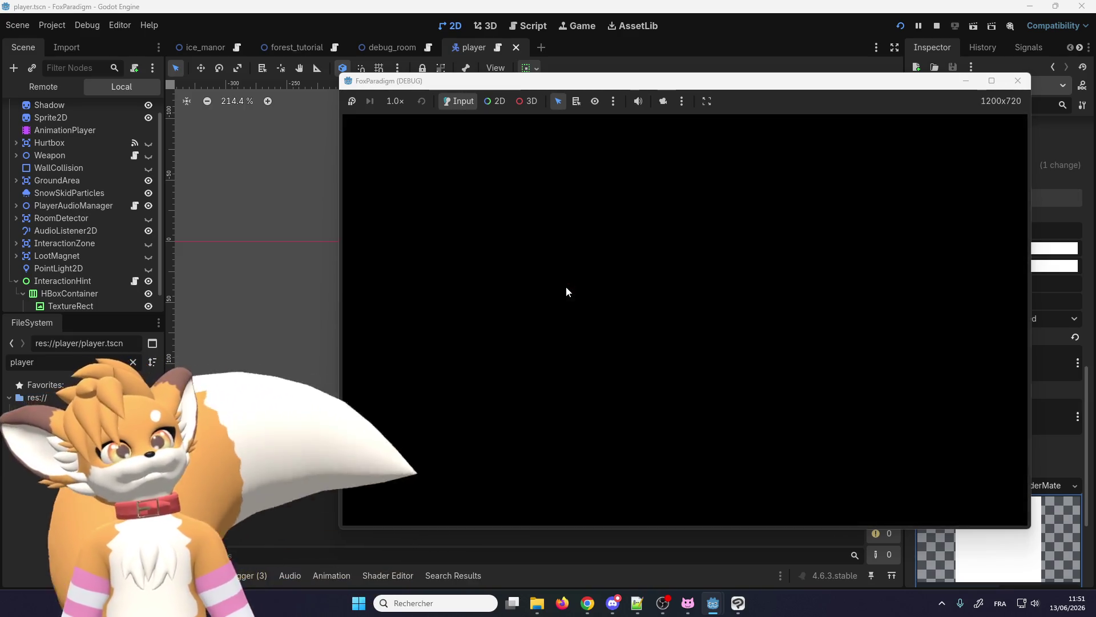
pyautogui.press('Up')
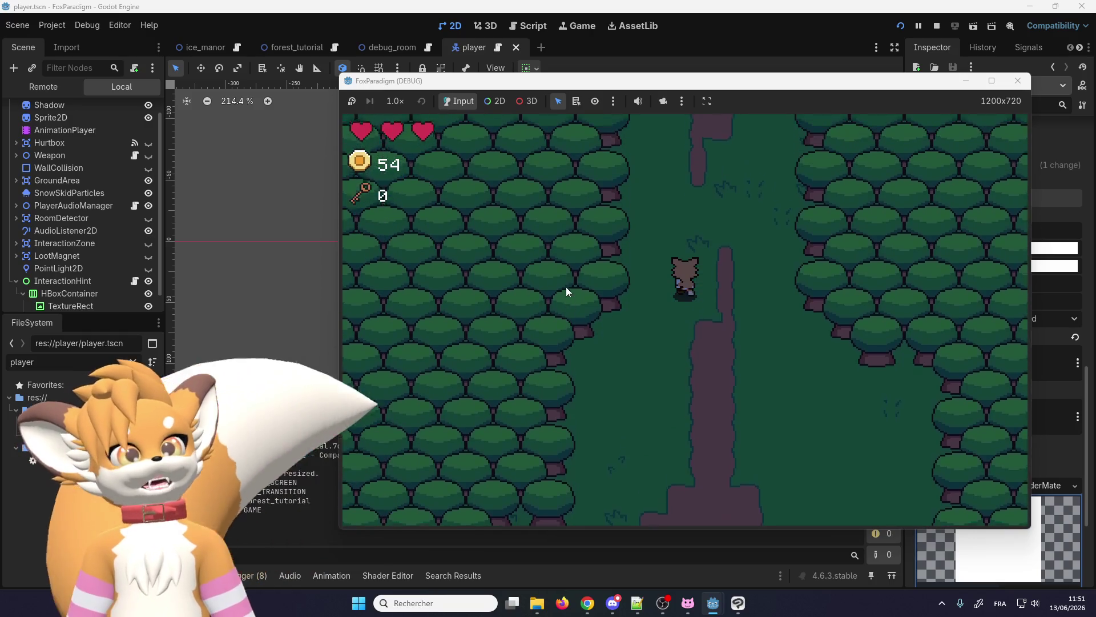
pyautogui.press('Up')
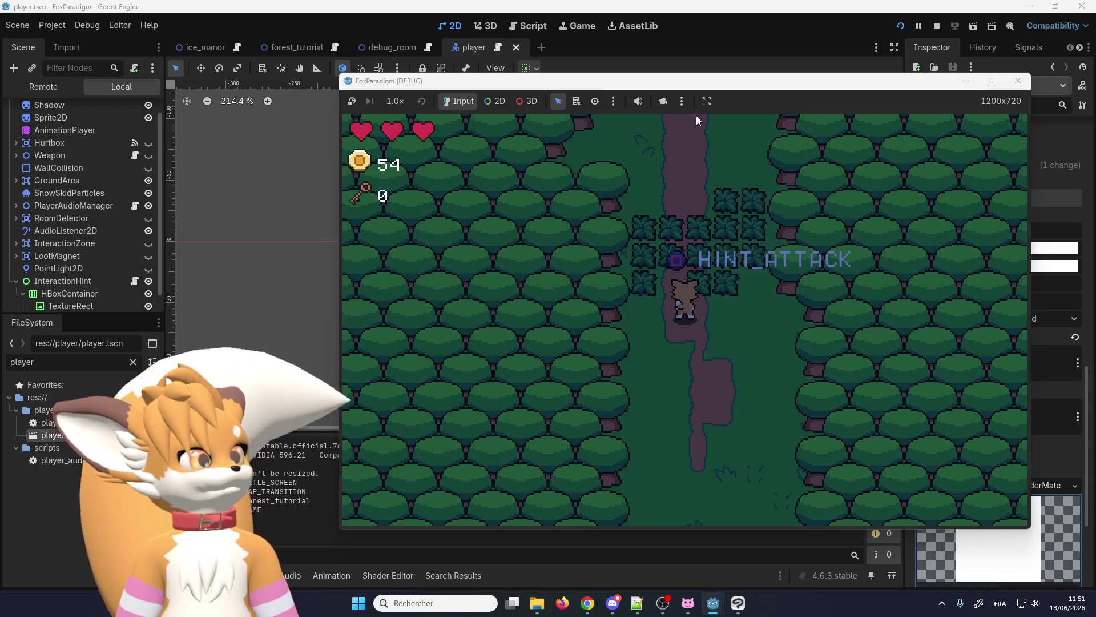
# - Shift the game window left and bring the editor back in front of it
pyautogui.moveTo(705, 89)
pyautogui.mouseDown()
pyautogui.moveTo(499, 77)
pyautogui.moveTo(529, 75)
pyautogui.mouseUp()
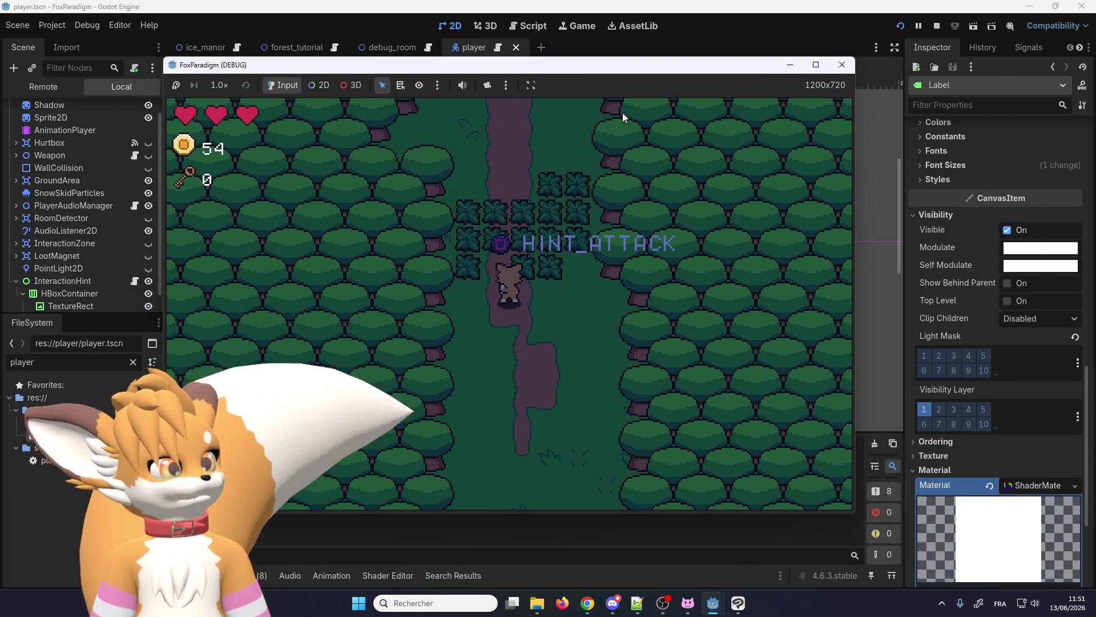
pyautogui.scroll(-2, 965, 342)
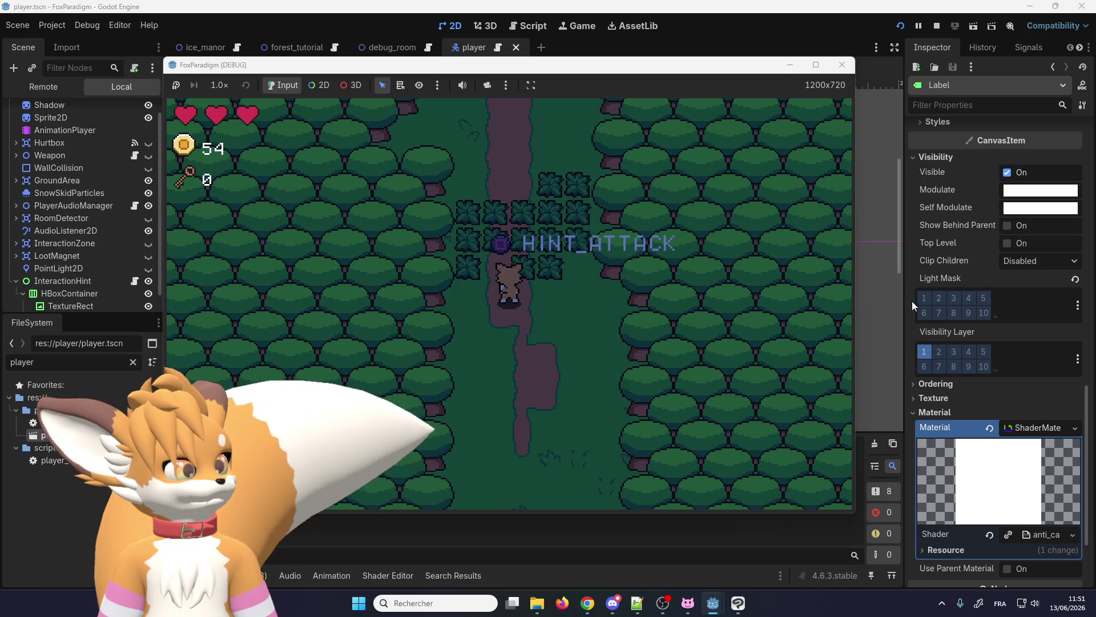
pyautogui.click(924, 298)
pyautogui.moveTo(713, 603)
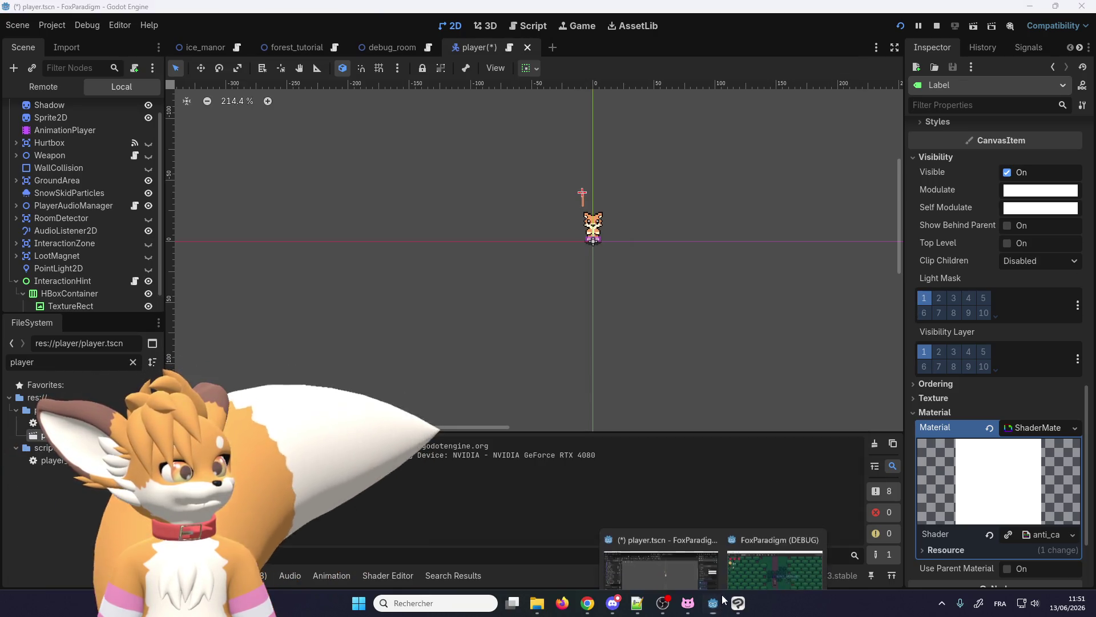
pyautogui.click(728, 531)
pyautogui.hotkey('alt', 'Tab')
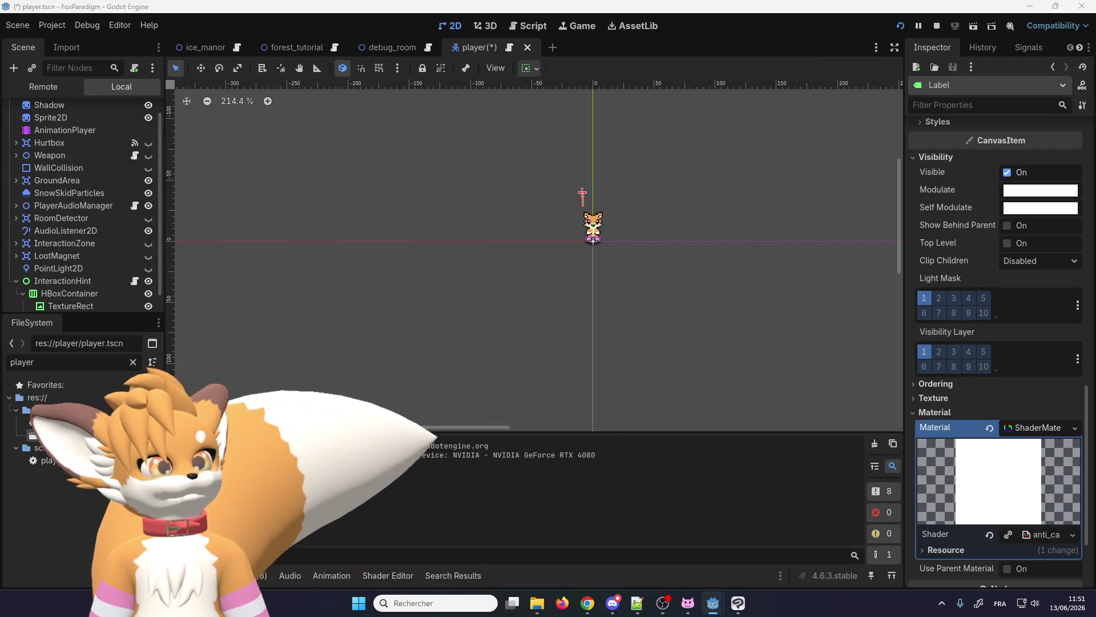
pyautogui.click(1008, 244)
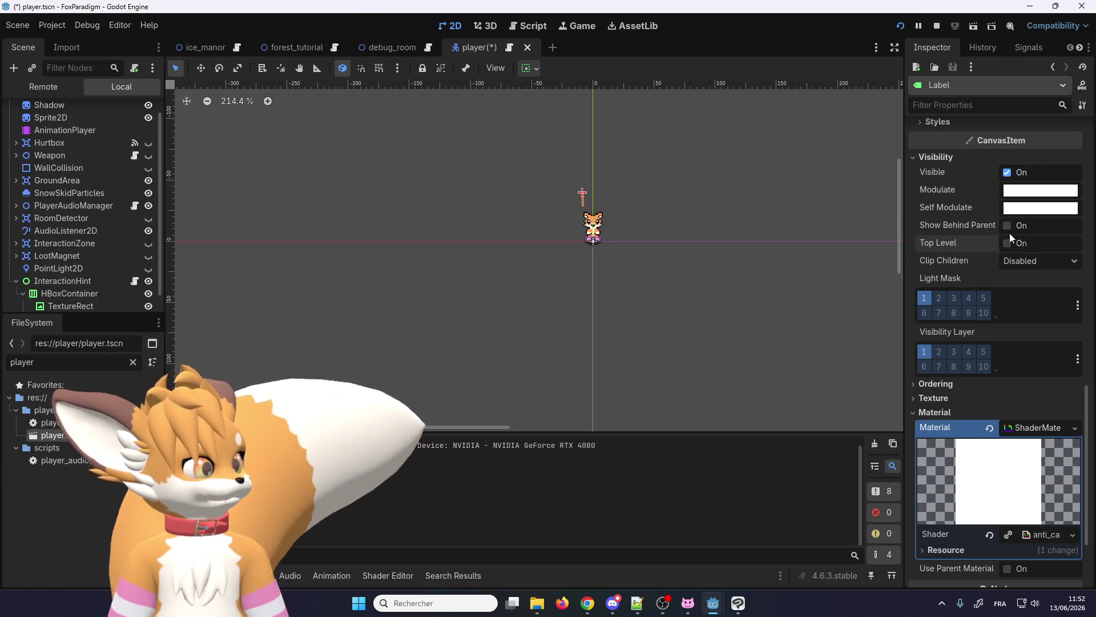
pyautogui.click(1007, 244)
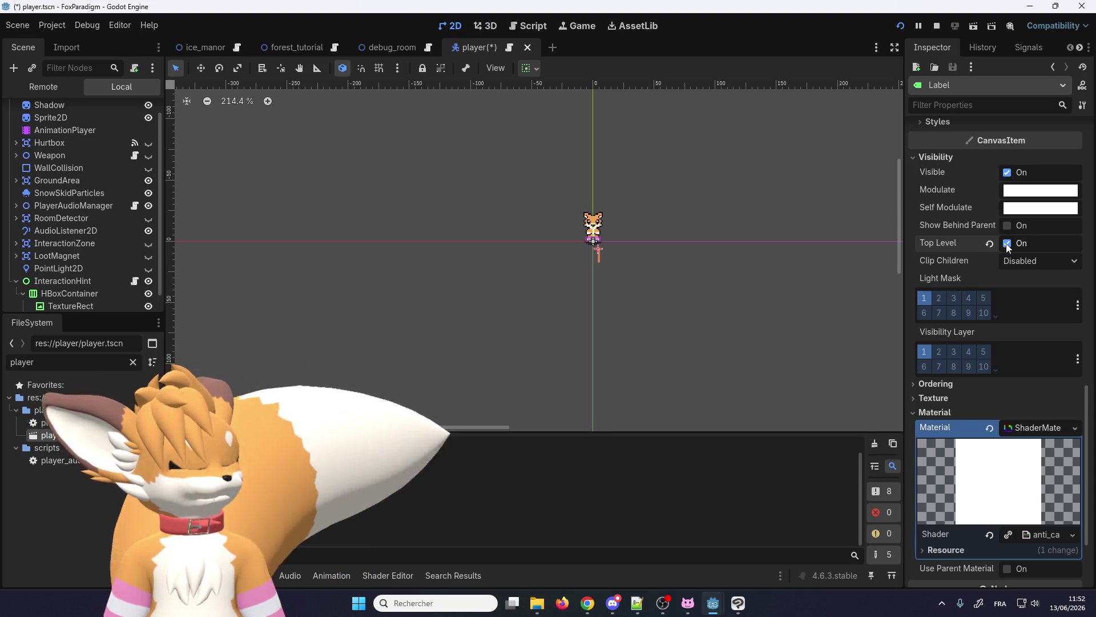
pyautogui.click(1007, 244)
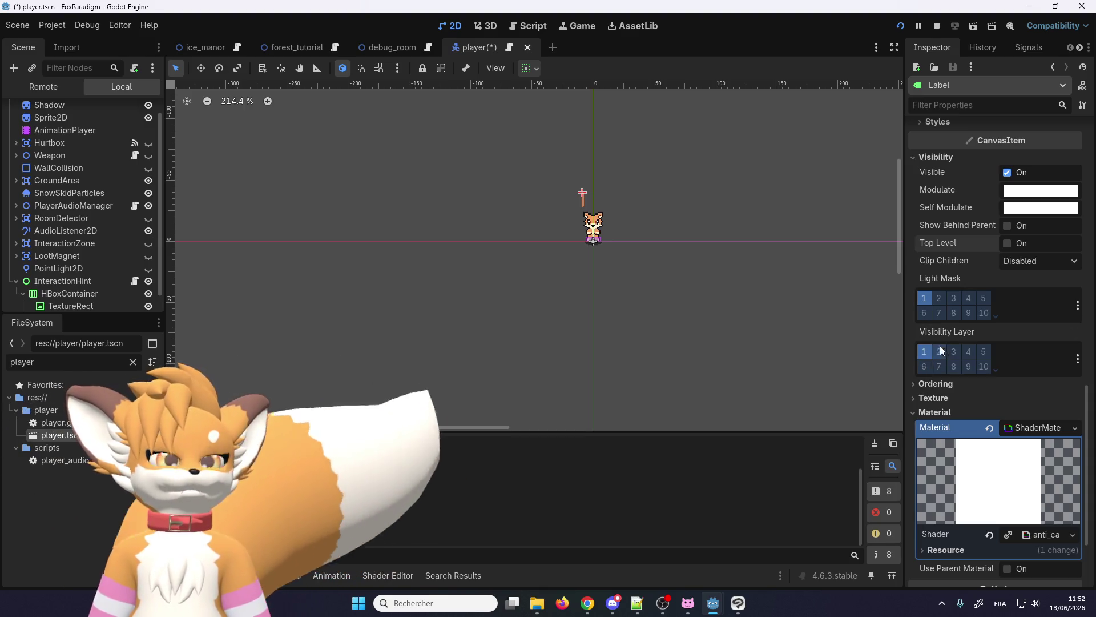
pyautogui.click(940, 298)
pyautogui.click(940, 298)
pyautogui.click(939, 298)
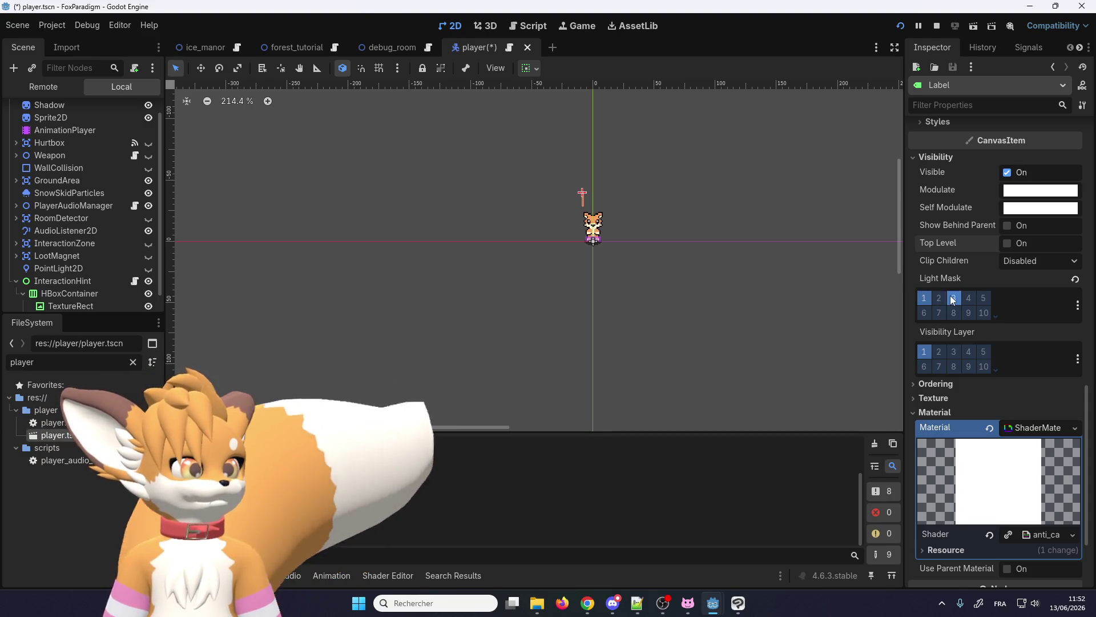
pyautogui.click(941, 298)
pyautogui.scroll(-2, 947, 303)
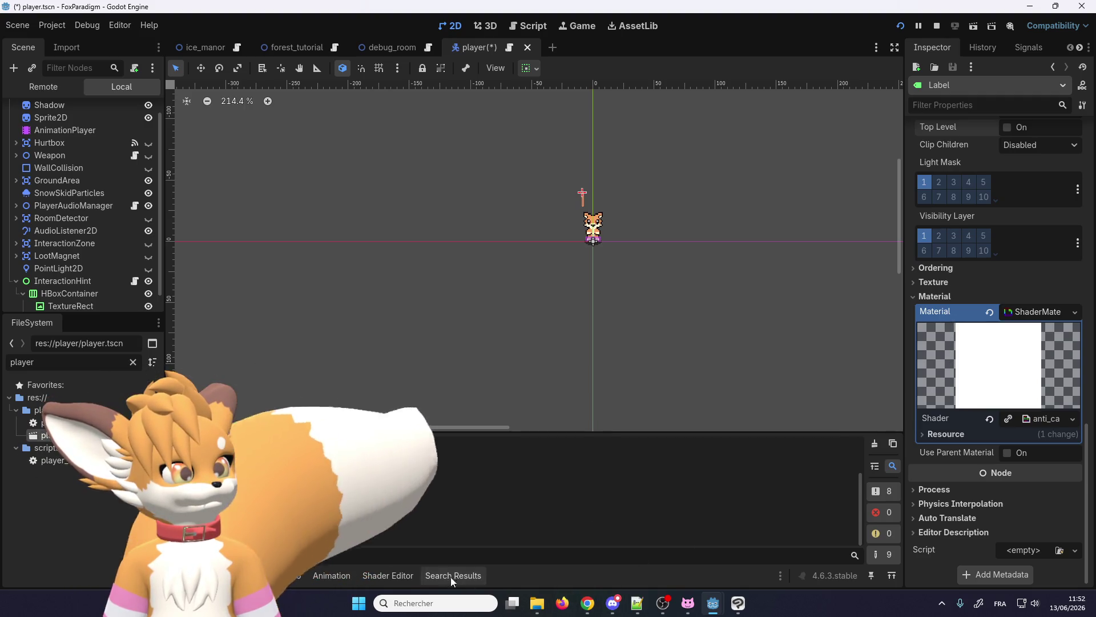
# - Open the Label material's anti_canvas_modulate shader in the Shader Editor
pyautogui.click(1041, 419)
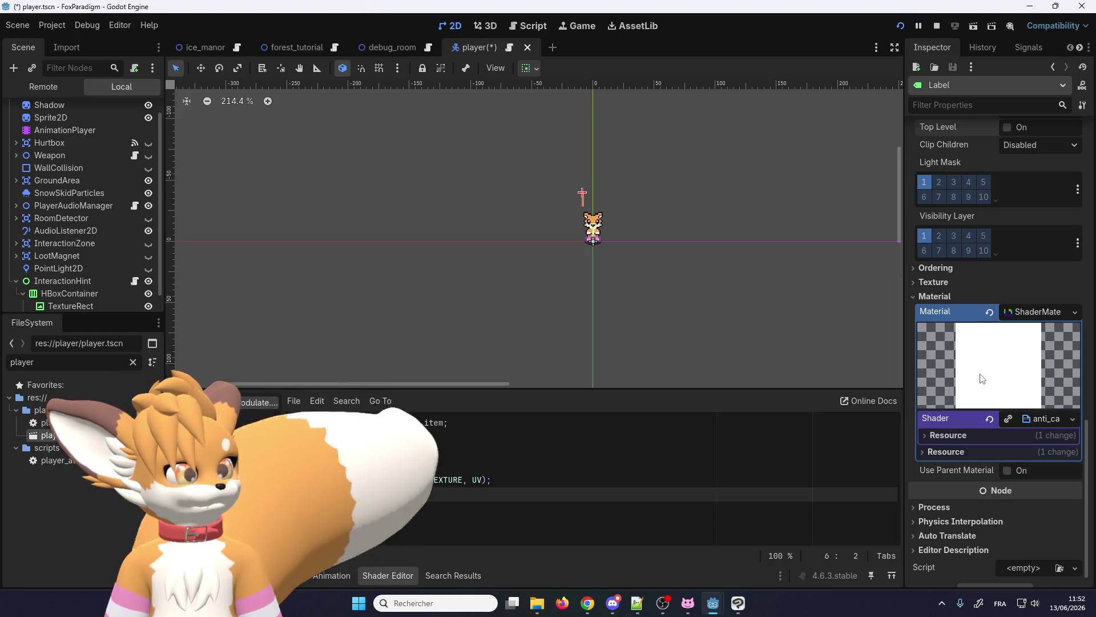
pyautogui.scroll(-1, 978, 381)
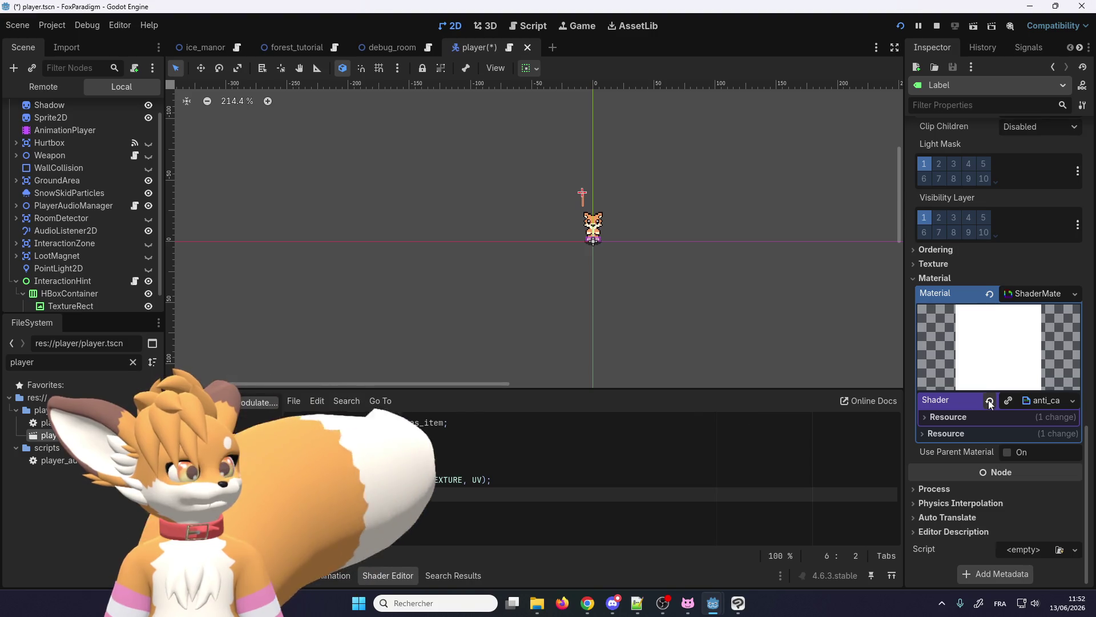
pyautogui.scroll(5, 941, 388)
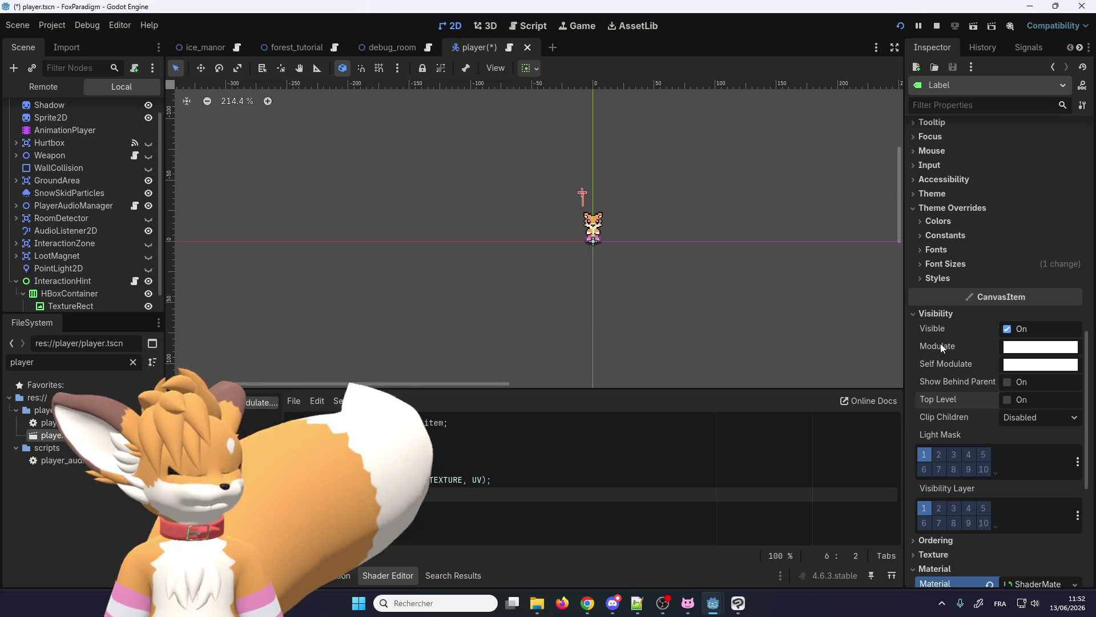
pyautogui.scroll(1, 936, 354)
pyautogui.scroll(3, 932, 389)
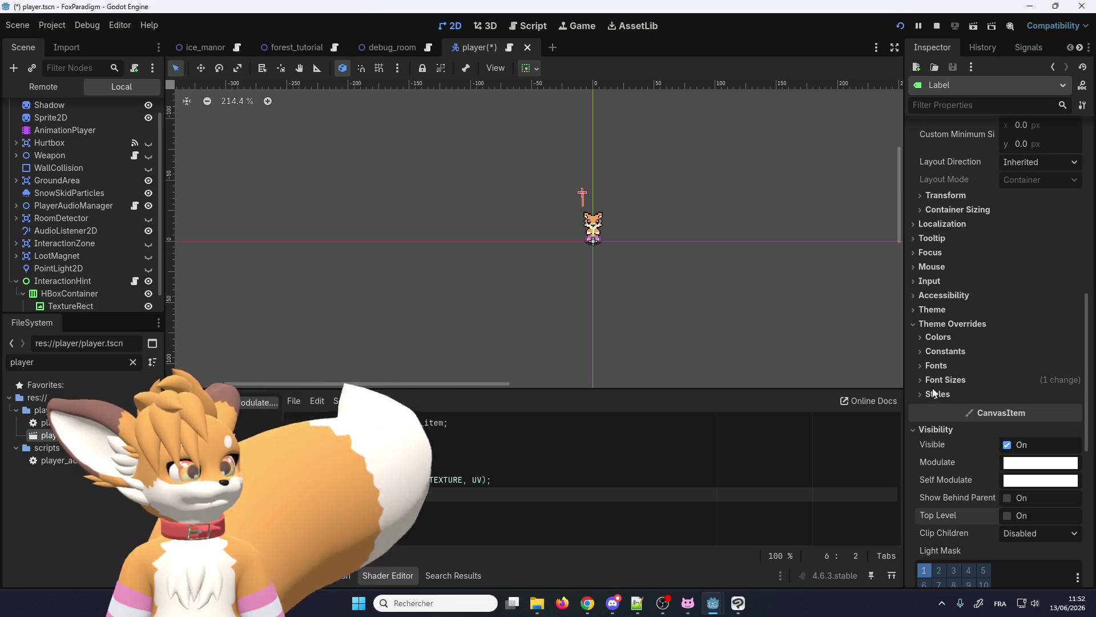
pyautogui.scroll(1, 933, 388)
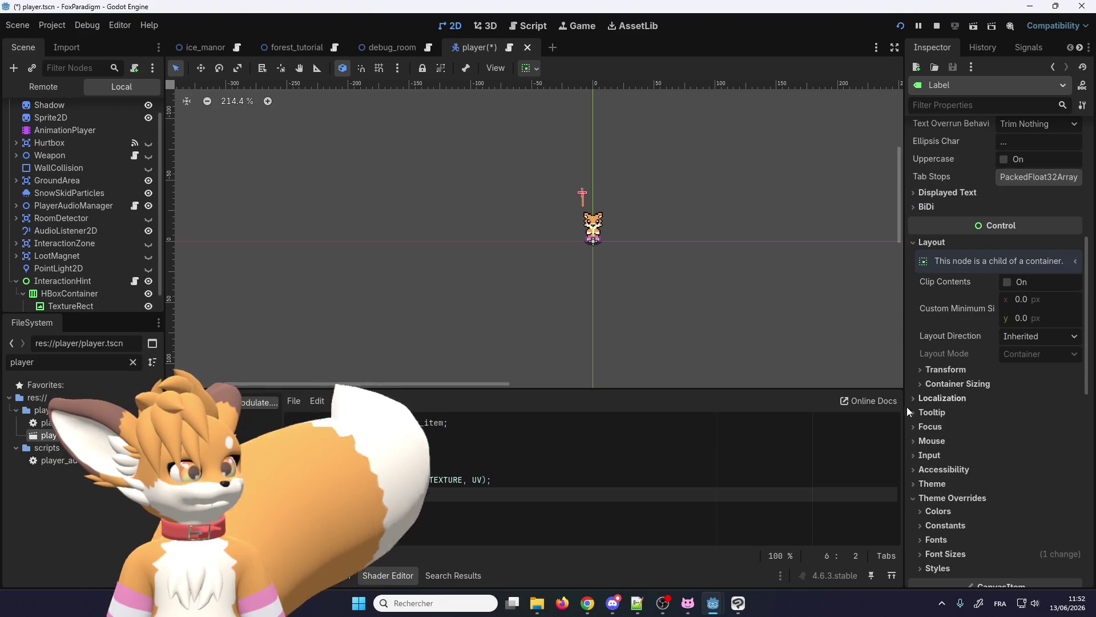
pyautogui.scroll(3, 950, 400)
pyautogui.scroll(2, 950, 400)
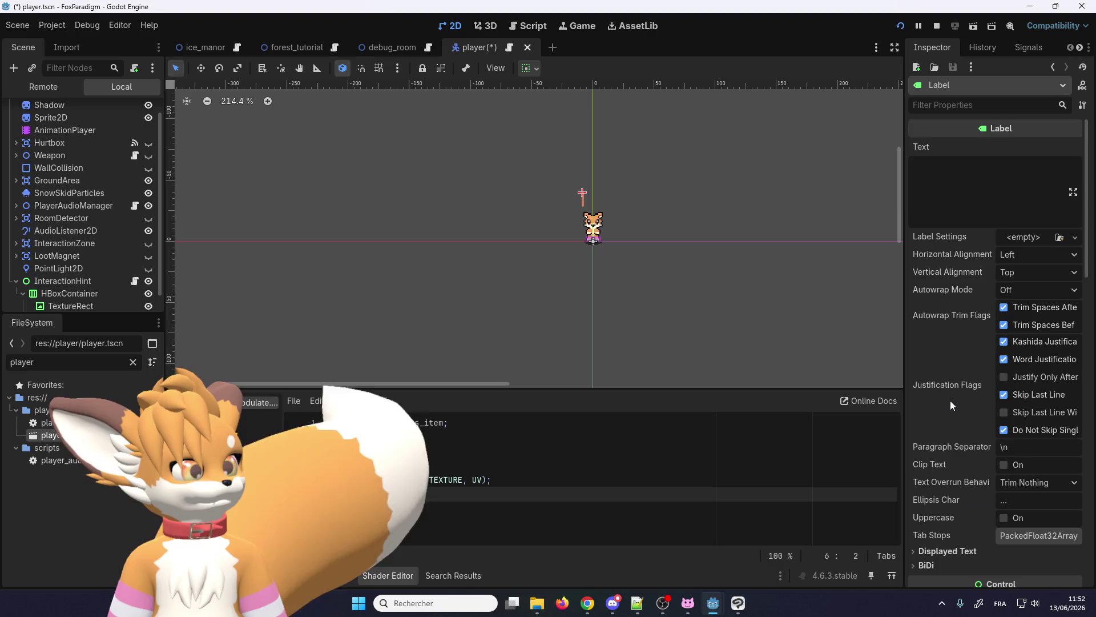
# - Collapse the Label's Theme Overrides section, leaving Localization collapsed too
pyautogui.scroll(-4, 950, 400)
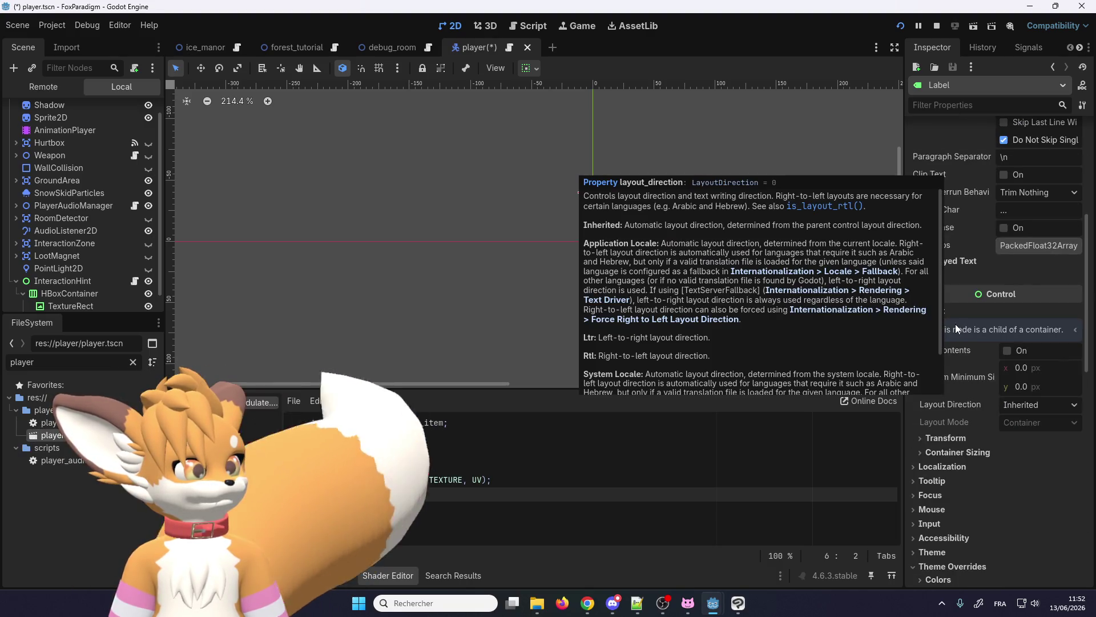
pyautogui.scroll(-2, 953, 357)
pyautogui.scroll(-1, 953, 356)
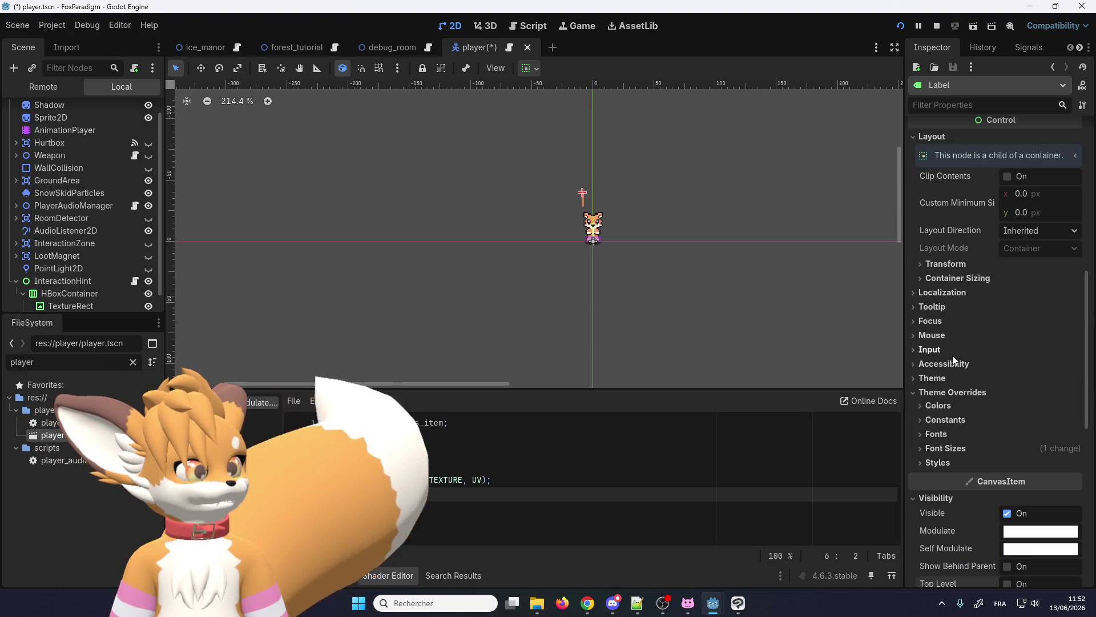
pyautogui.click(916, 392)
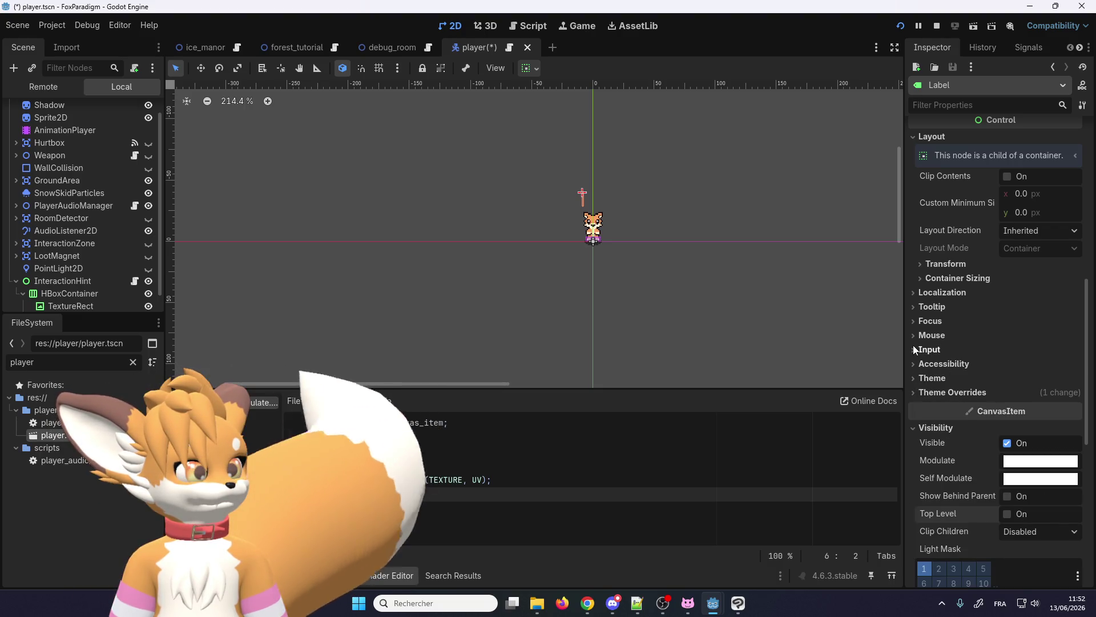
pyautogui.click(916, 295)
pyautogui.click(917, 294)
pyautogui.scroll(-4, 917, 297)
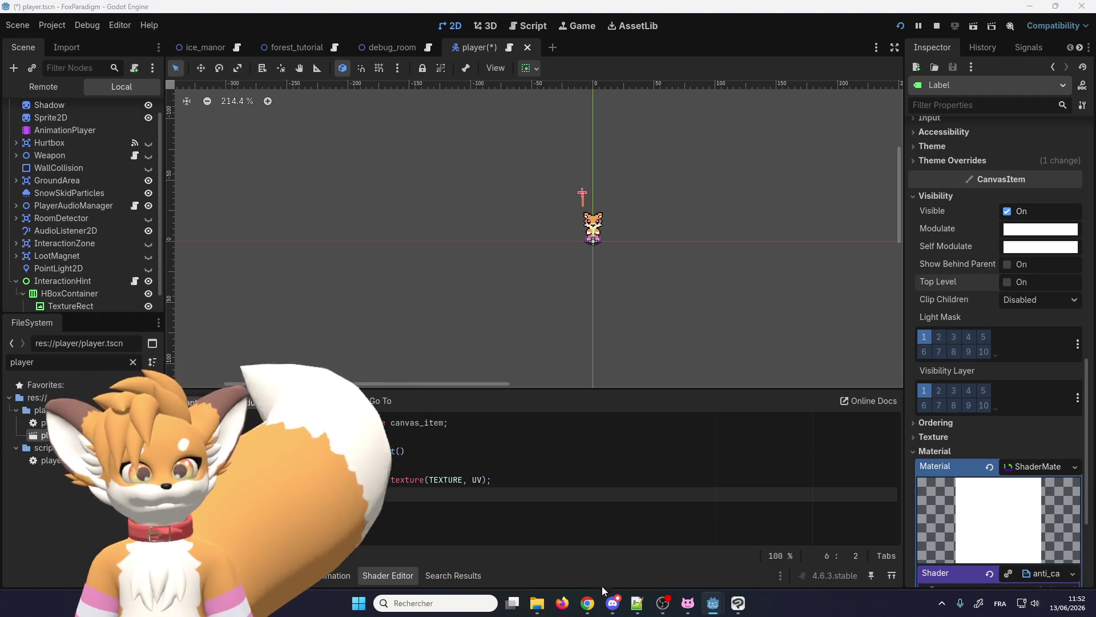
# - Copy the r/godot reply about a ShaderMaterial that ignores CanvasModulate in the light pass
pyautogui.moveTo(591, 600)
pyautogui.click(611, 539)
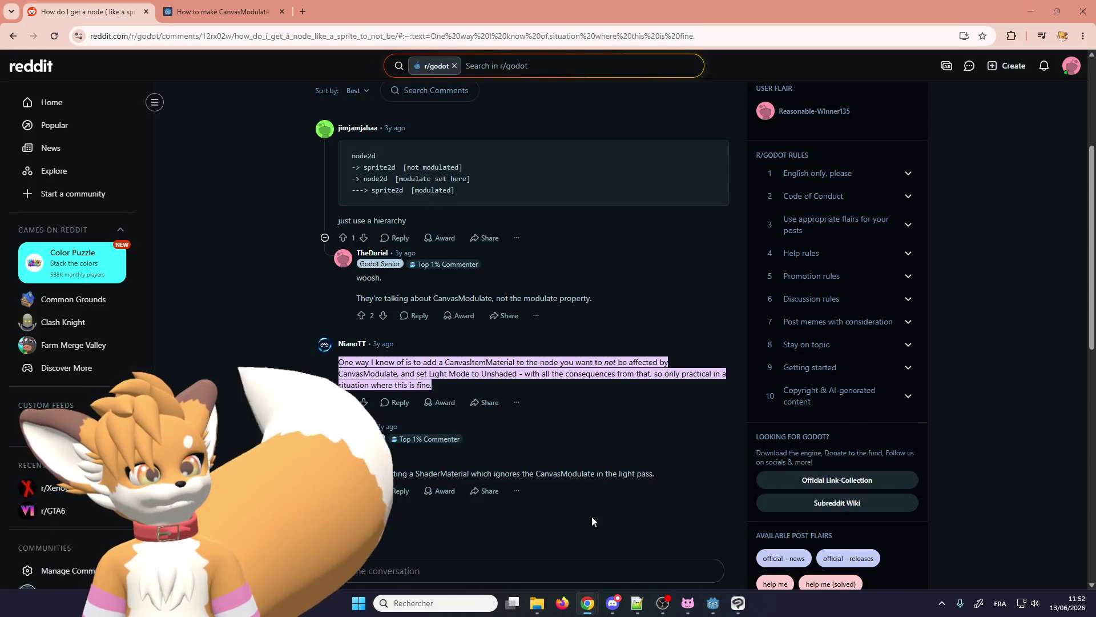
pyautogui.scroll(1, 398, 407)
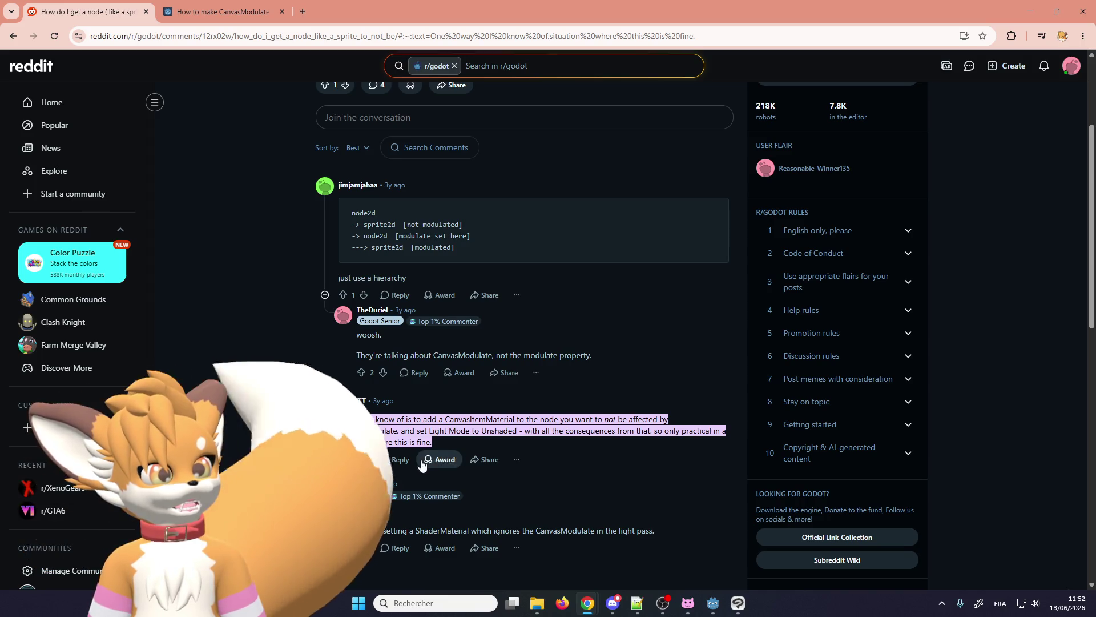
pyautogui.scroll(-1, 511, 468)
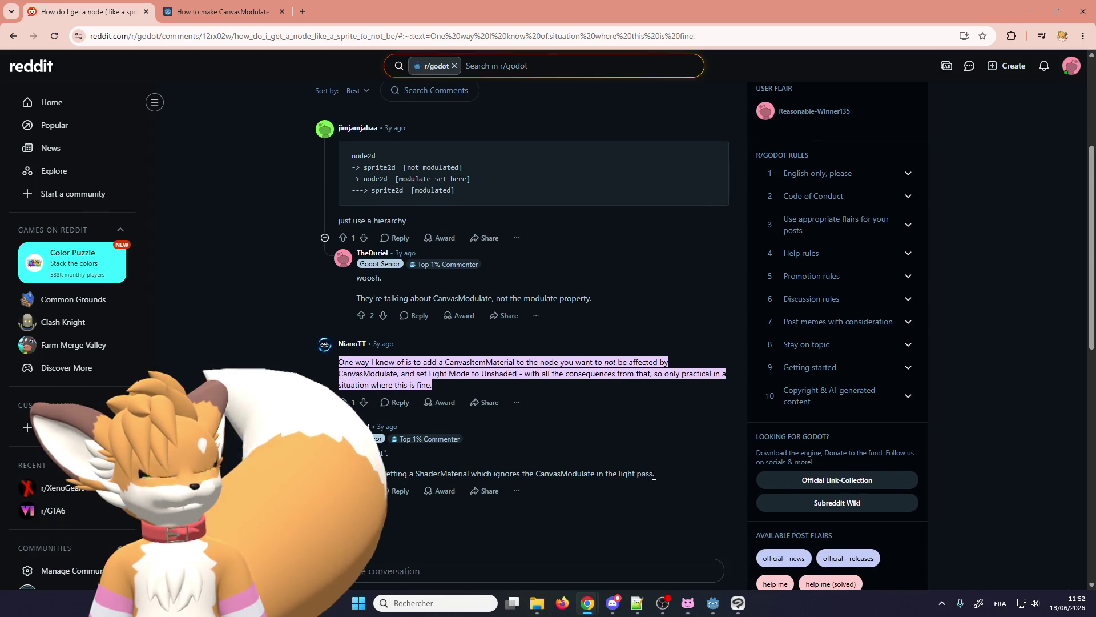
pyautogui.moveTo(655, 476); pyautogui.dragTo(387, 470)
pyautogui.hotkey('ctrl', 'c')
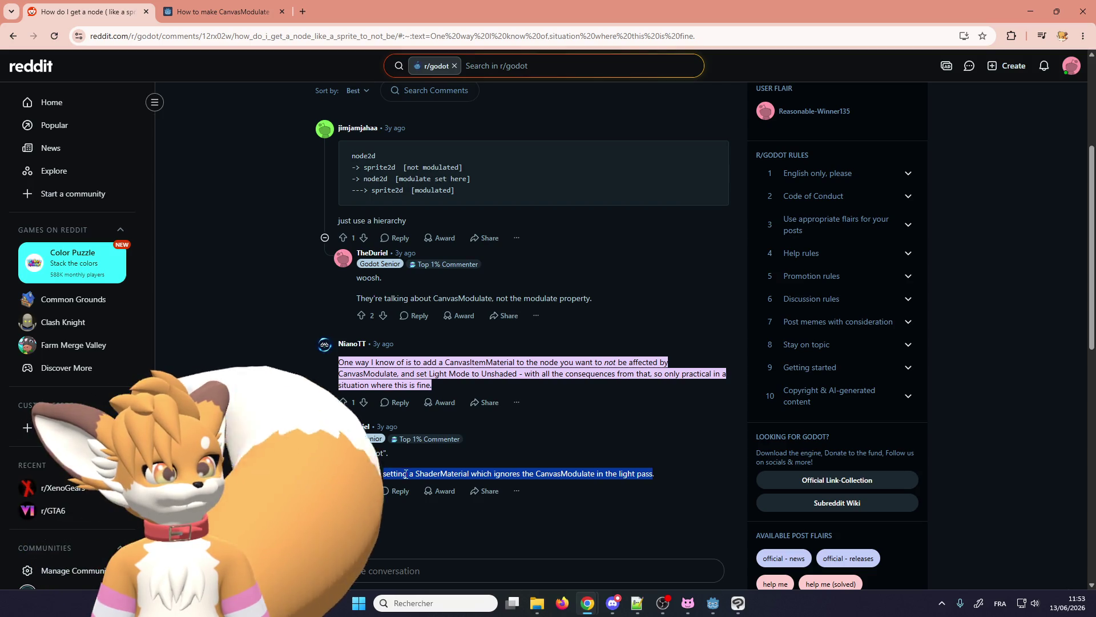
pyautogui.rightClick(406, 473)
pyautogui.click(427, 327)
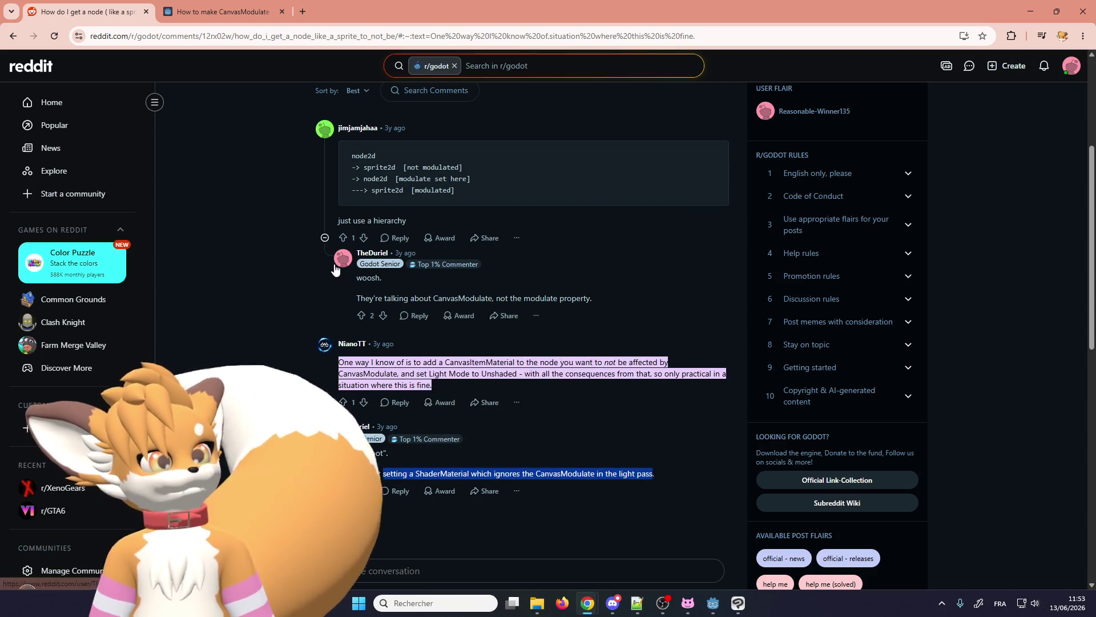
pyautogui.click(249, 4)
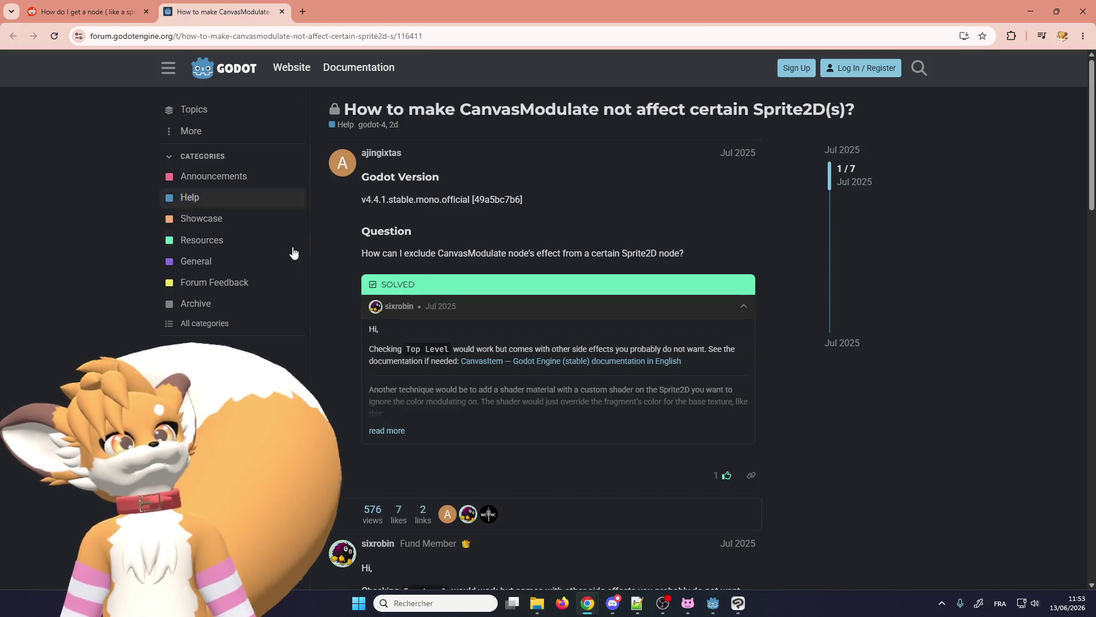
# - Scroll the forum thread down to its closing Book of Shaders reply and select the address bar
pyautogui.scroll(-10, 297, 274)
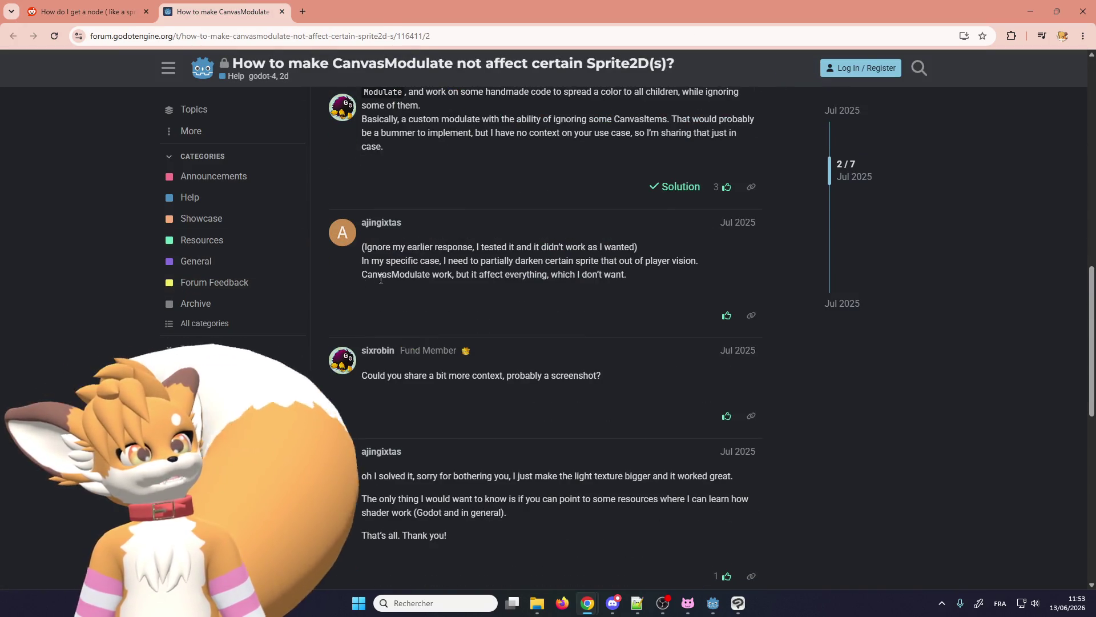
pyautogui.scroll(5, 400, 277)
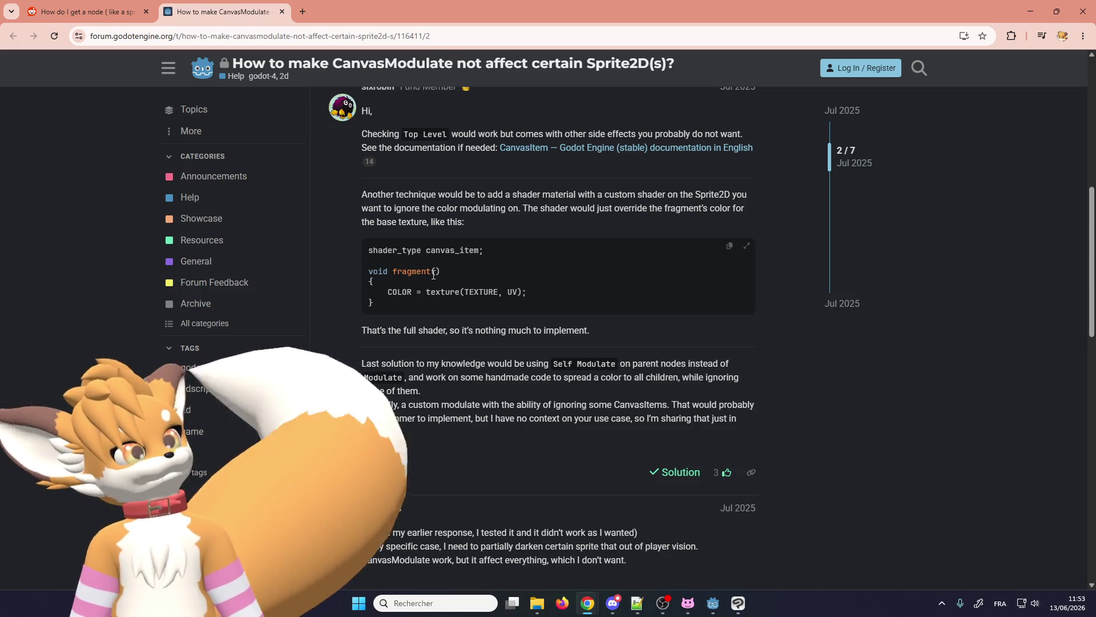
pyautogui.scroll(1, 458, 324)
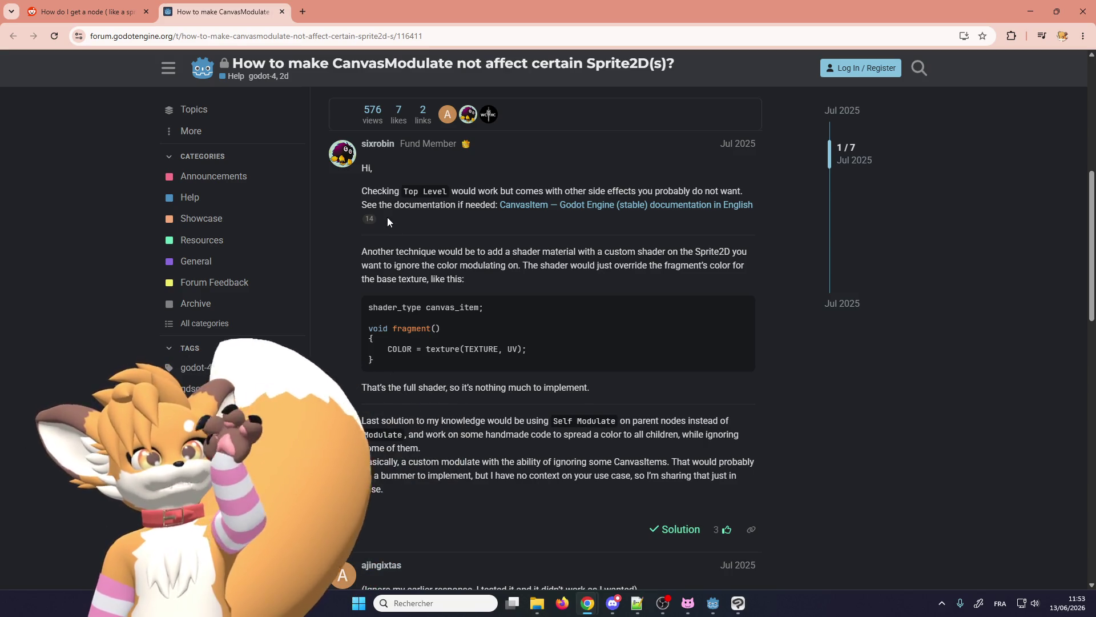
pyautogui.scroll(-10, 330, 260)
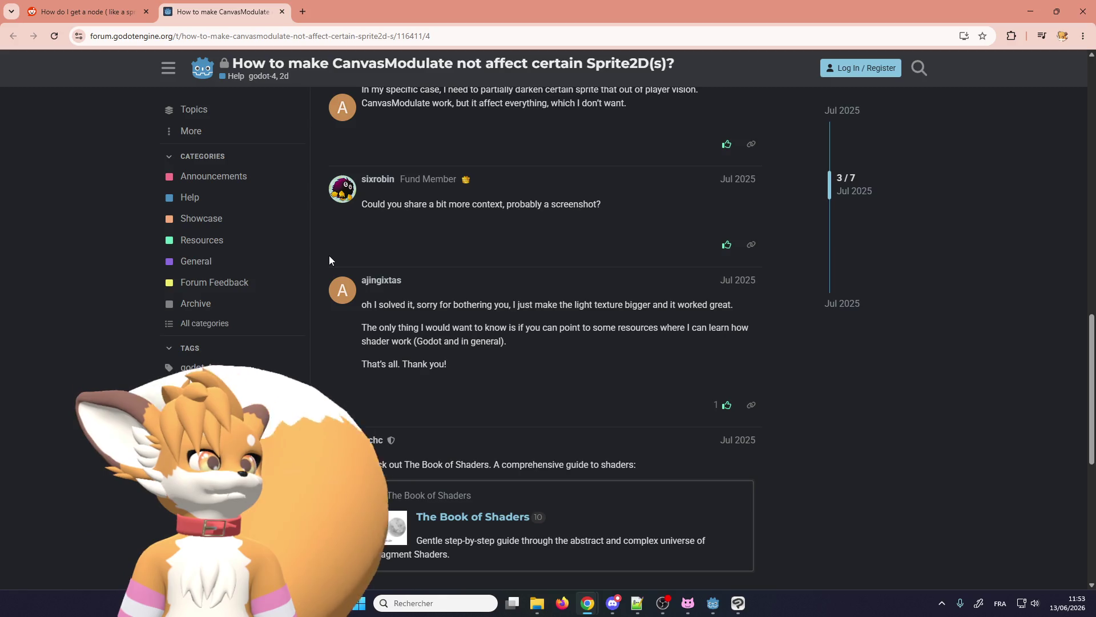
pyautogui.scroll(-5, 329, 260)
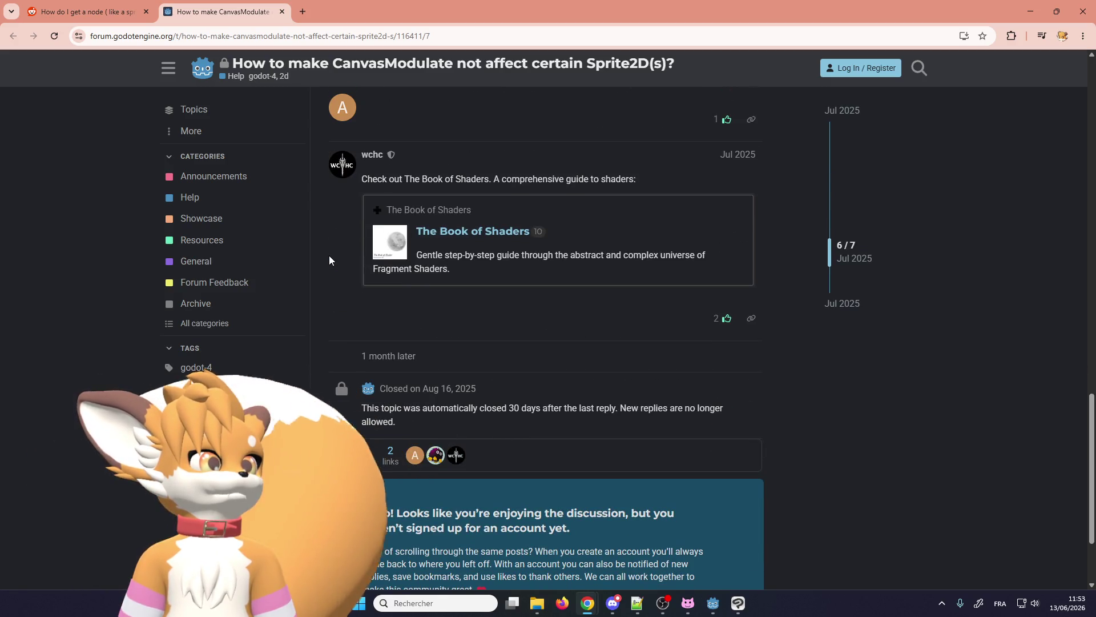
pyautogui.click(331, 36)
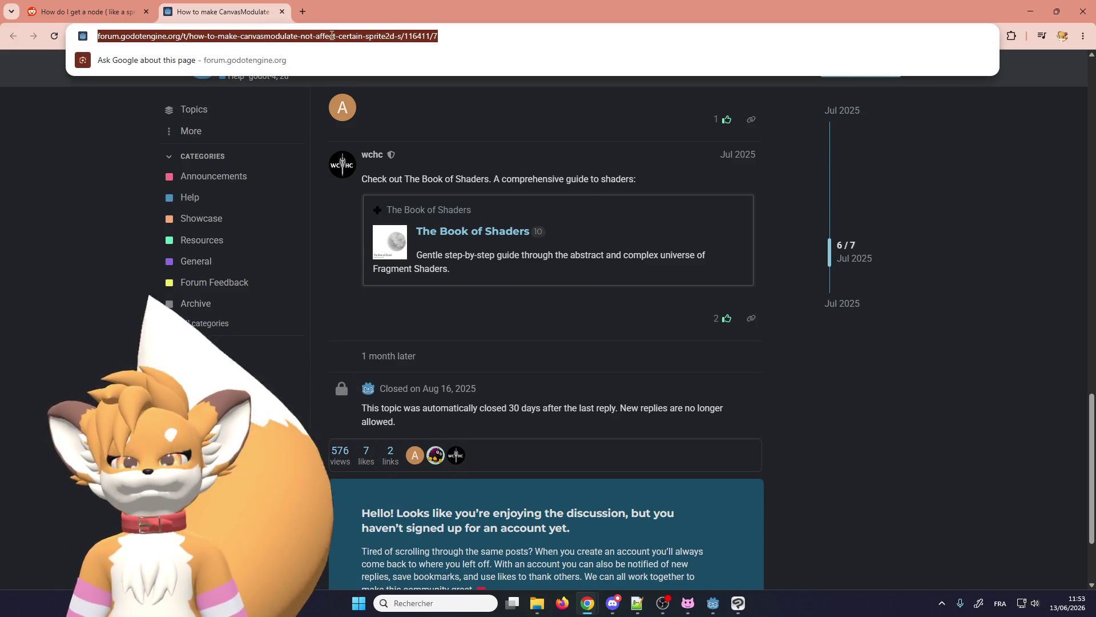
# - Google the copied ShaderMaterial-ignores-CanvasModulate text and open the Reddit result
pyautogui.hotkey('ctrl', 'v')
pyautogui.press('Return')
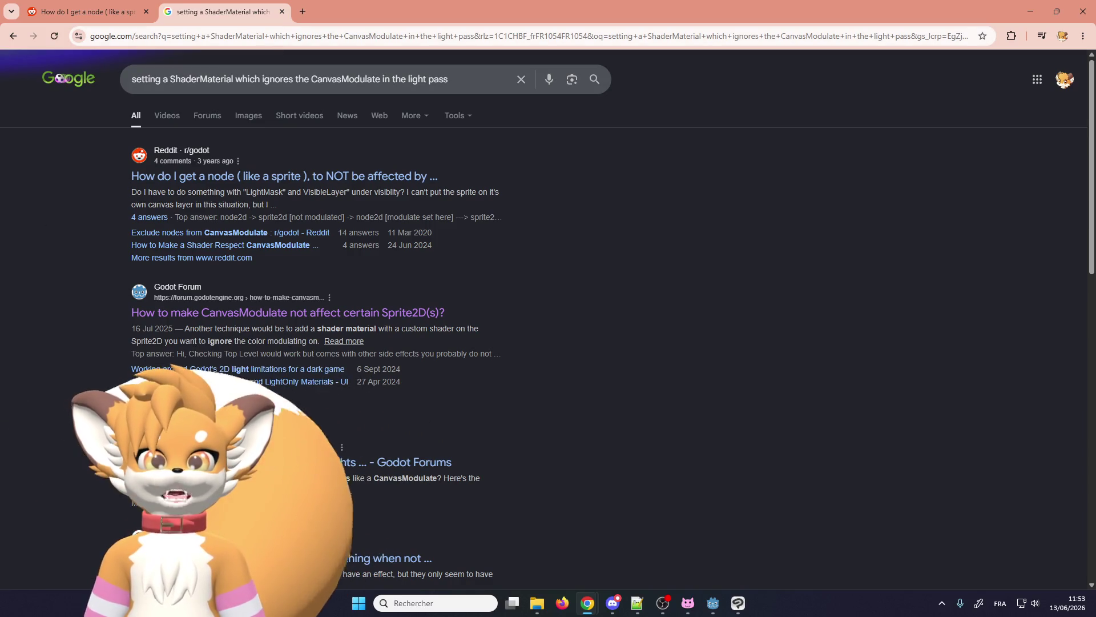
pyautogui.hotkey('alt', 'Tab')
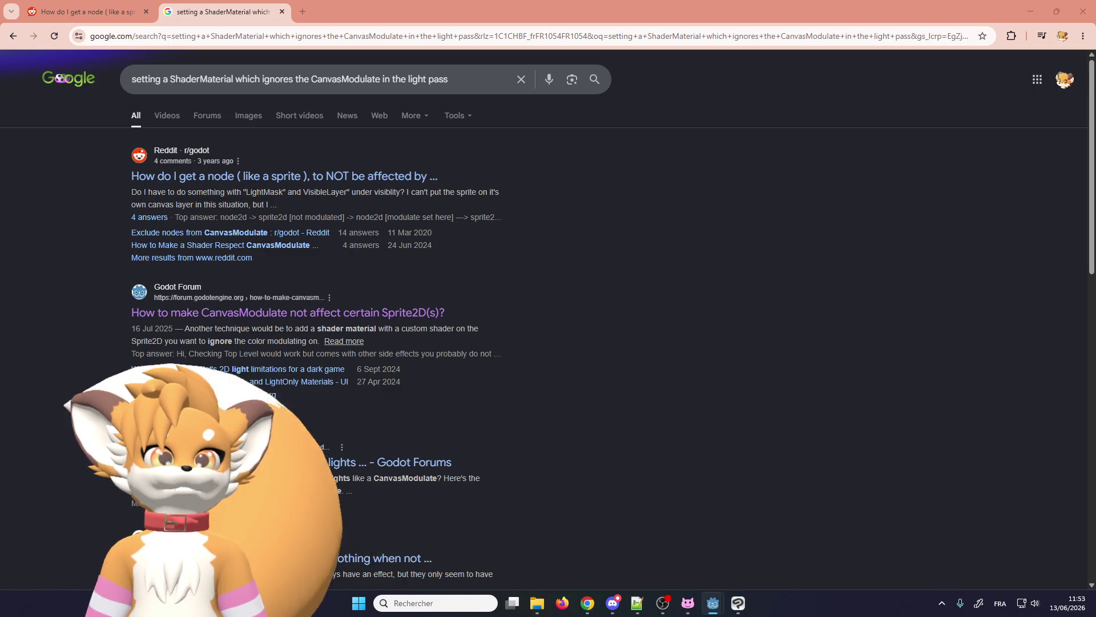
pyautogui.keyDown('ctrl'); pyautogui.keyDown('shift'); pyautogui.click(278, 182); pyautogui.keyUp('shift'); pyautogui.keyUp('ctrl')
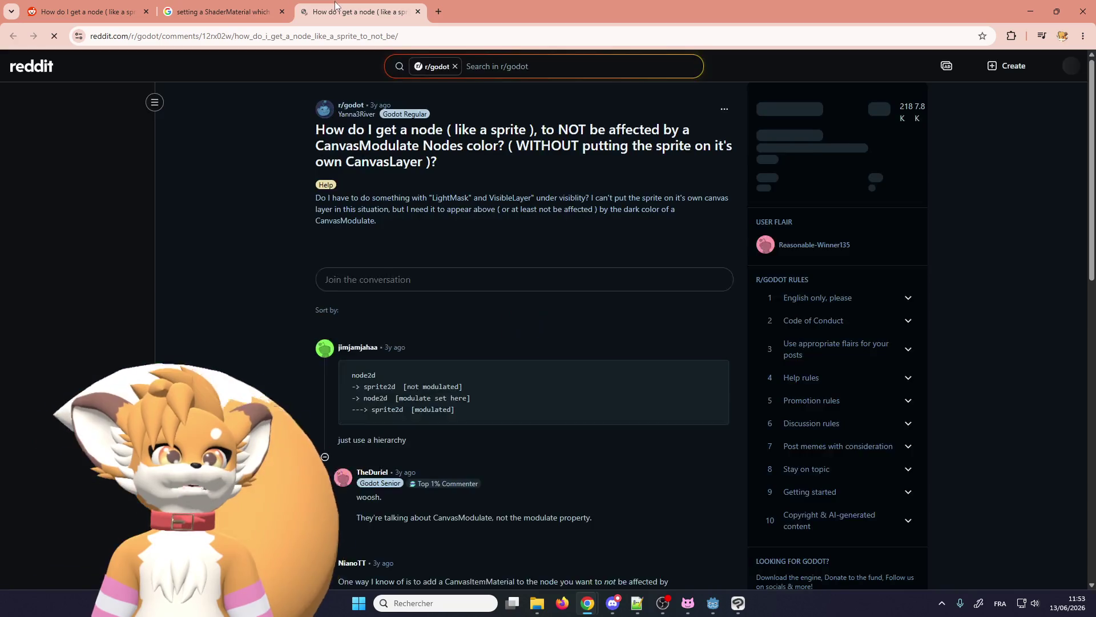
pyautogui.scroll(-8, 268, 269)
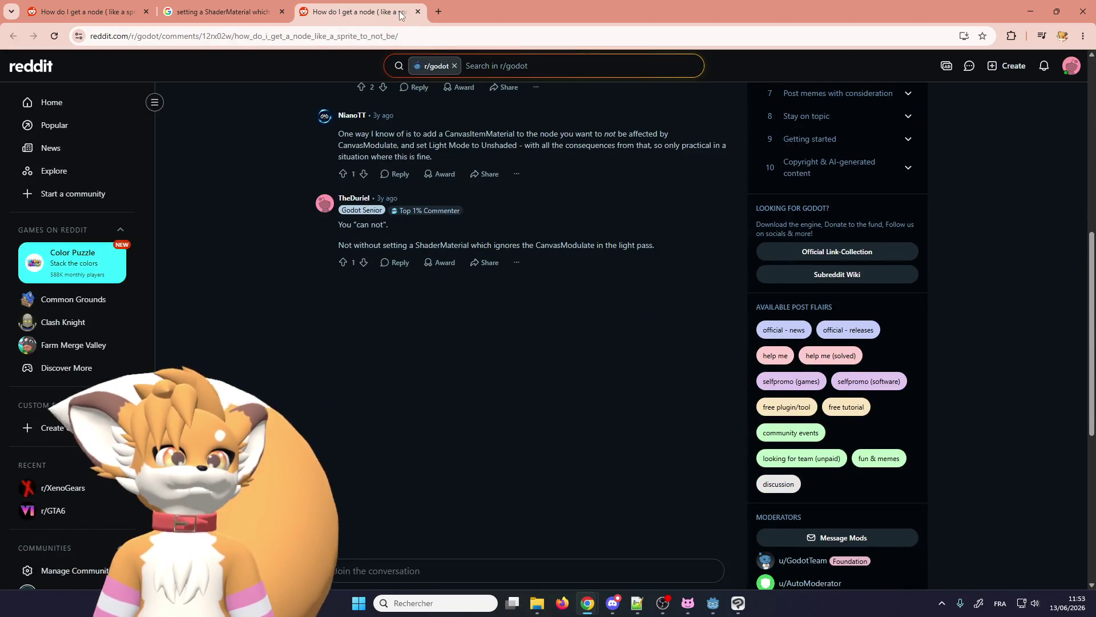
# - Close that Reddit tab and take the first tab back to the canvasModulate results
pyautogui.click(419, 12)
pyautogui.scroll(-2, 126, 309)
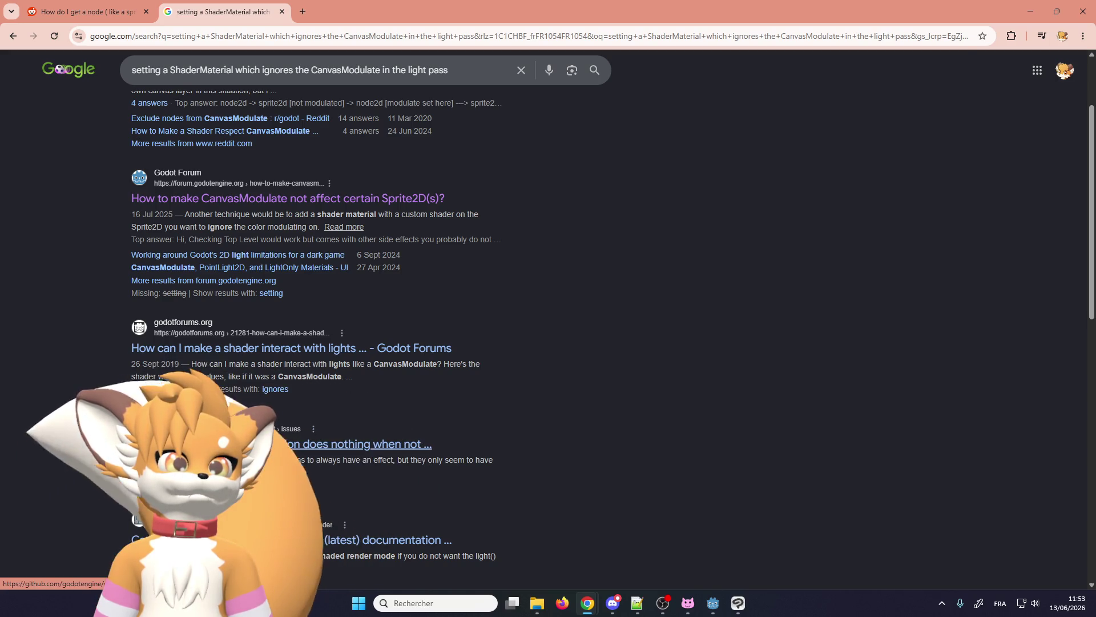
pyautogui.scroll(2, 162, 364)
pyautogui.click(123, 6)
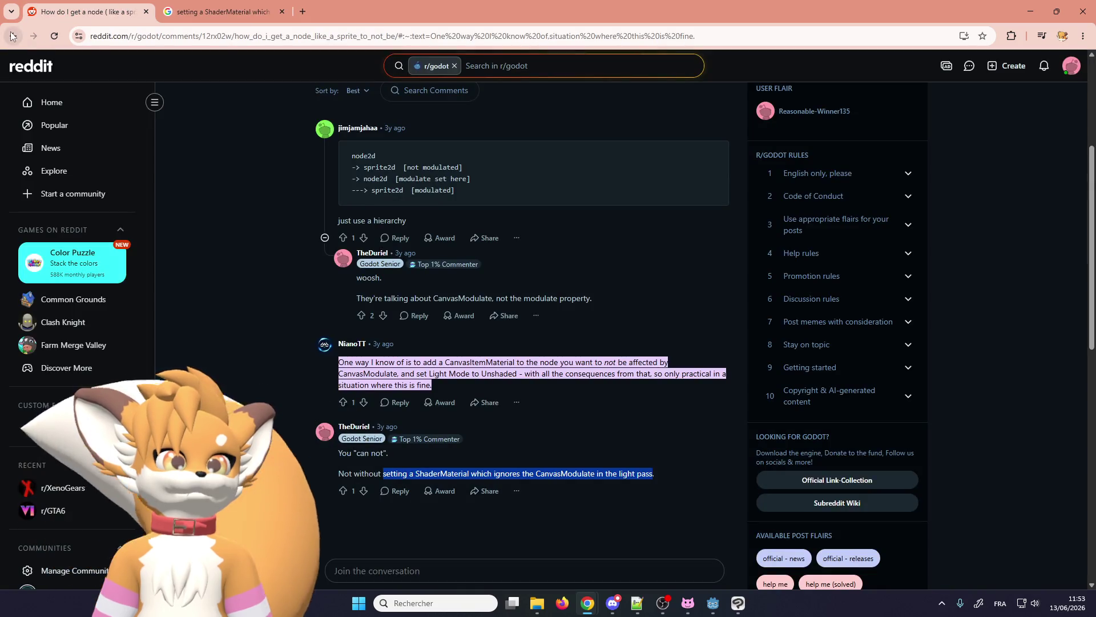
pyautogui.click(10, 37)
pyautogui.scroll(-1, 124, 385)
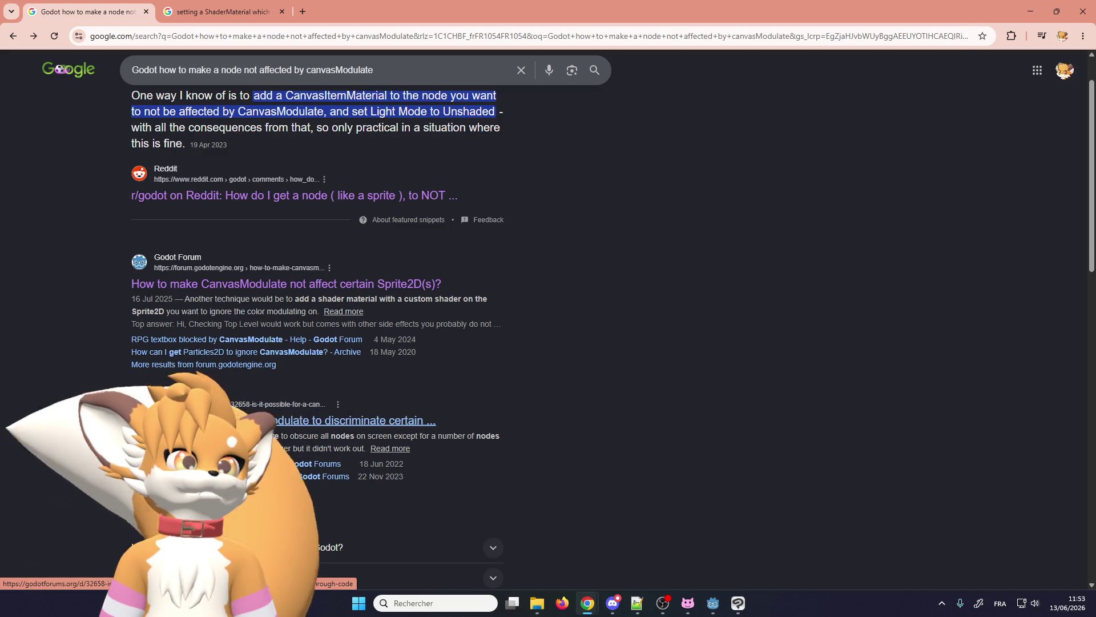
# - Open the godotforums.org thread on making CanvasModulate exclude certain nodes in a new tab and read its replies
pyautogui.middleClick(343, 421)
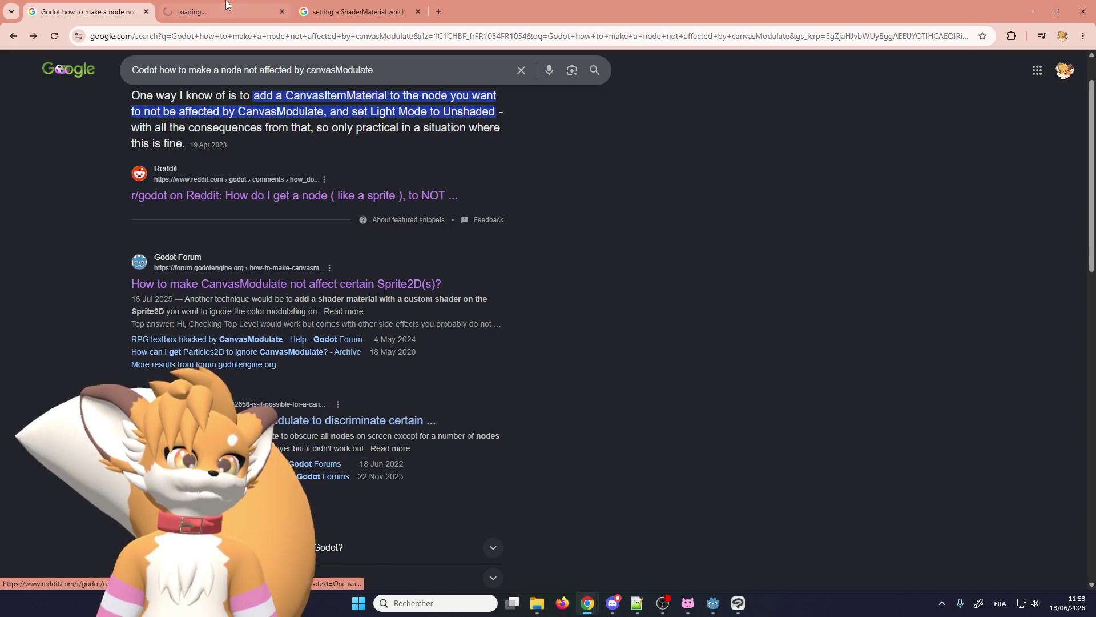
pyautogui.hotkey('ctrl', 'Tab')
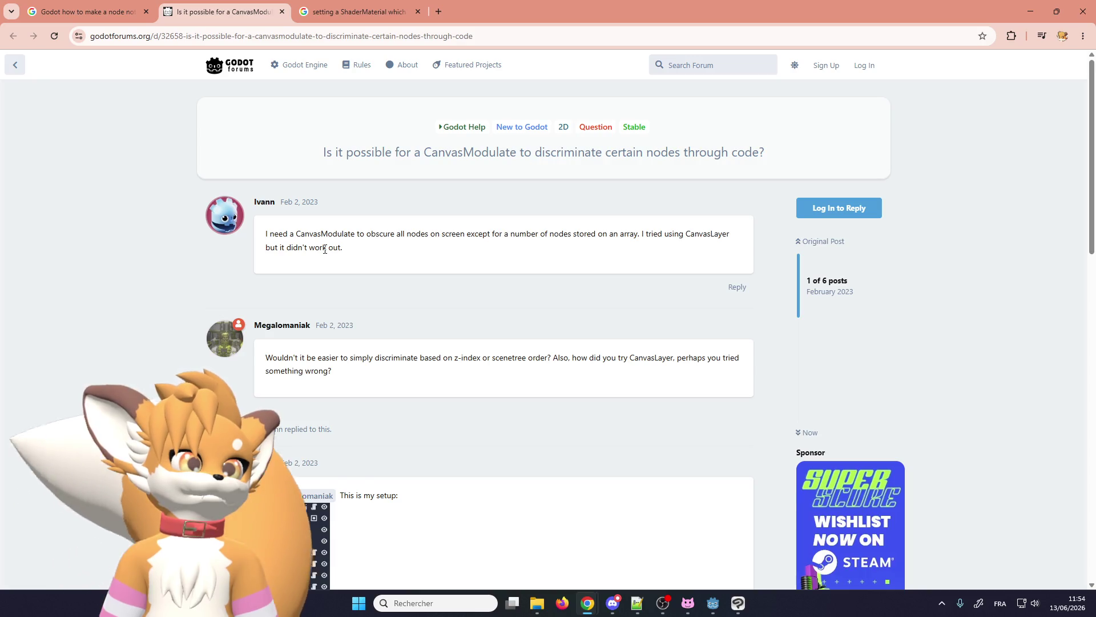
pyautogui.scroll(-1, 326, 253)
pyautogui.scroll(-2, 325, 252)
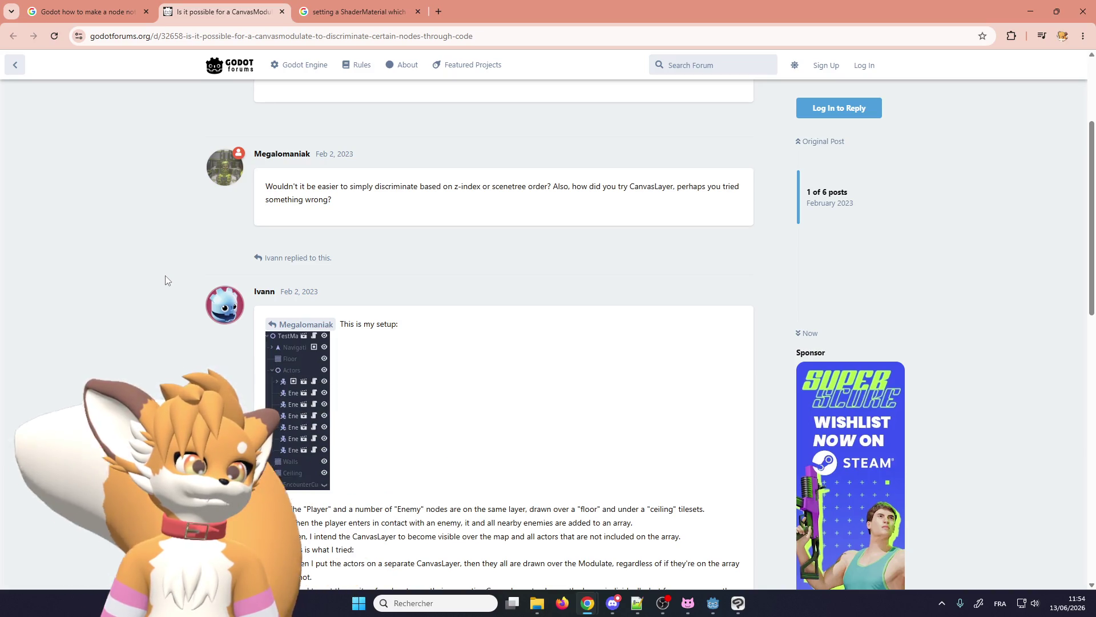
pyautogui.scroll(-4, 165, 280)
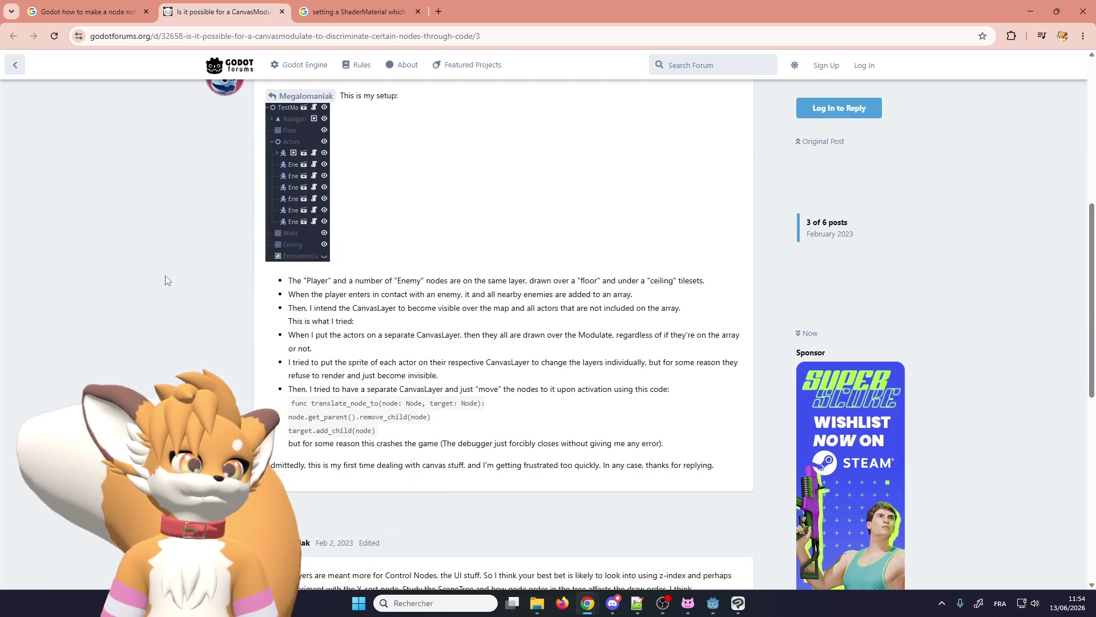
pyautogui.scroll(-3, 165, 280)
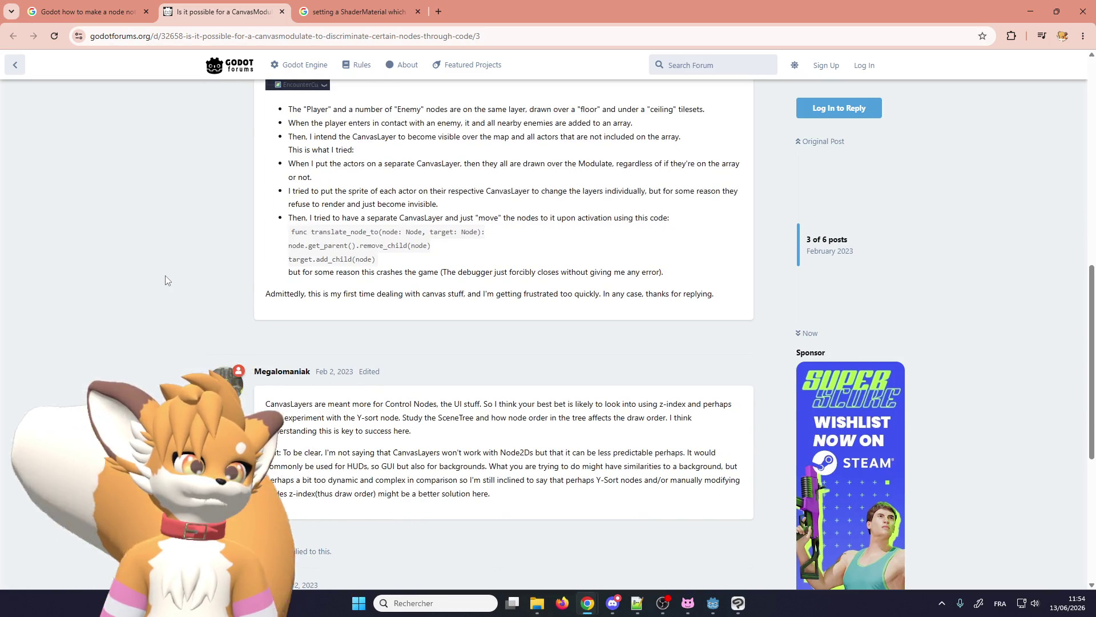
pyautogui.scroll(-3, 165, 281)
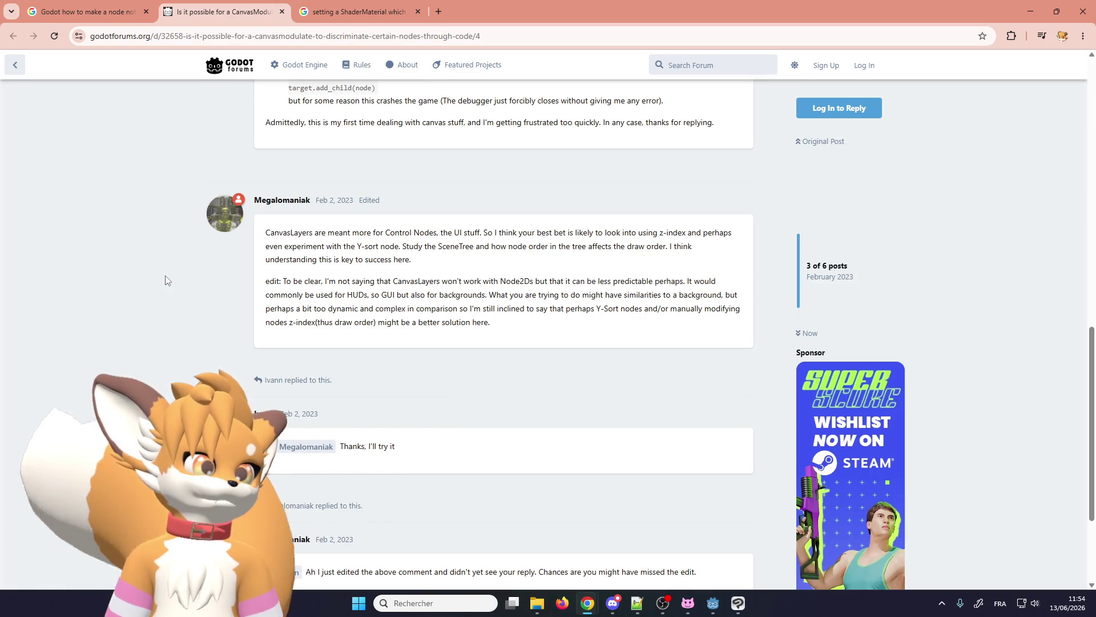
pyautogui.scroll(-3, 166, 281)
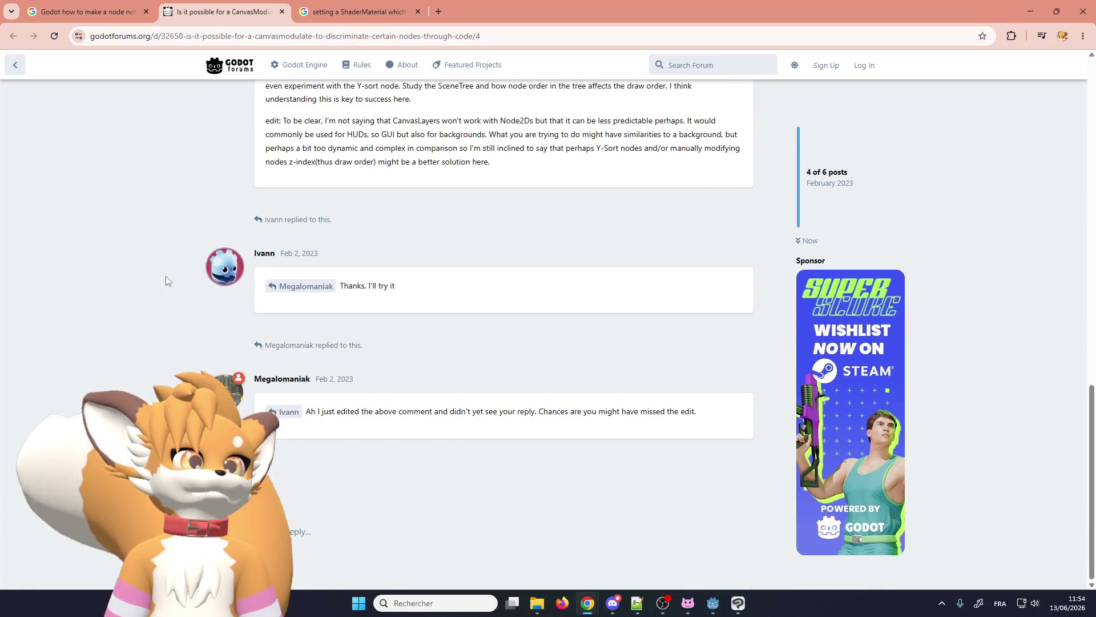
pyautogui.scroll(4, 166, 275)
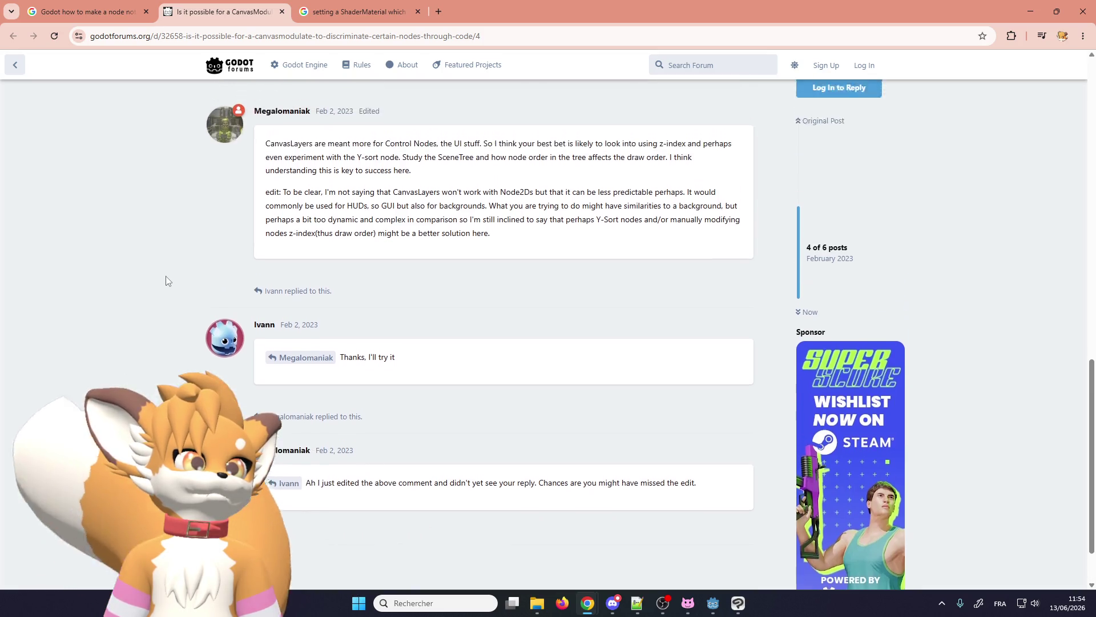
pyautogui.scroll(1, 165, 276)
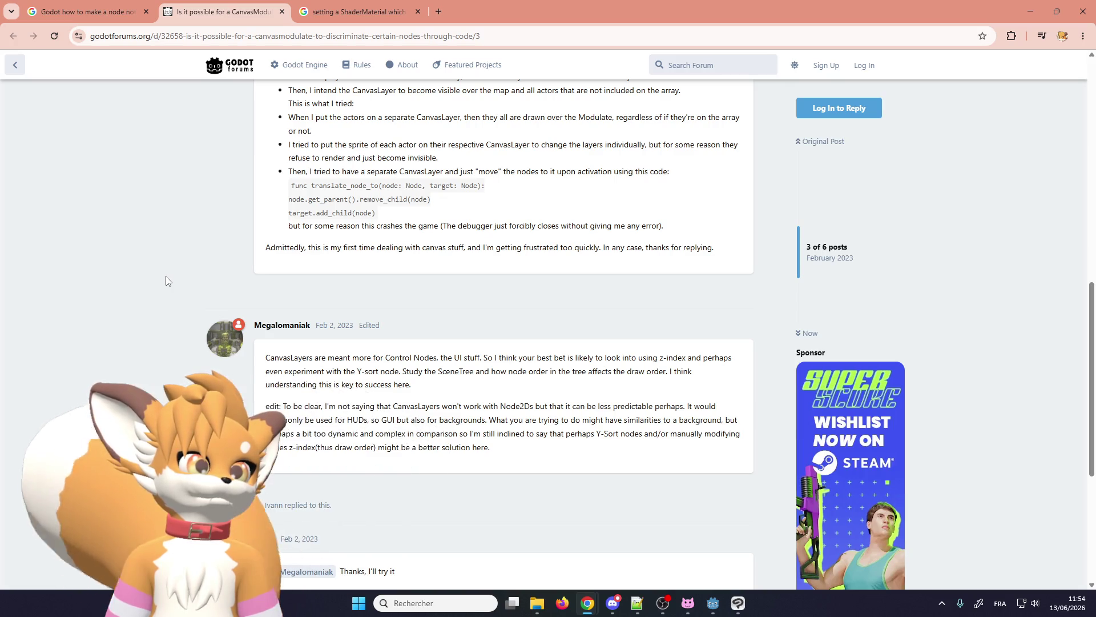
pyautogui.scroll(3, 165, 277)
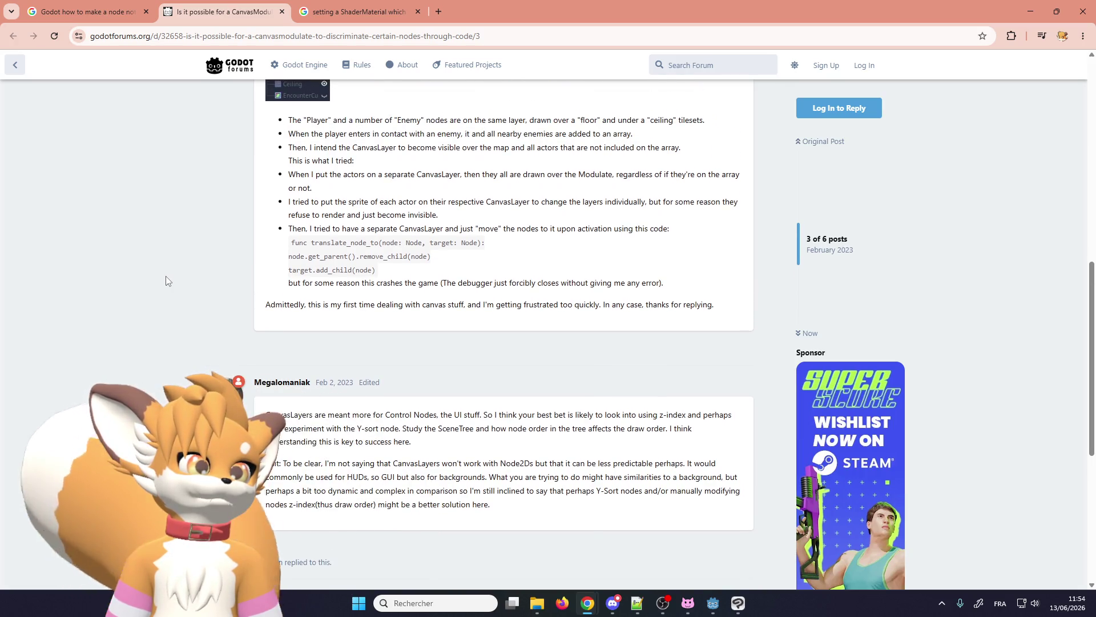
pyautogui.scroll(10, 166, 280)
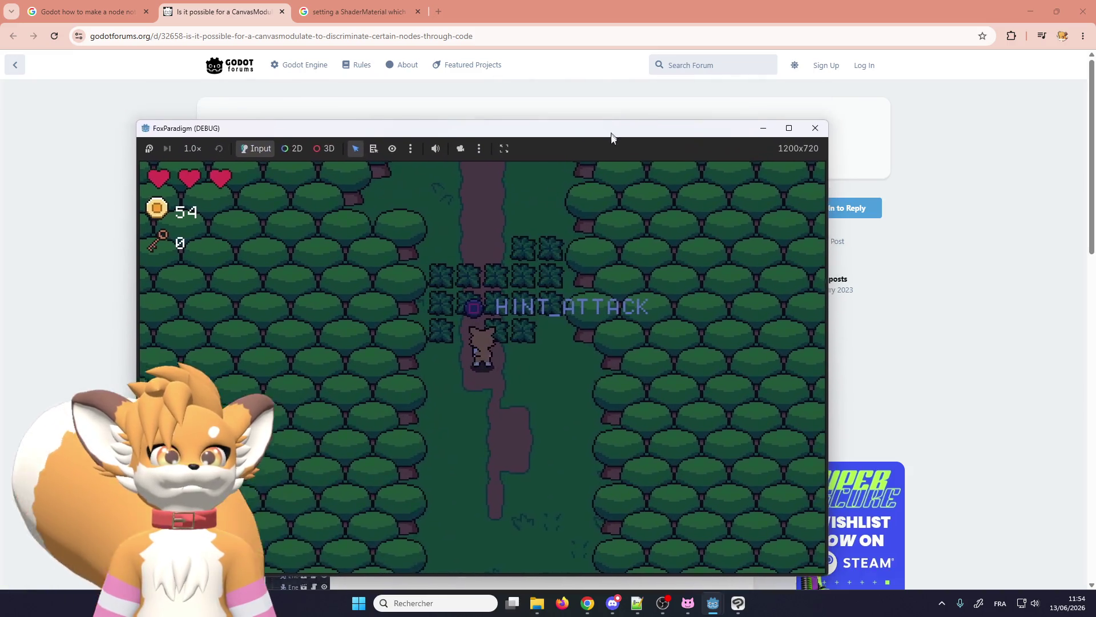
# - Close Chrome and the running game, then select the InteractionHint node
pyautogui.click(1083, 11)
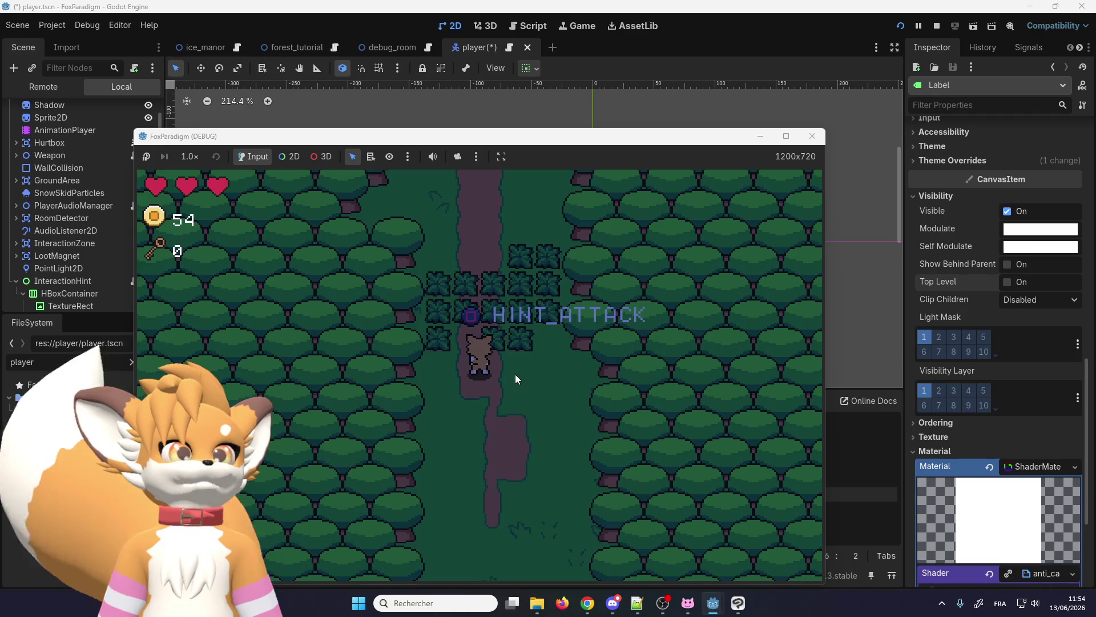
pyautogui.click(811, 137)
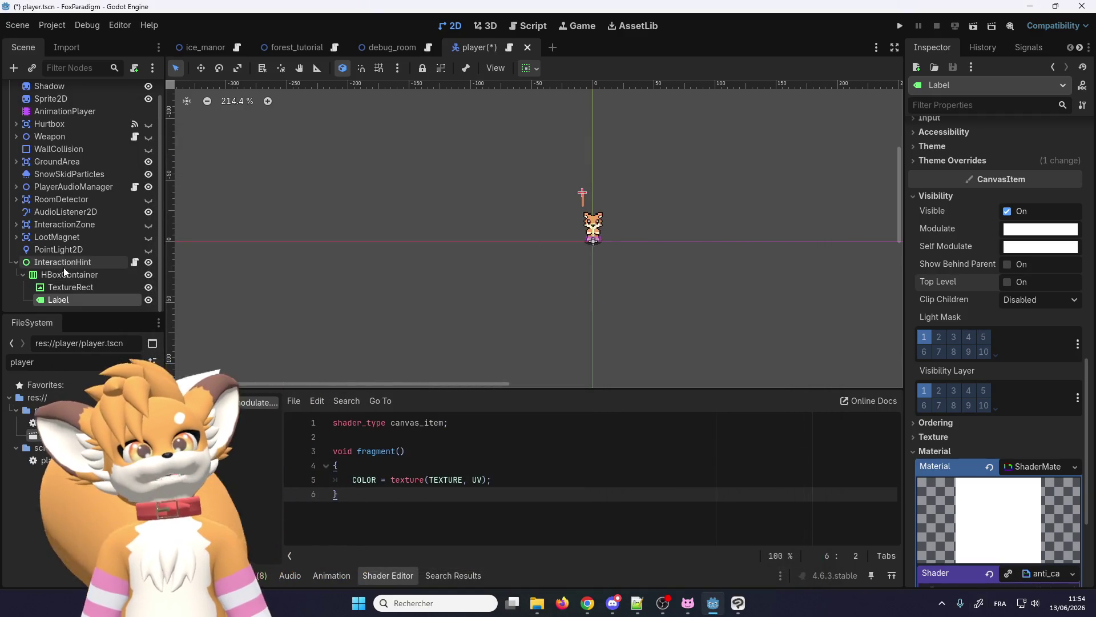
pyautogui.click(63, 263)
pyautogui.scroll(1, 60, 263)
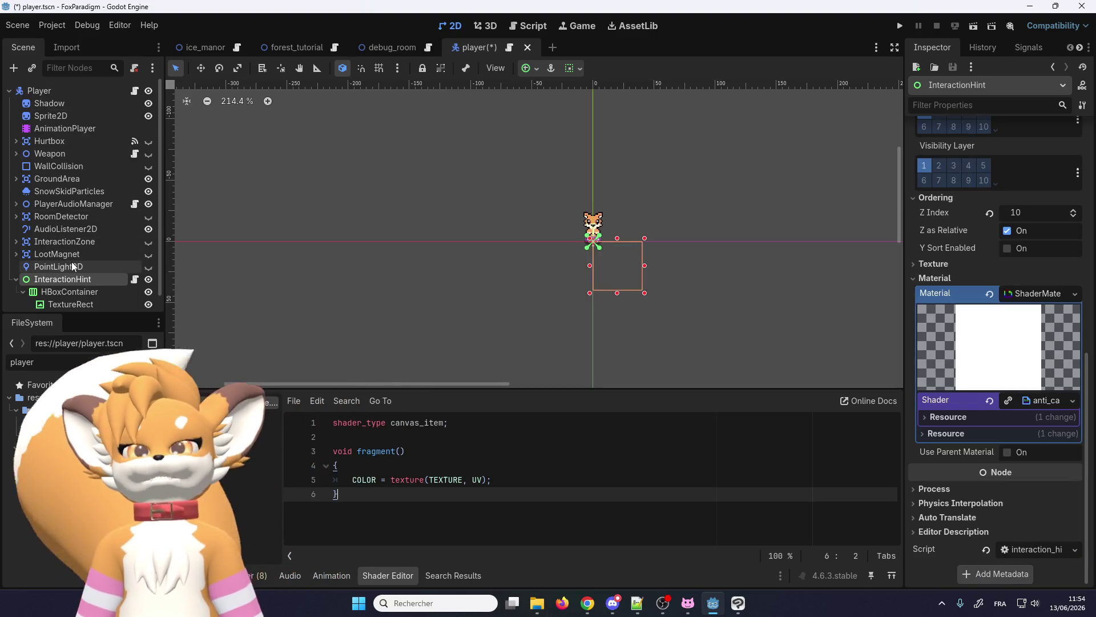
pyautogui.scroll(-1, 71, 261)
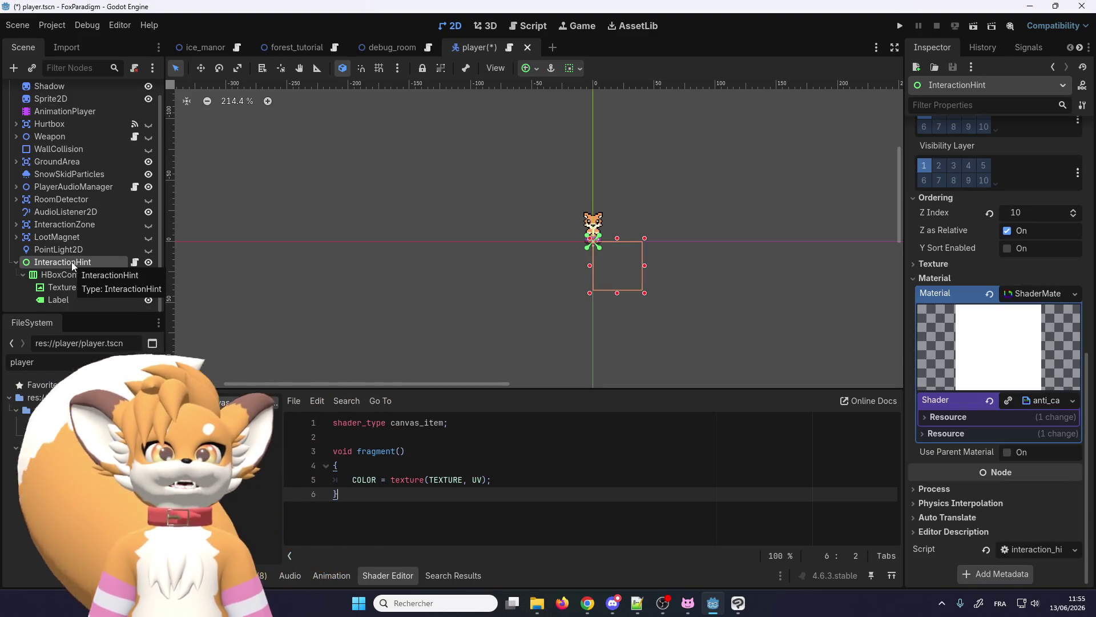
# - Filter the FileSystem dock by 'ui' and open ui.tscn
pyautogui.doubleClick(56, 358)
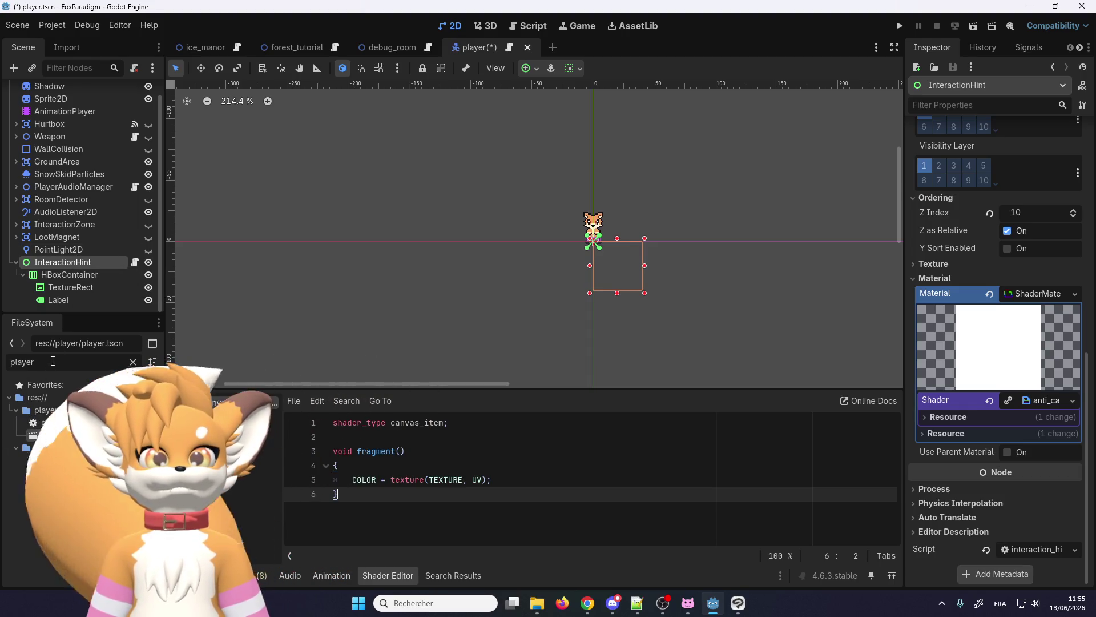
pyautogui.write('ui')
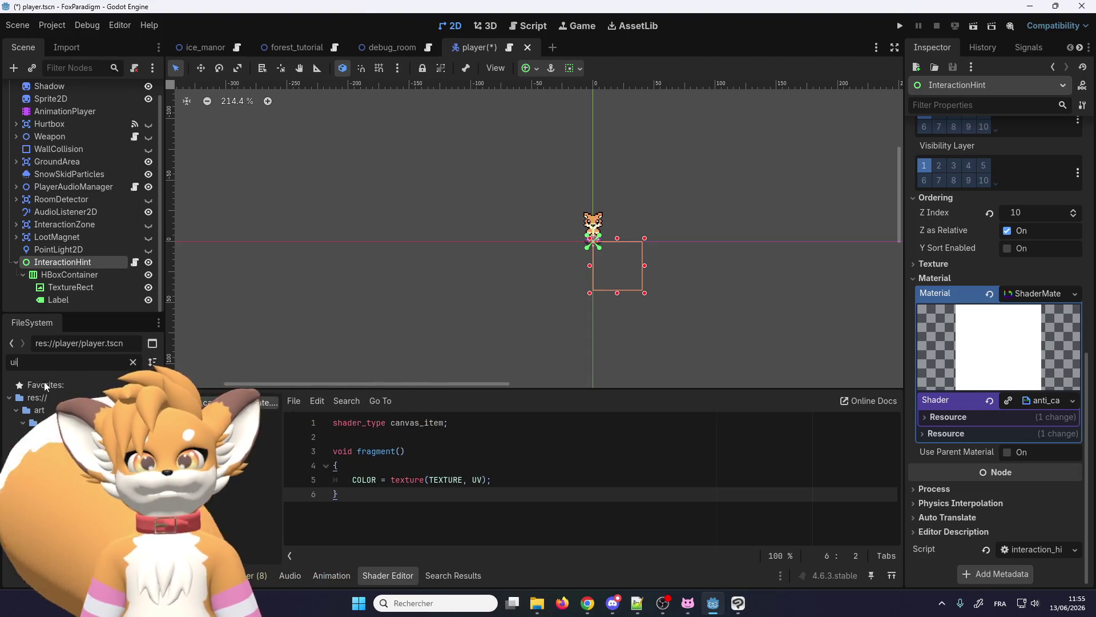
pyautogui.scroll(-5, 54, 557)
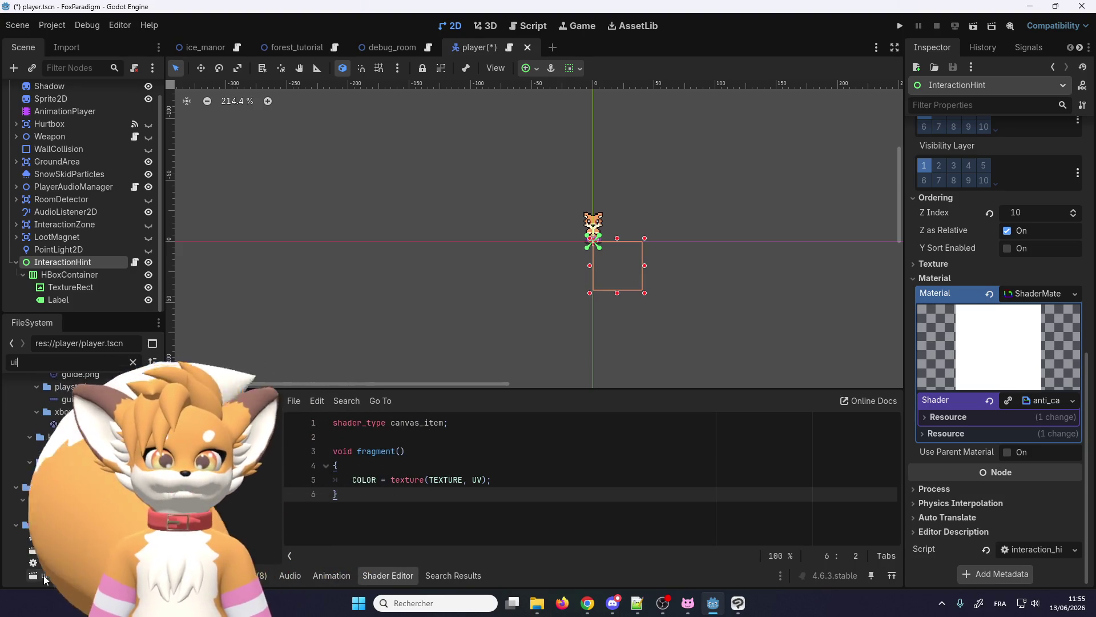
pyautogui.doubleClick(44, 575)
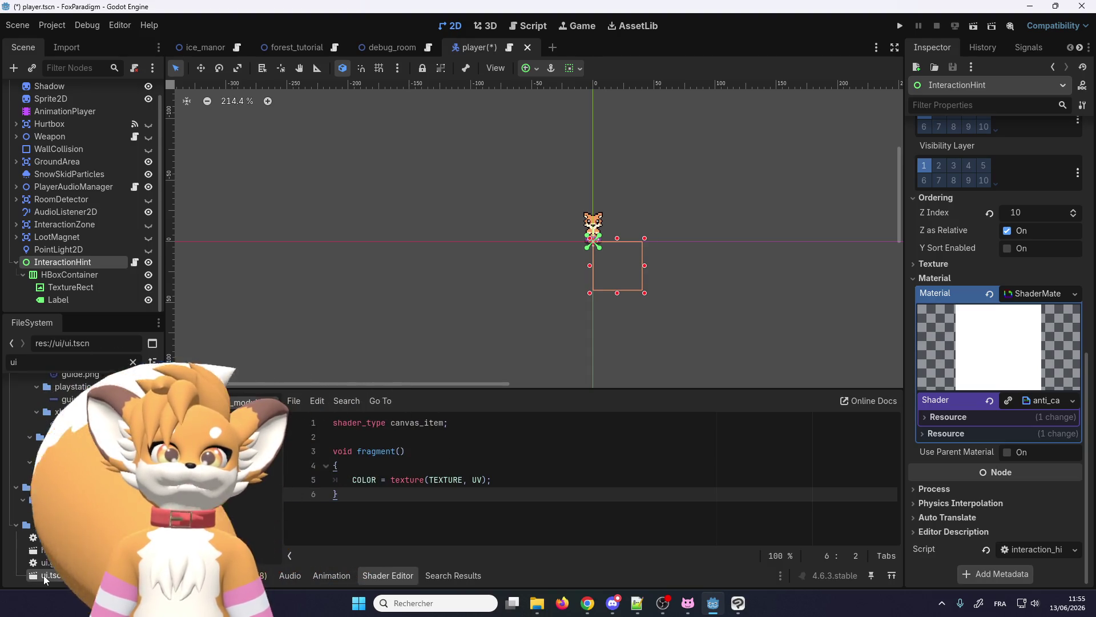
pyautogui.scroll(-1, 454, 215)
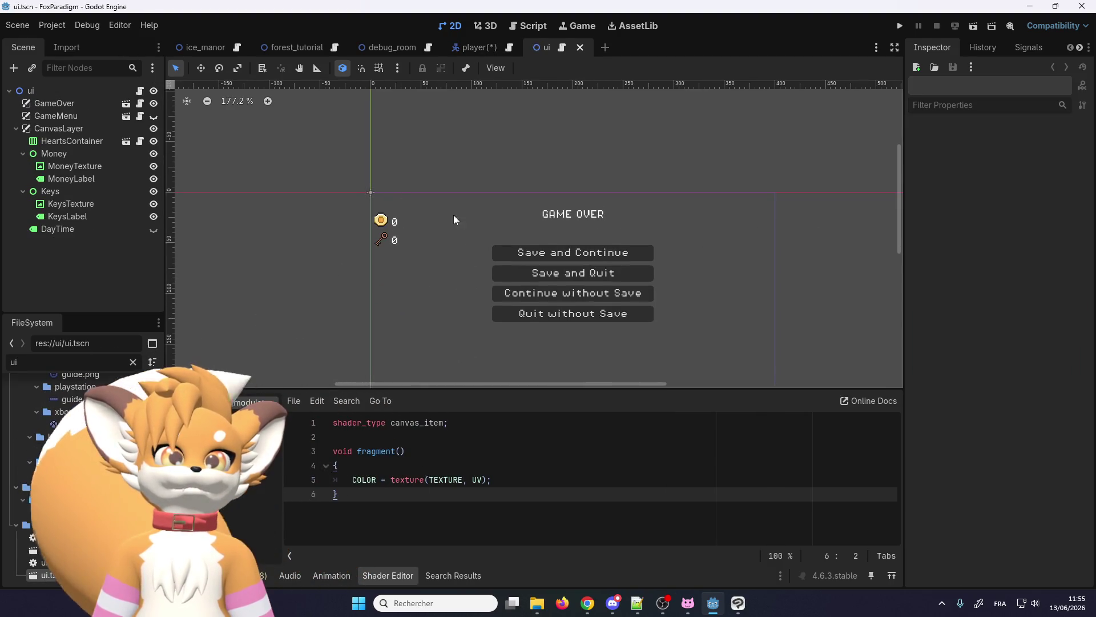
# - Toggle visibility of the ui scene's counters and GAME OVER menu, then inspect CanvasLayer
pyautogui.click(154, 128)
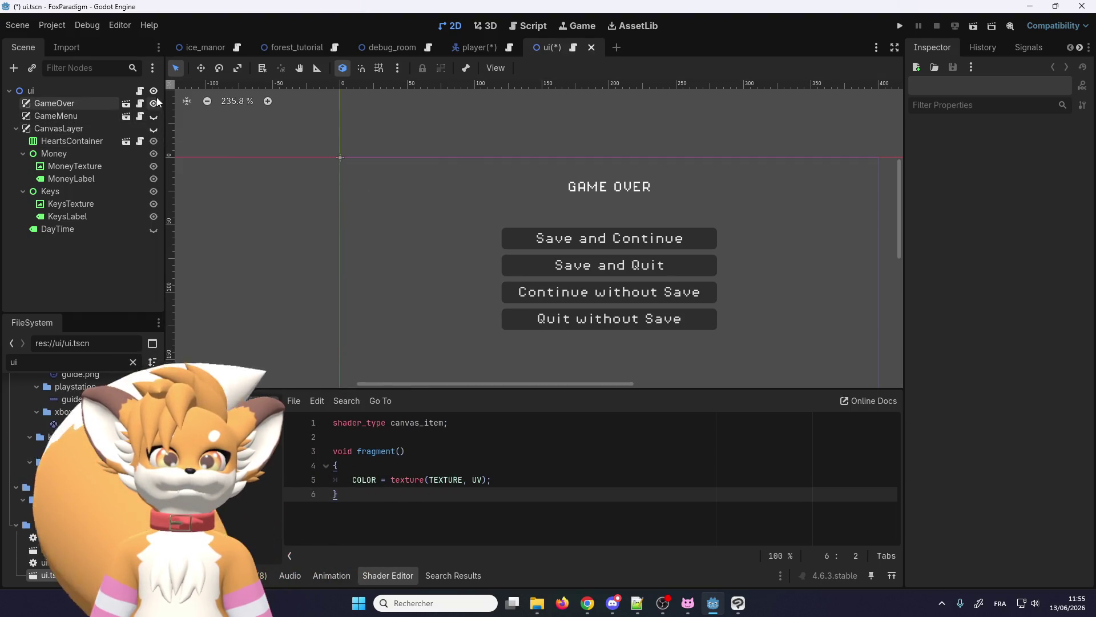
pyautogui.click(153, 103)
pyautogui.click(154, 129)
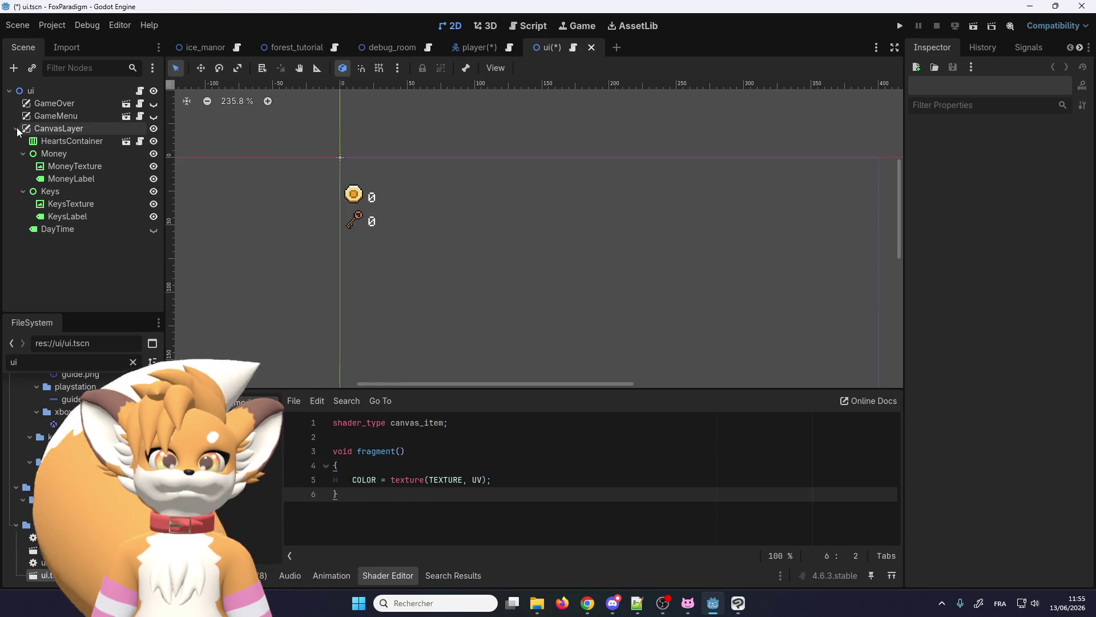
pyautogui.click(49, 128)
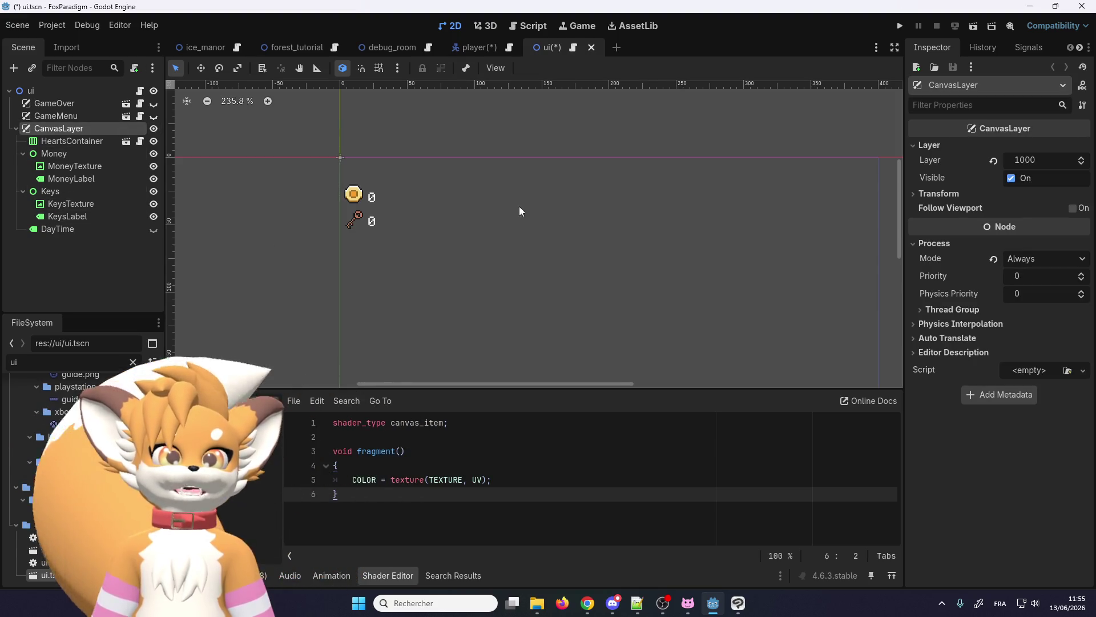
pyautogui.hscroll(-2, 519, 207)
pyautogui.scroll(-2, 629, 298)
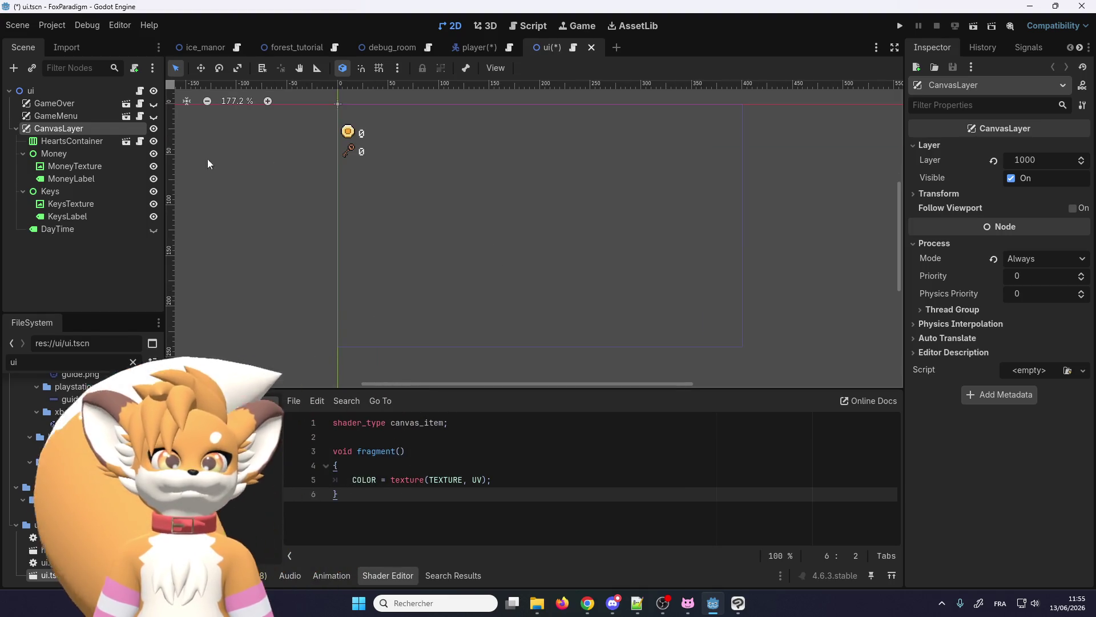
# - Inspect InteractionHint and its HBoxContainer in the player scene
pyautogui.click(452, 47)
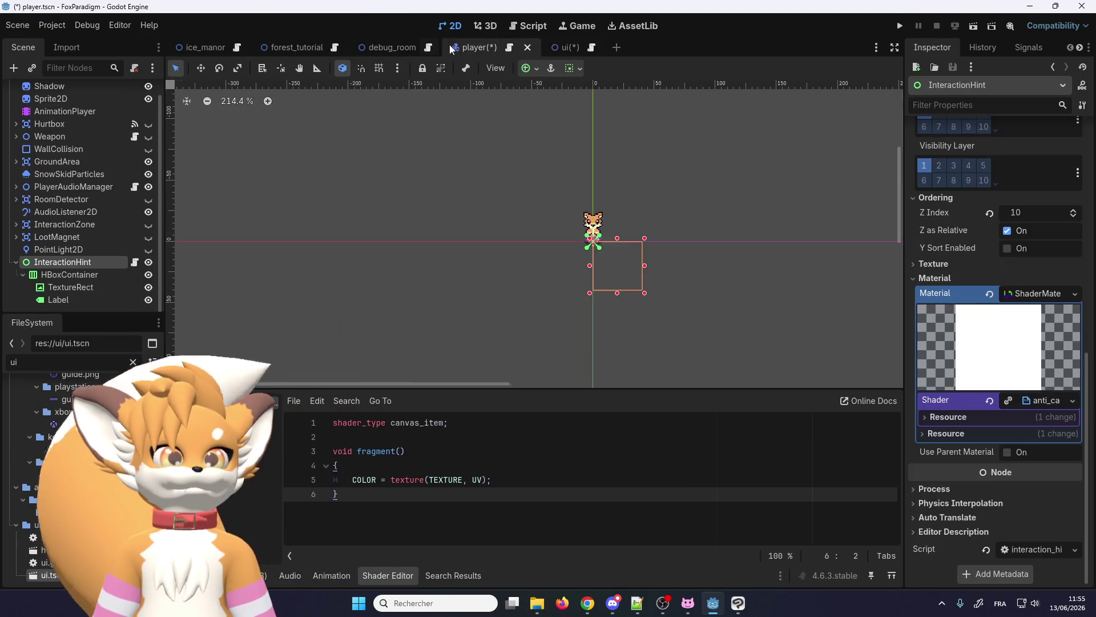
pyautogui.click(74, 249)
pyautogui.click(73, 272)
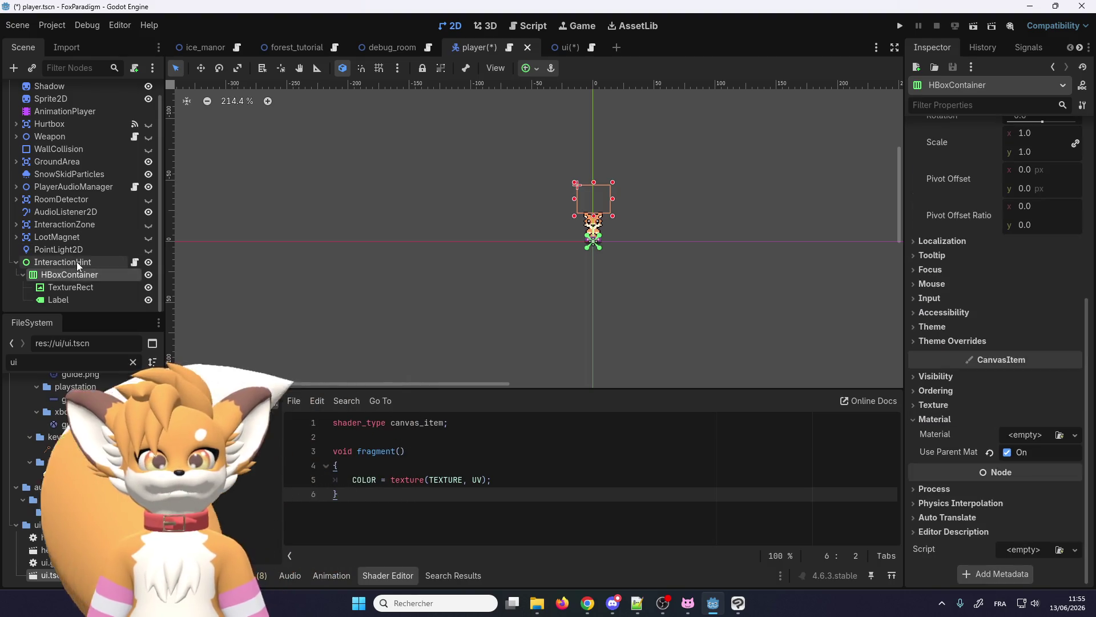
pyautogui.click(77, 261)
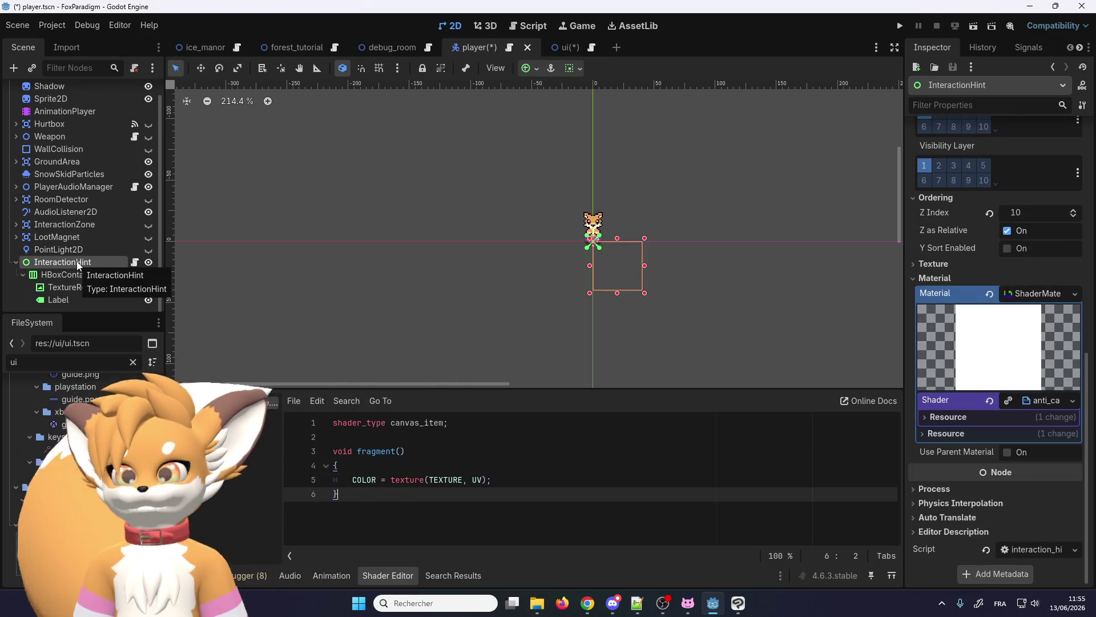
# - Check the ui root and CanvasLayer nodes, then return to the player scene
pyautogui.click(556, 47)
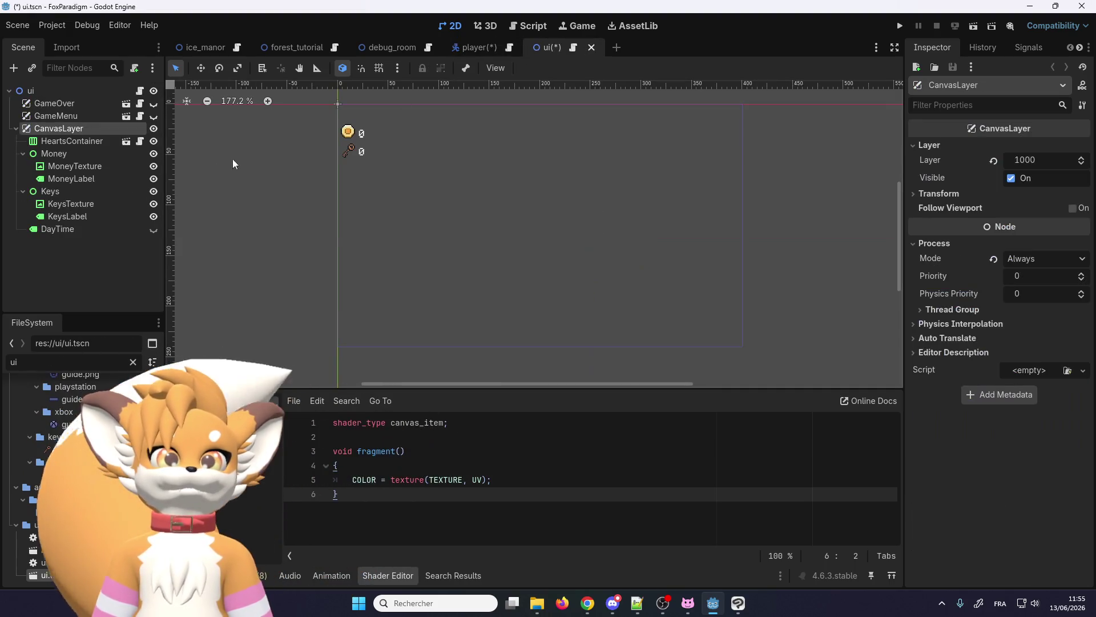
pyautogui.click(83, 92)
pyautogui.click(64, 128)
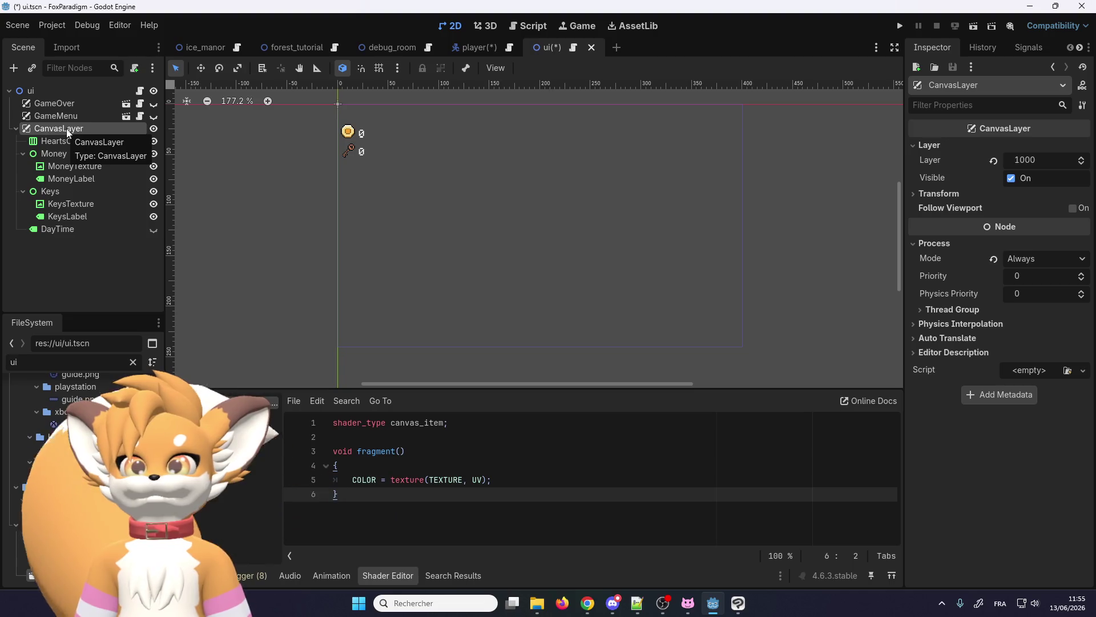
pyautogui.click(457, 49)
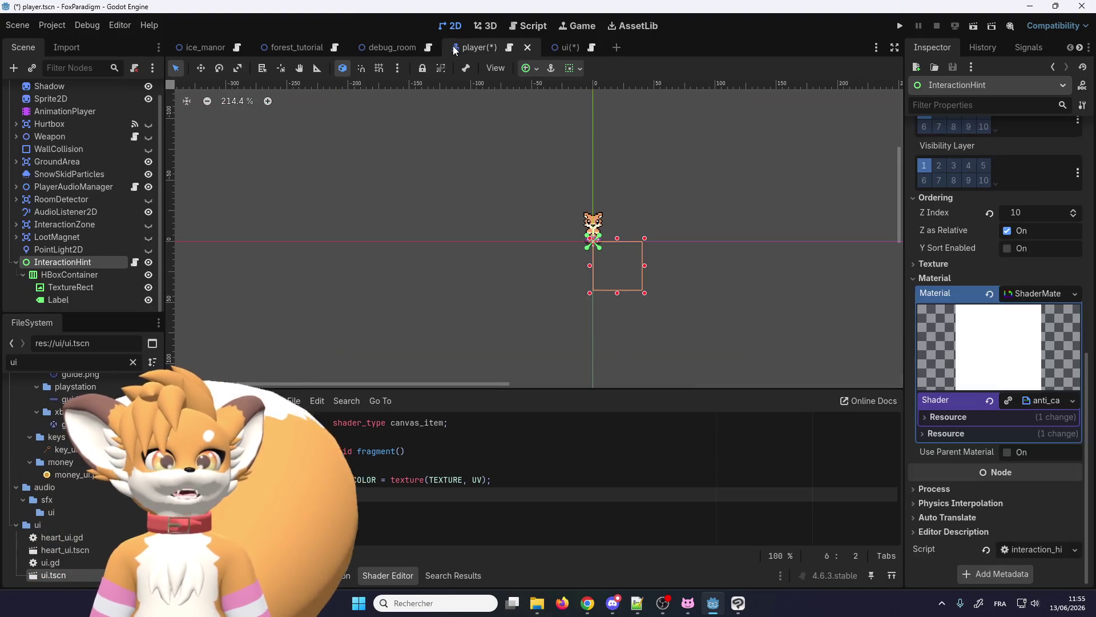
# - Copy InteractionHint with its HBoxContainer, TextureRect and Label from player.tscn under ui.tscn's CanvasLayer
pyautogui.rightClick(55, 264)
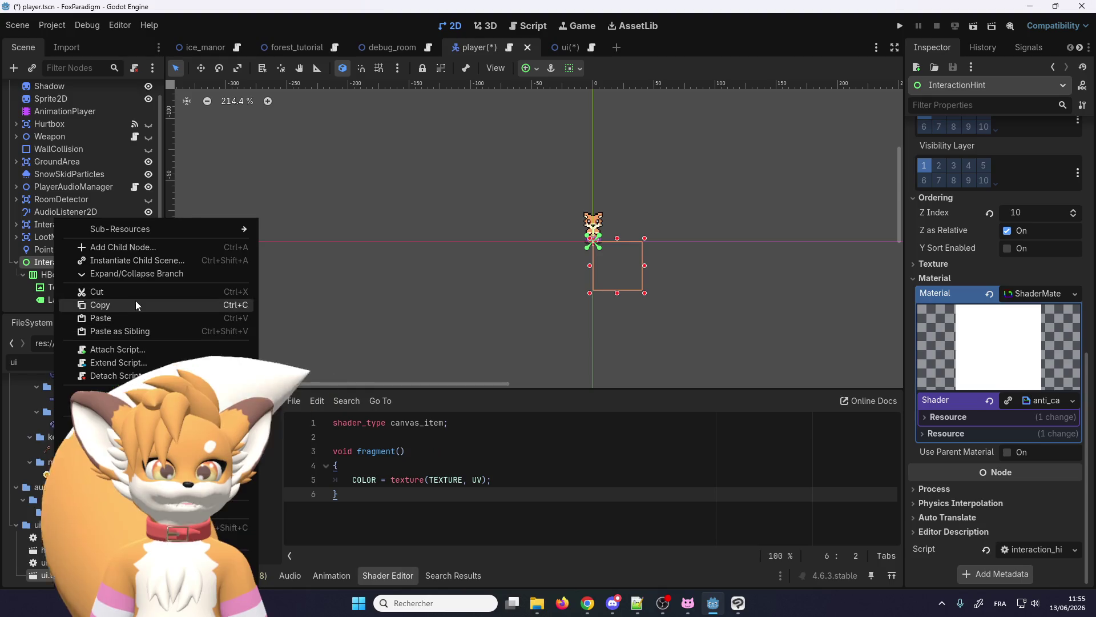
pyautogui.click(106, 309)
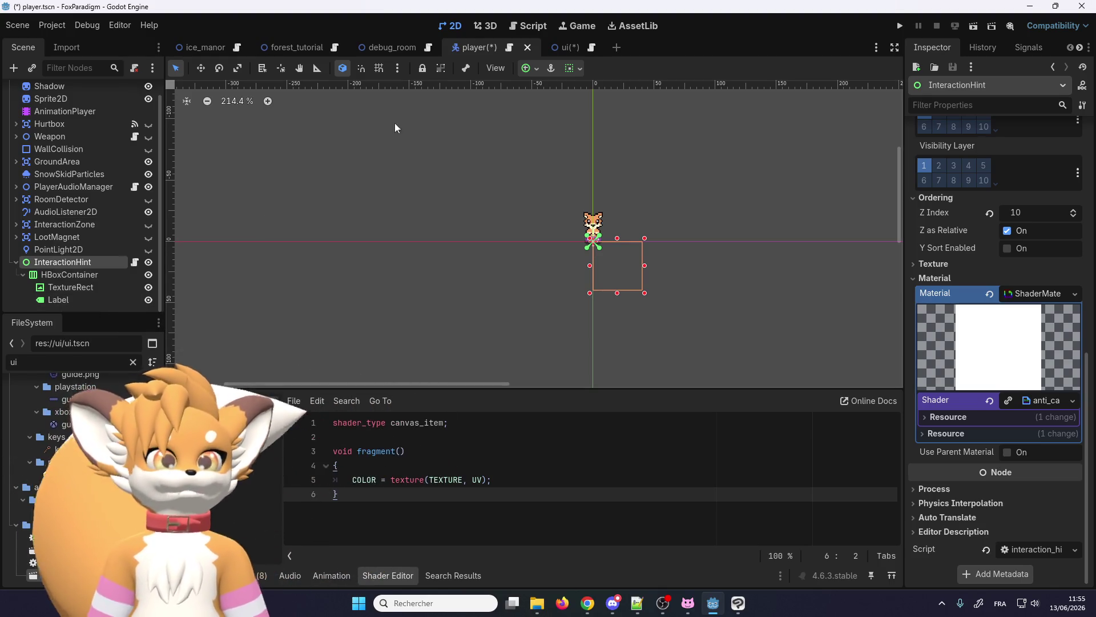
pyautogui.click(558, 48)
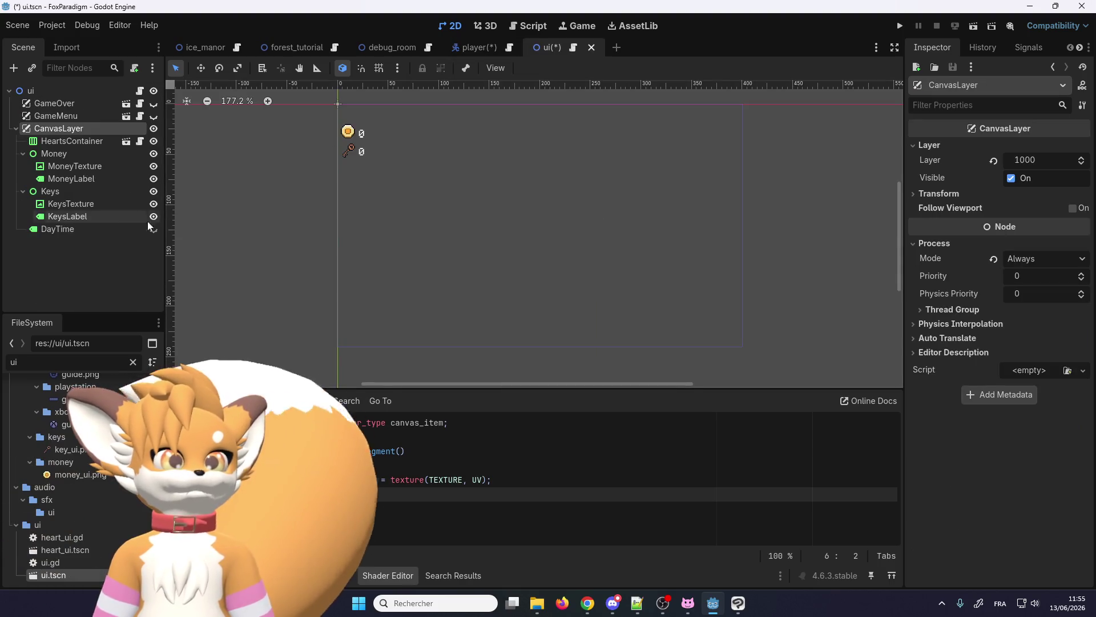
pyautogui.click(75, 117)
pyautogui.click(67, 134)
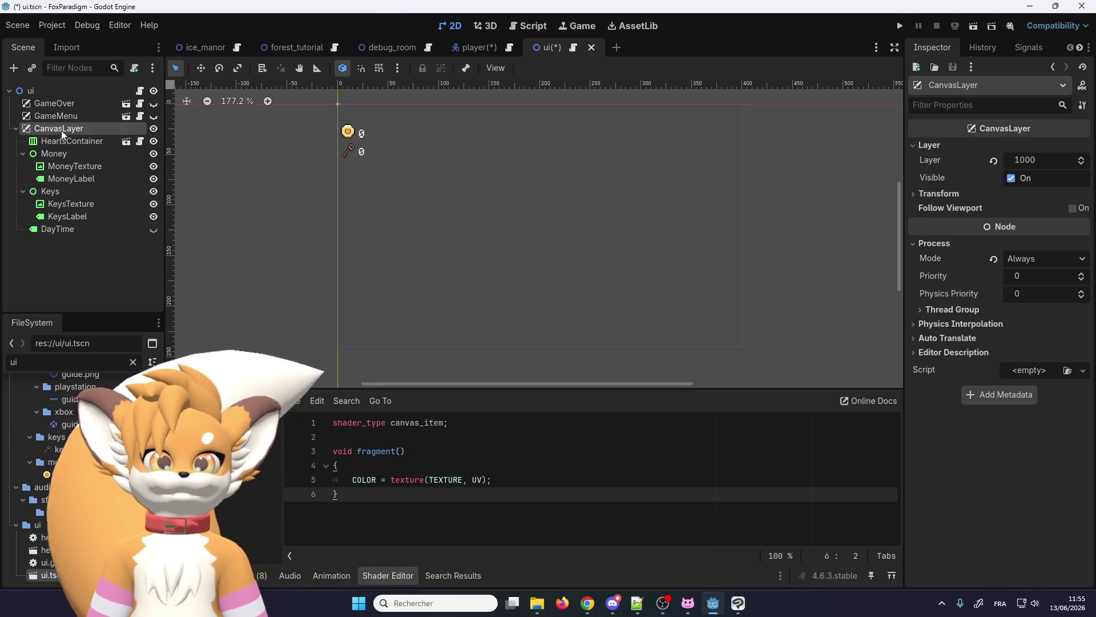
pyautogui.click(55, 142)
pyautogui.click(59, 128)
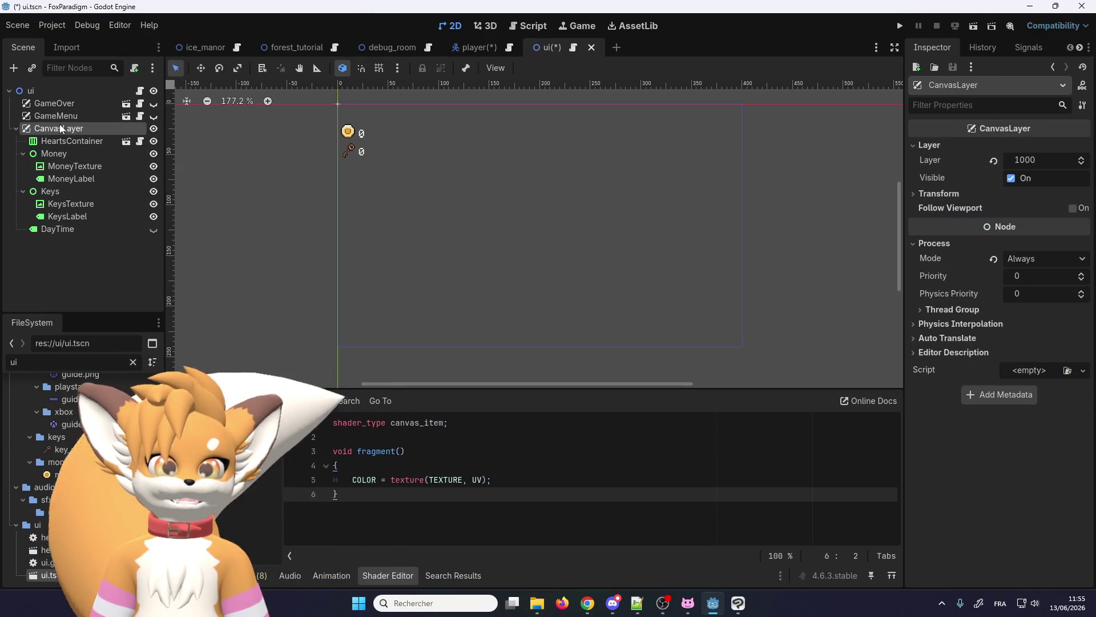
pyautogui.rightClick(60, 128)
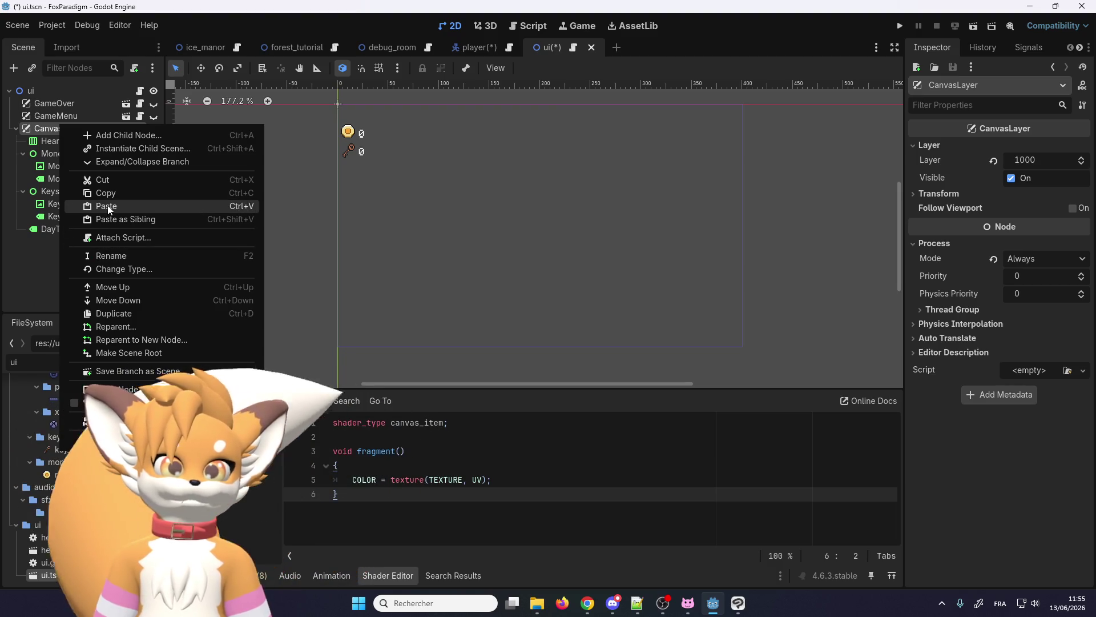
pyautogui.click(107, 206)
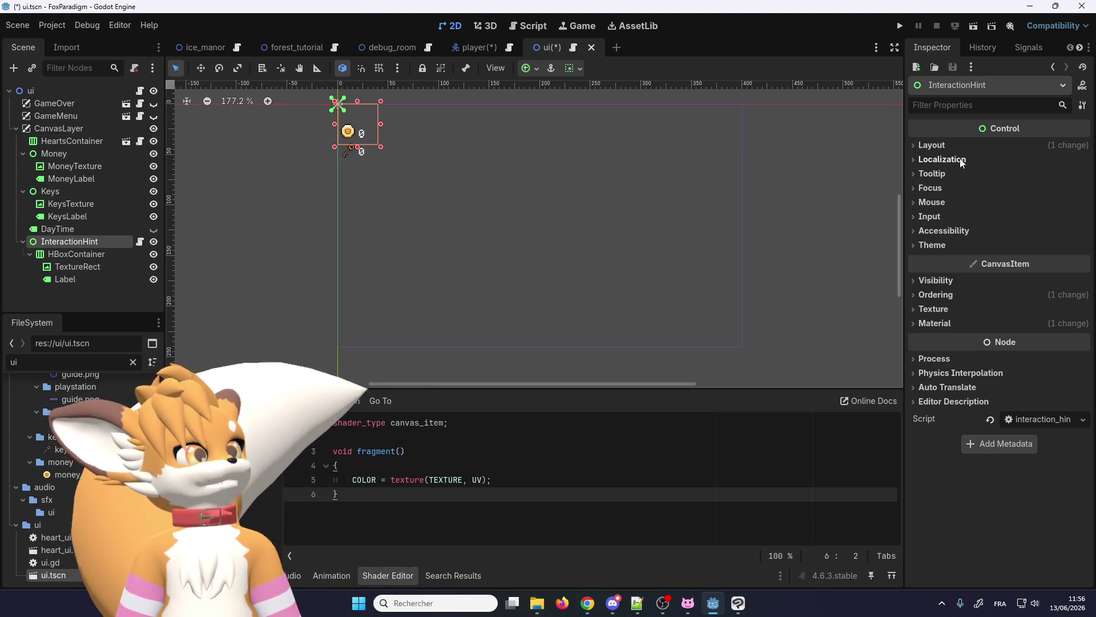
pyautogui.click(931, 146)
# - Apply the Center anchors preset to InteractionHint and nudge it up with grid snapping on
pyautogui.scroll(-3, 662, 190)
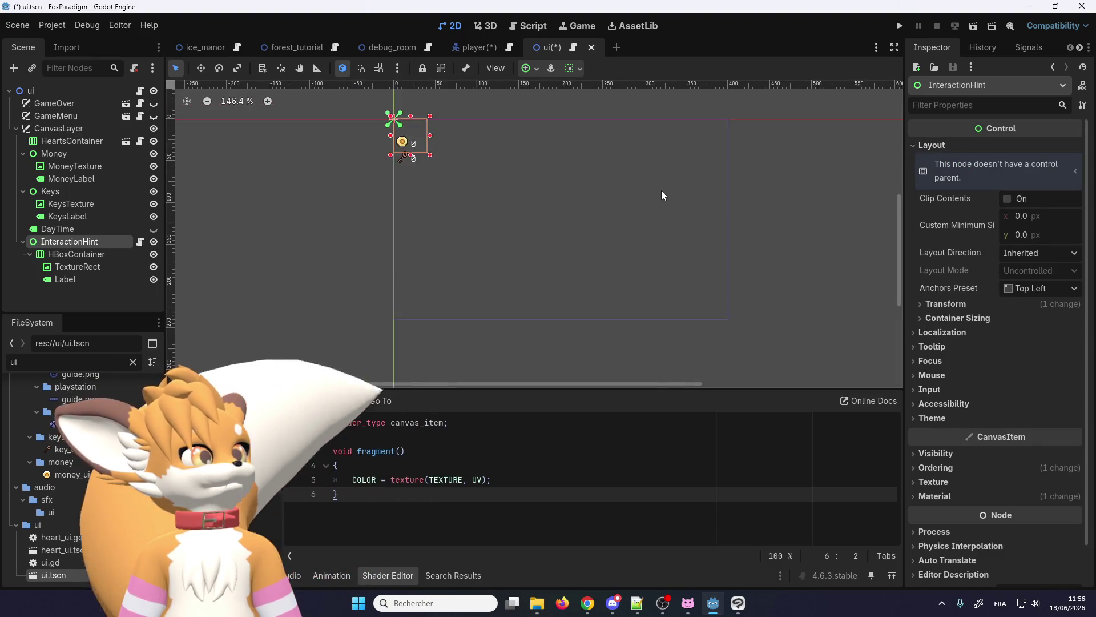
pyautogui.click(1006, 286)
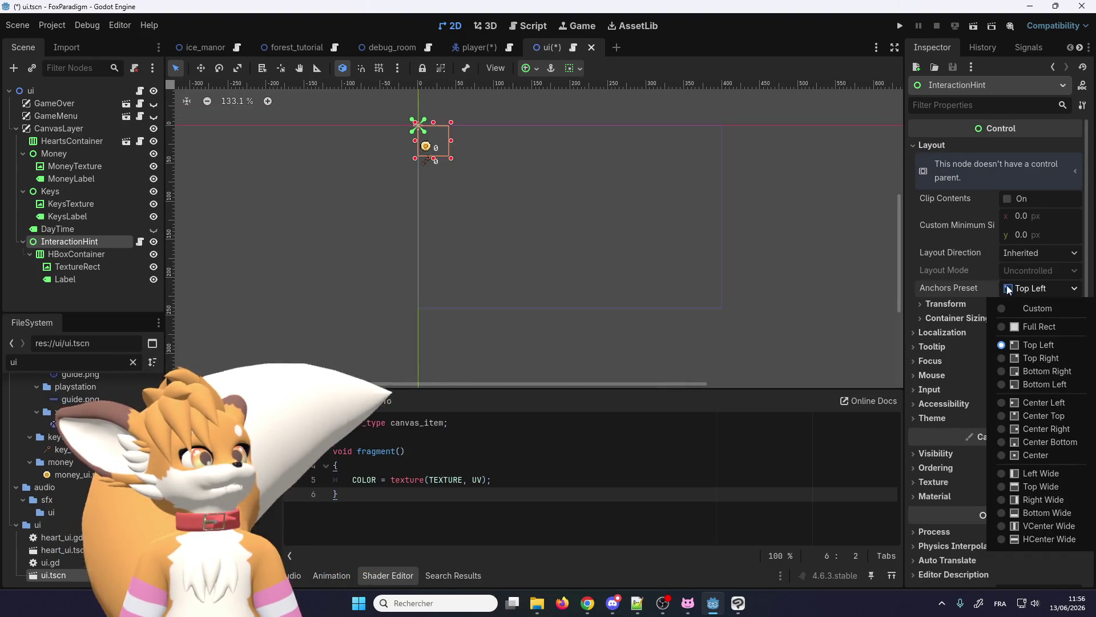
pyautogui.click(1012, 455)
pyautogui.scroll(4, 612, 184)
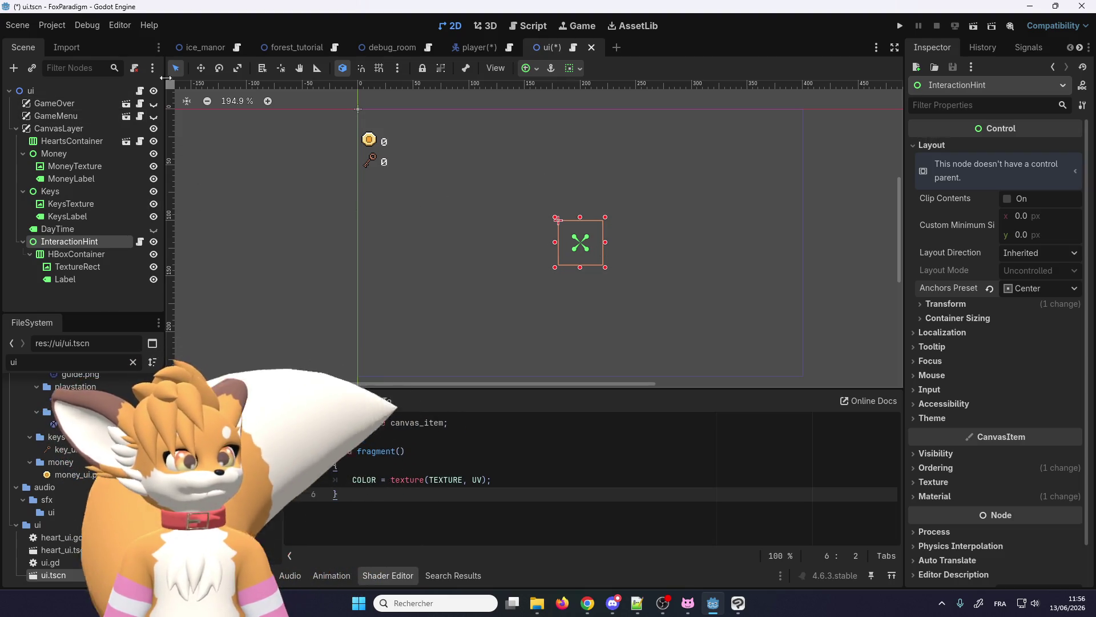
pyautogui.moveTo(573, 232); pyautogui.dragTo(574, 220)
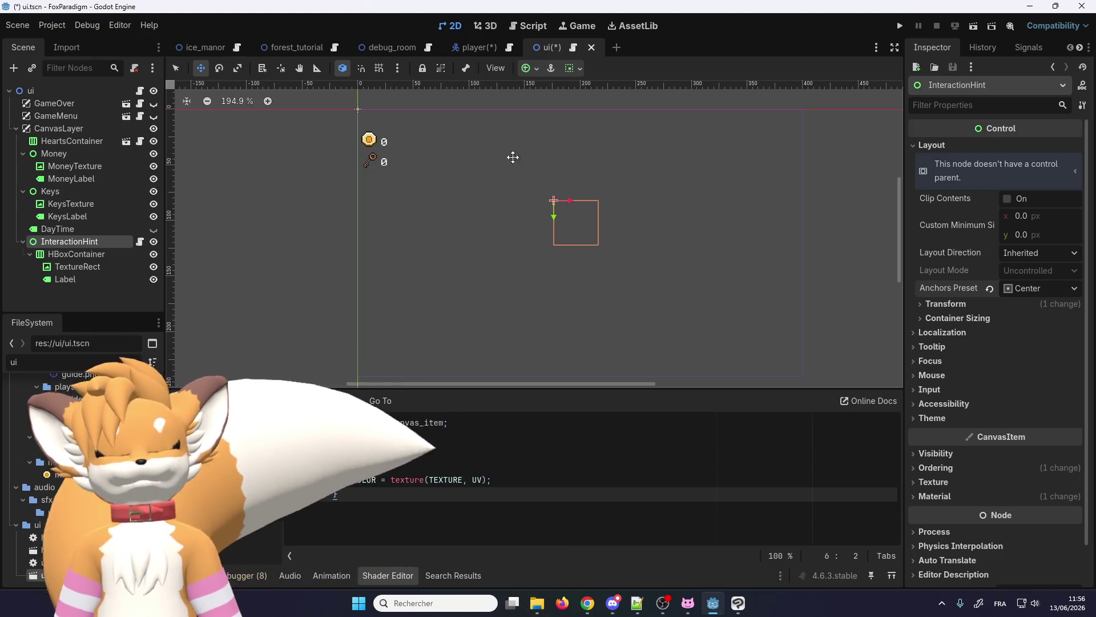
pyautogui.scroll(4, 525, 165)
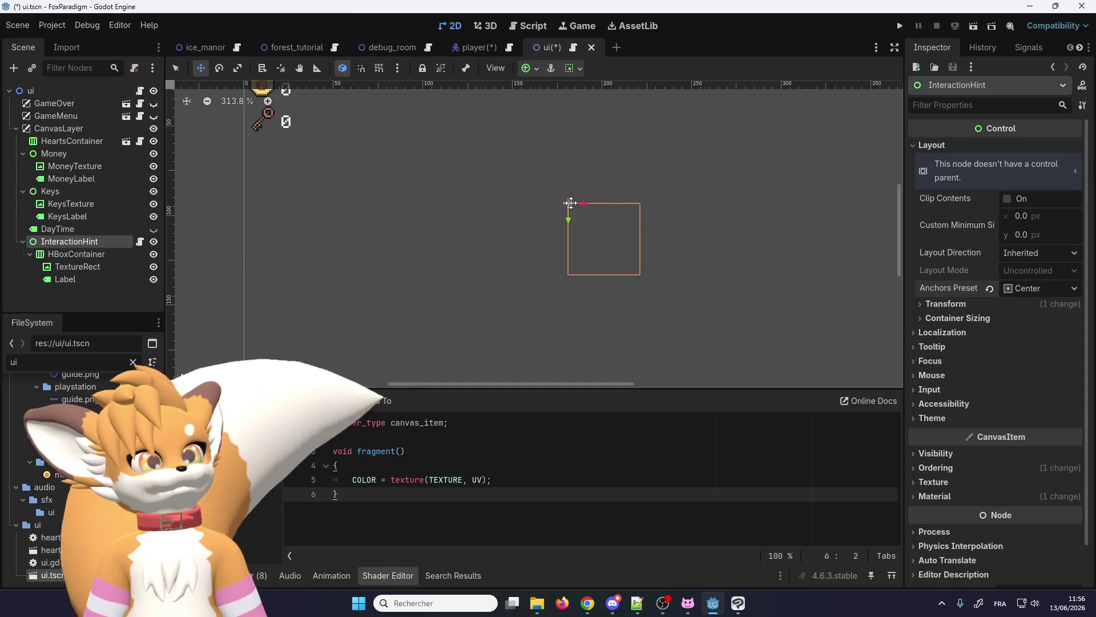
pyautogui.click(378, 68)
pyautogui.scroll(2, 584, 233)
pyautogui.moveTo(568, 206); pyautogui.dragTo(570, 184)
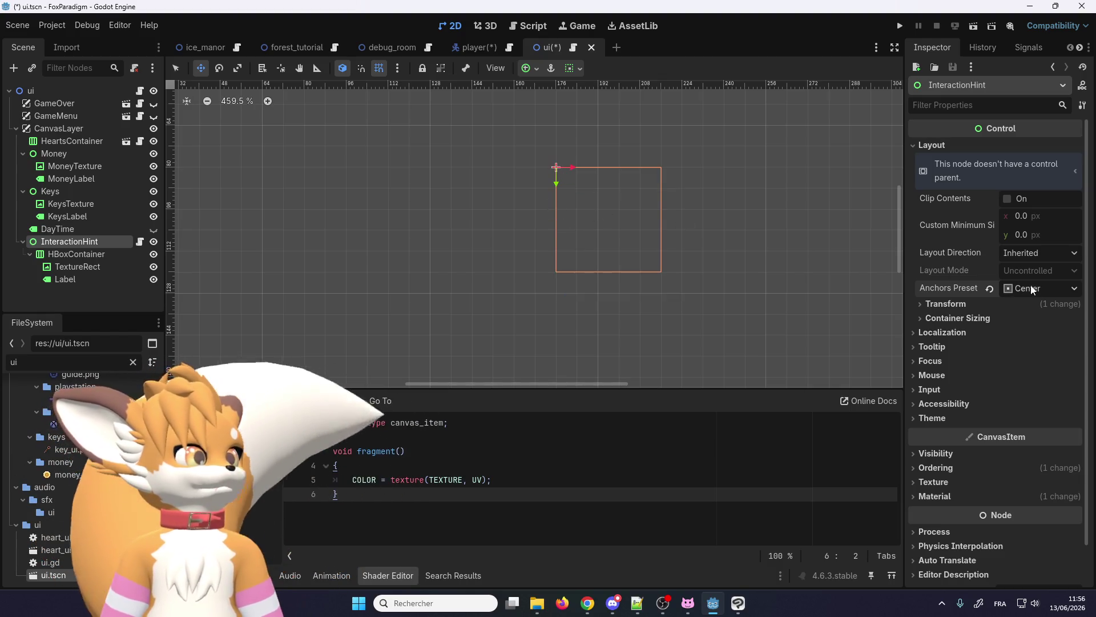
# - Reset InteractionHint to Top Left, then re-apply the Center anchors preset
pyautogui.click(990, 288)
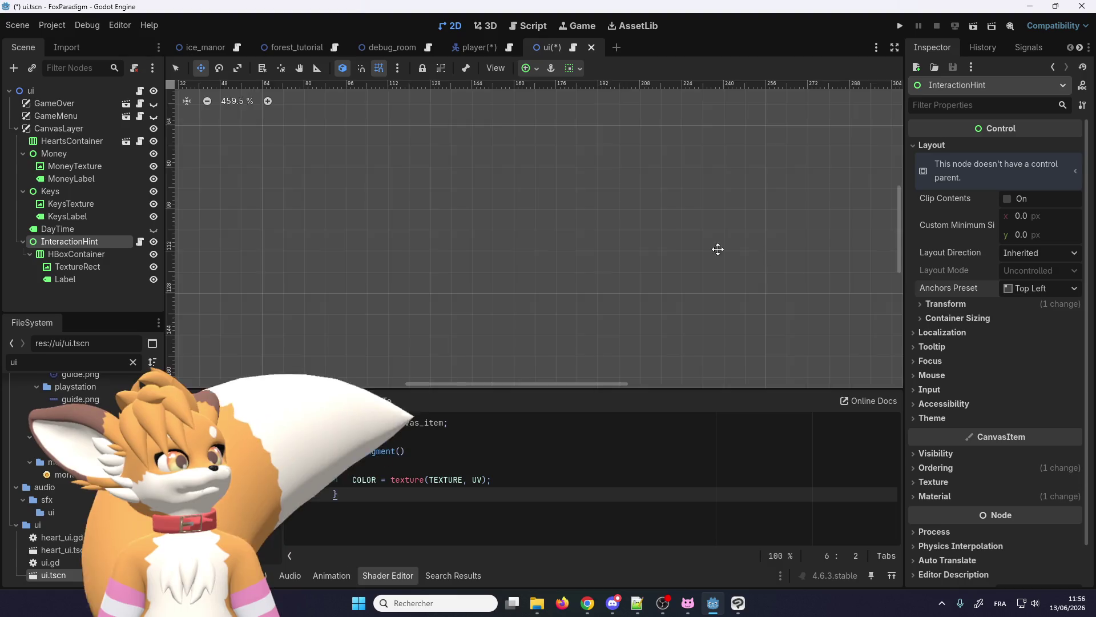
pyautogui.scroll(-3, 652, 264)
pyautogui.scroll(3, 519, 157)
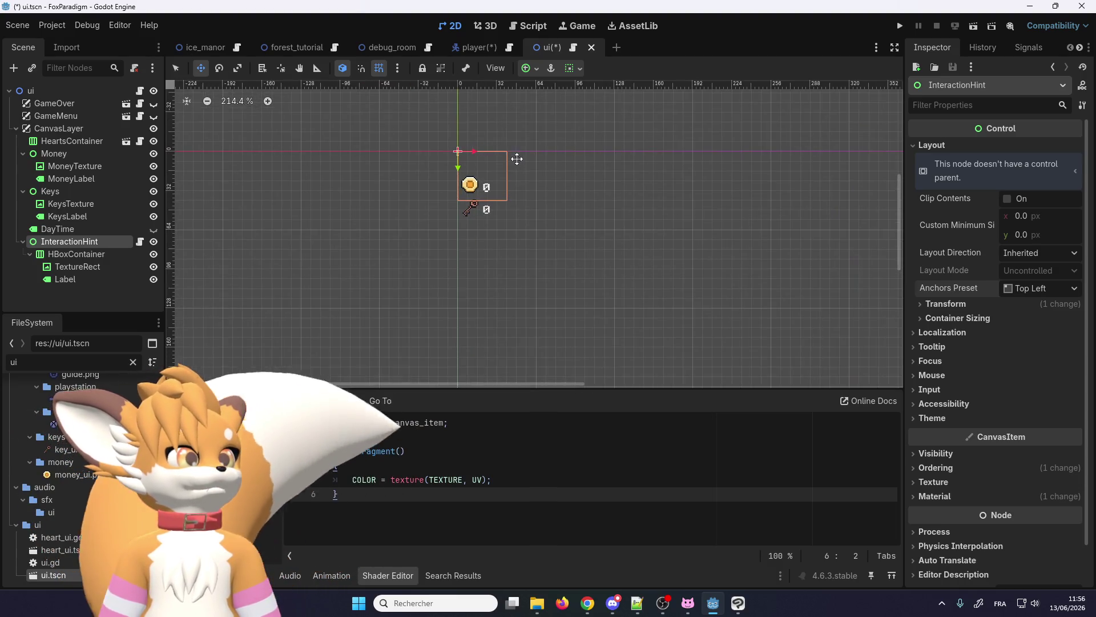
pyautogui.click(1051, 289)
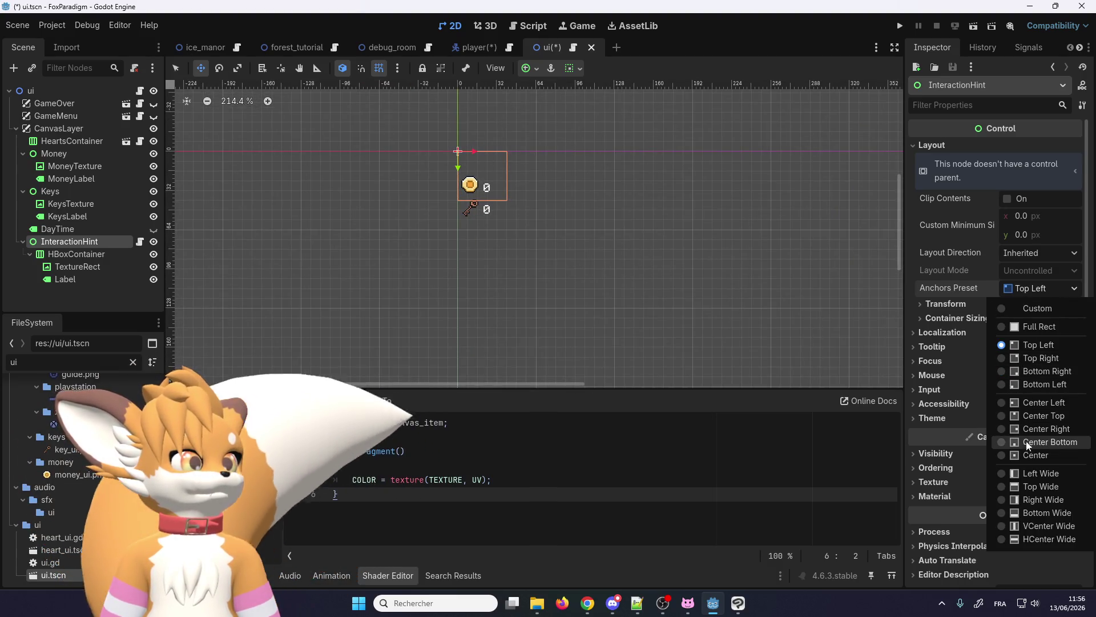
pyautogui.click(1026, 457)
pyautogui.scroll(-1, 668, 248)
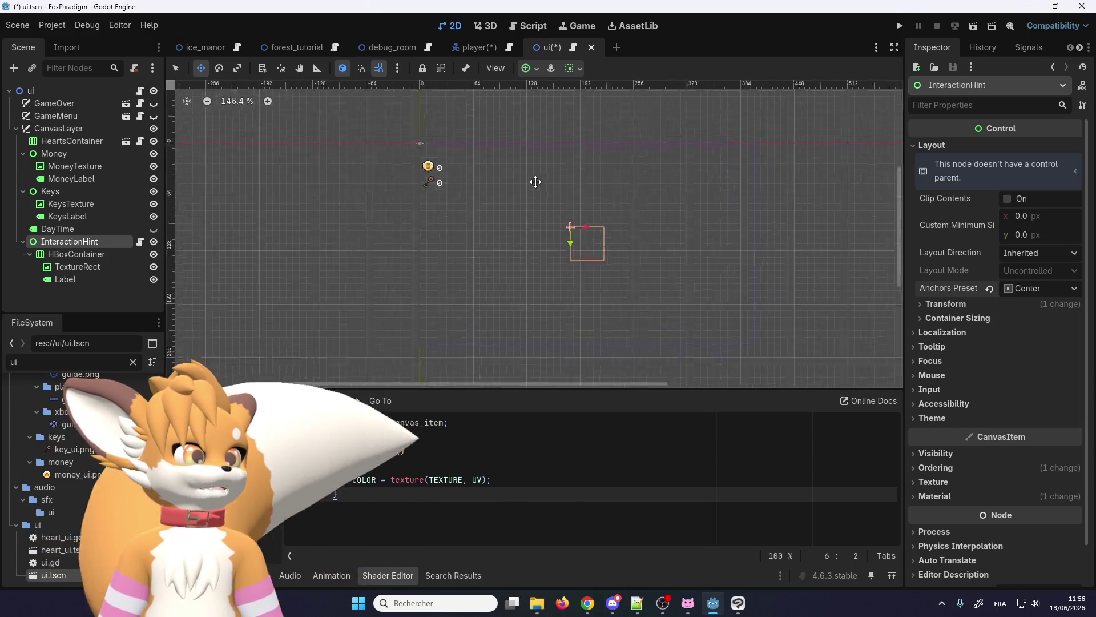
pyautogui.scroll(2, 529, 214)
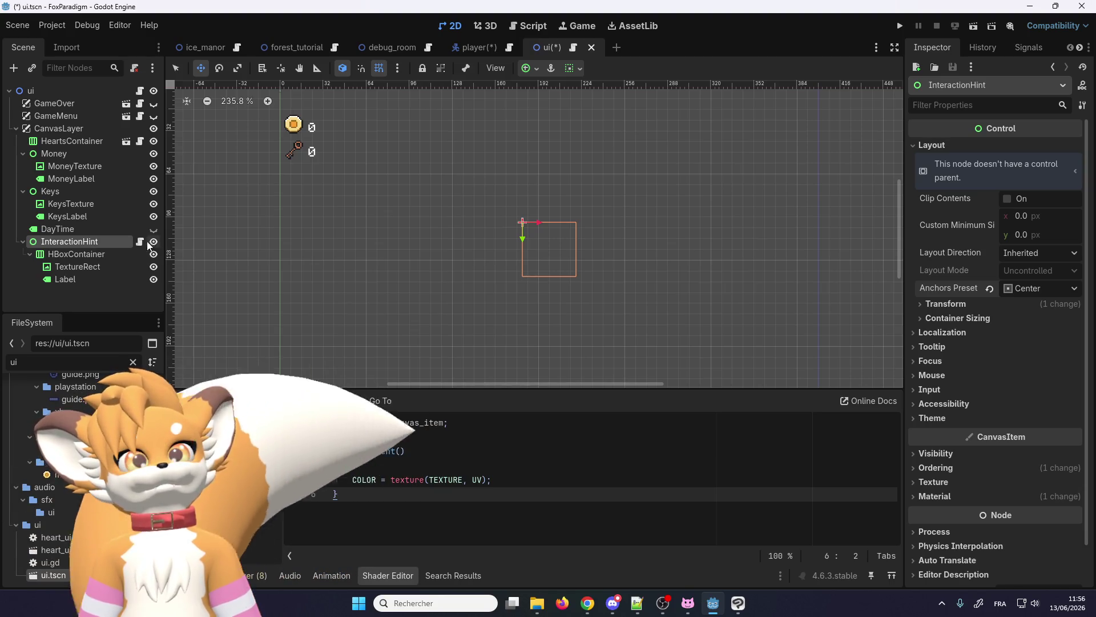
# - Open the player.gd script, leaving the InteractionHint node name unchanged
pyautogui.doubleClick(84, 241)
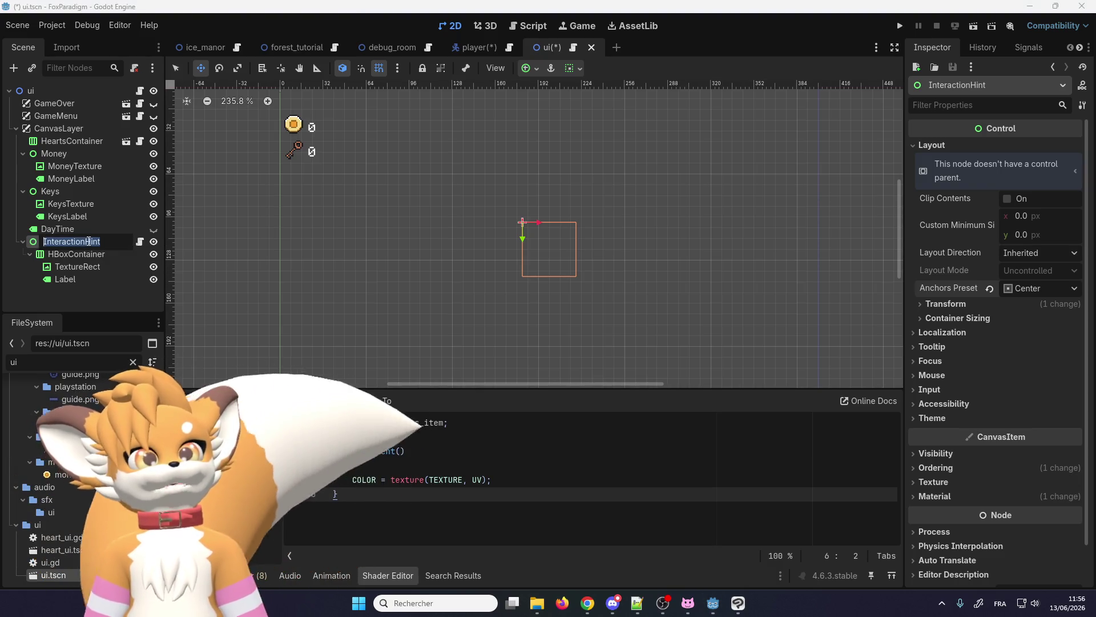
pyautogui.click(539, 47)
pyautogui.click(509, 48)
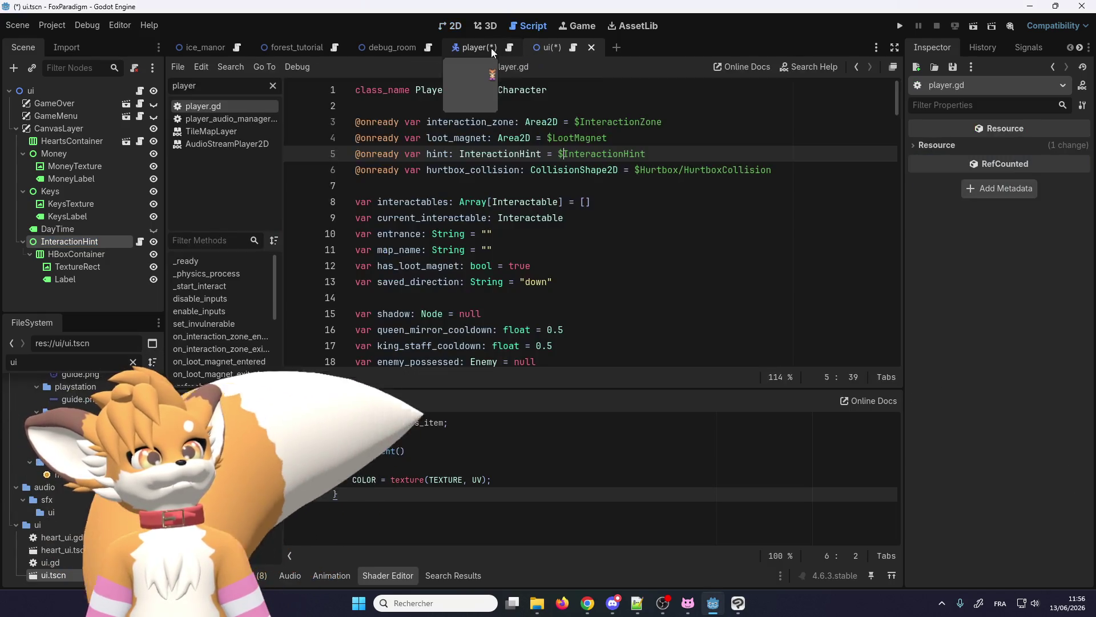
# - Search the project for InteractionHint, then comment out player.gd's line-5 hint declaration with #
pyautogui.click(461, 184)
pyautogui.hotkey('ctrl', 'shift', 'f')
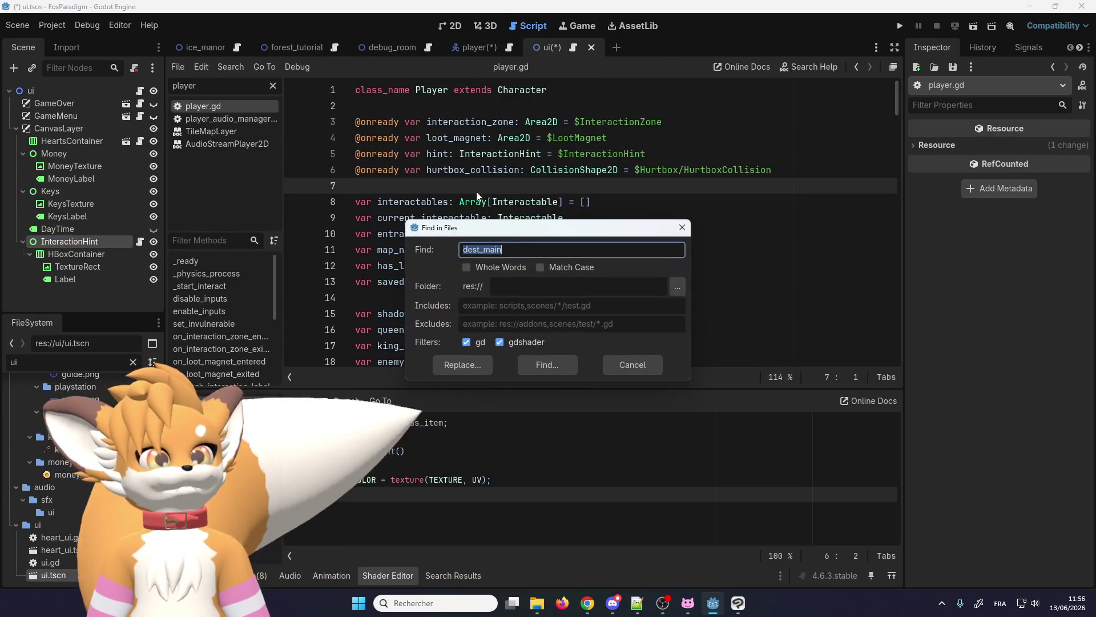
pyautogui.write('InteractionHint')
pyautogui.click(549, 365)
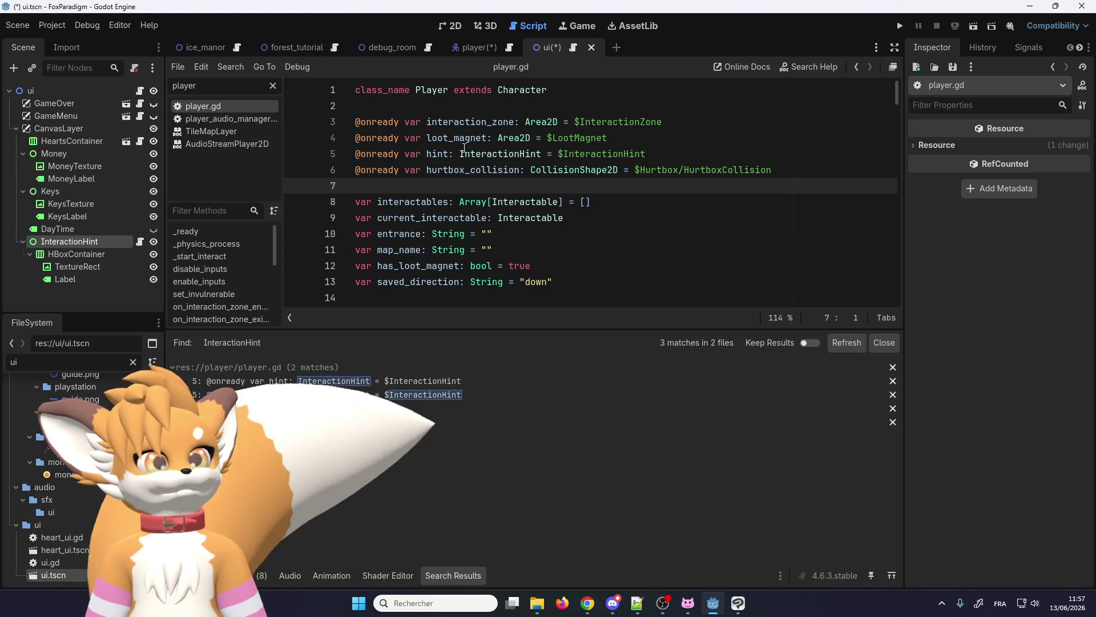
pyautogui.click(442, 151)
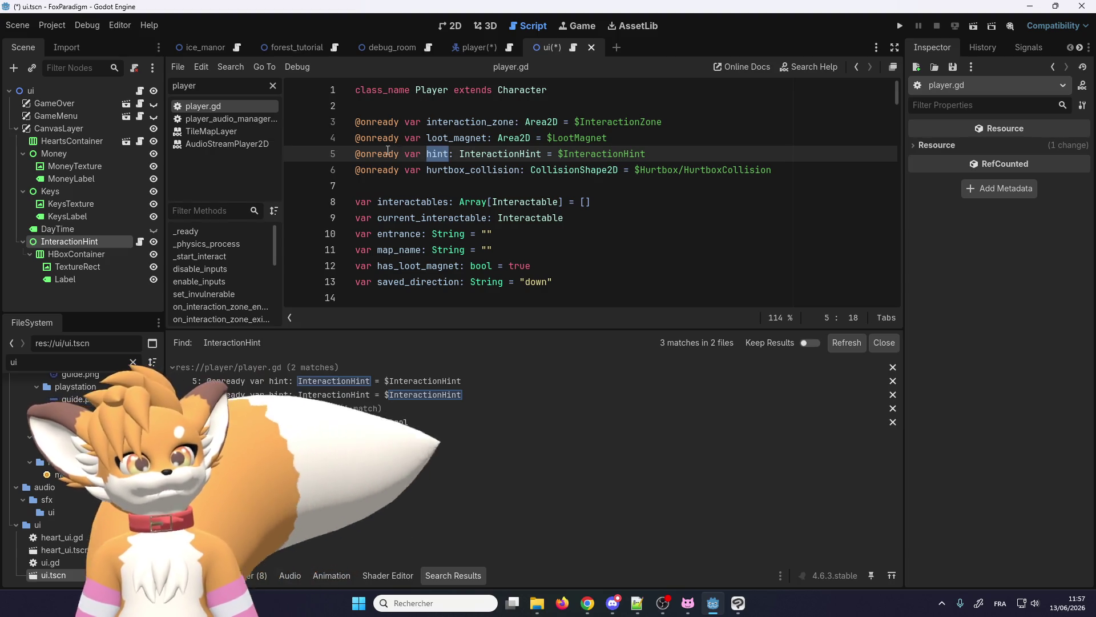
pyautogui.press('Home')
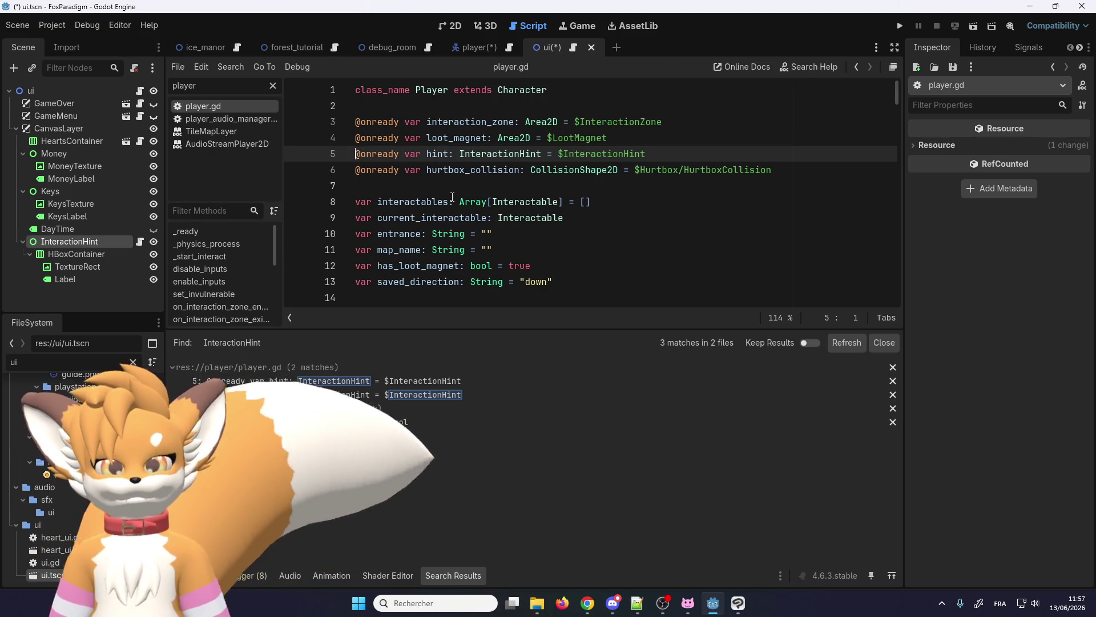
pyautogui.write('#')
pyautogui.click(432, 154)
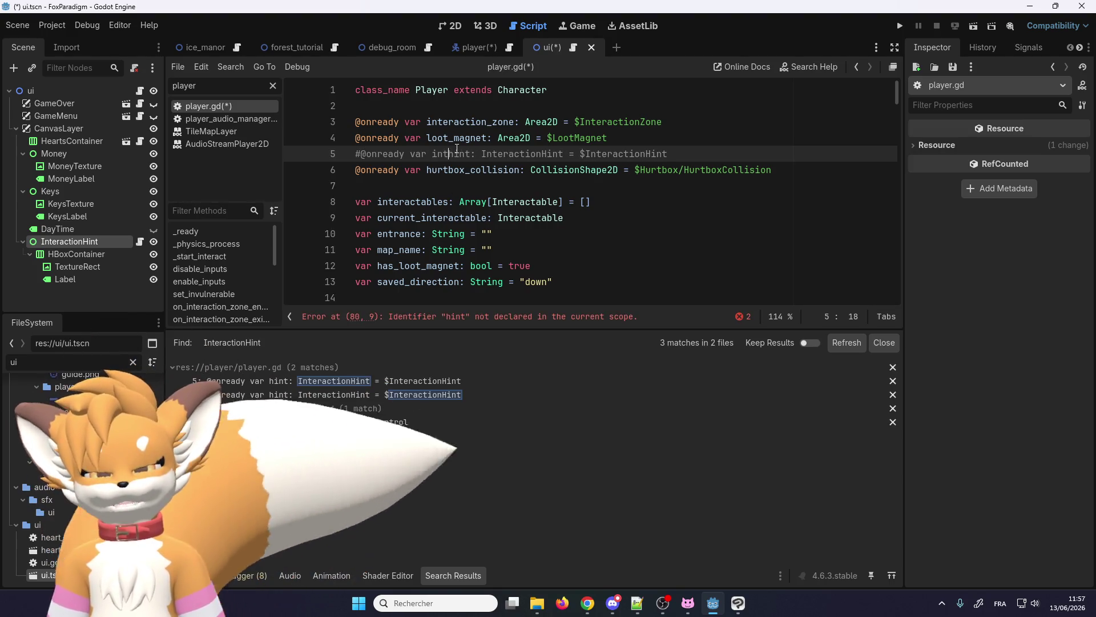
# - Rename the line-5 variable to interaction_hint and search the script for remaining hint uses
pyautogui.write('interaction_')
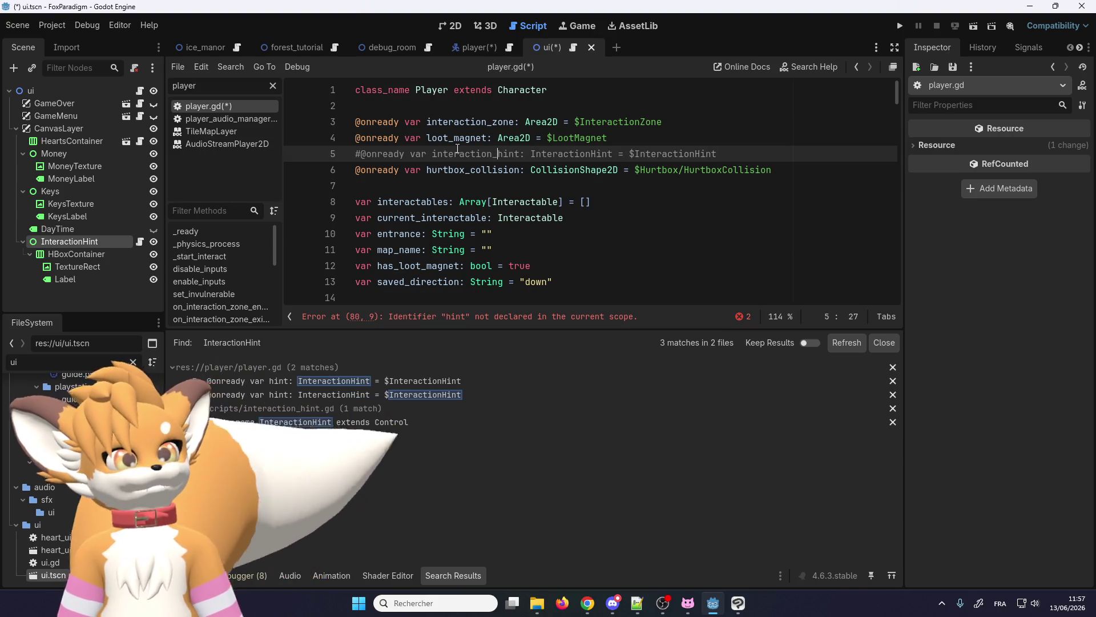
pyautogui.doubleClick(453, 153)
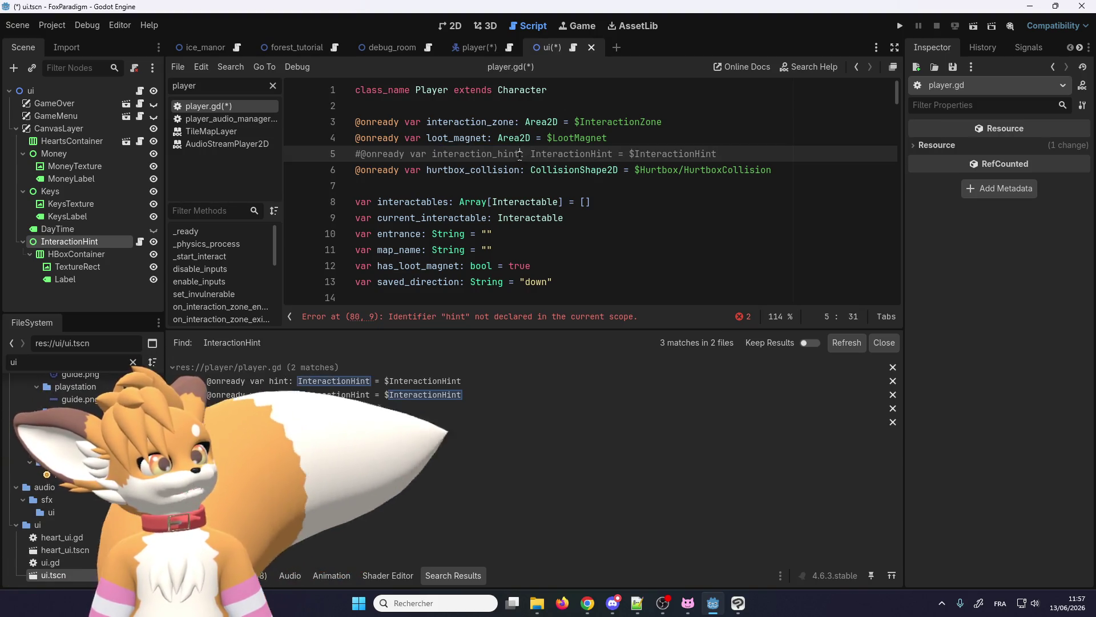
pyautogui.moveTo(520, 154); pyautogui.dragTo(497, 154)
pyautogui.hotkey('ctrl', 'f')
pyautogui.click(735, 317)
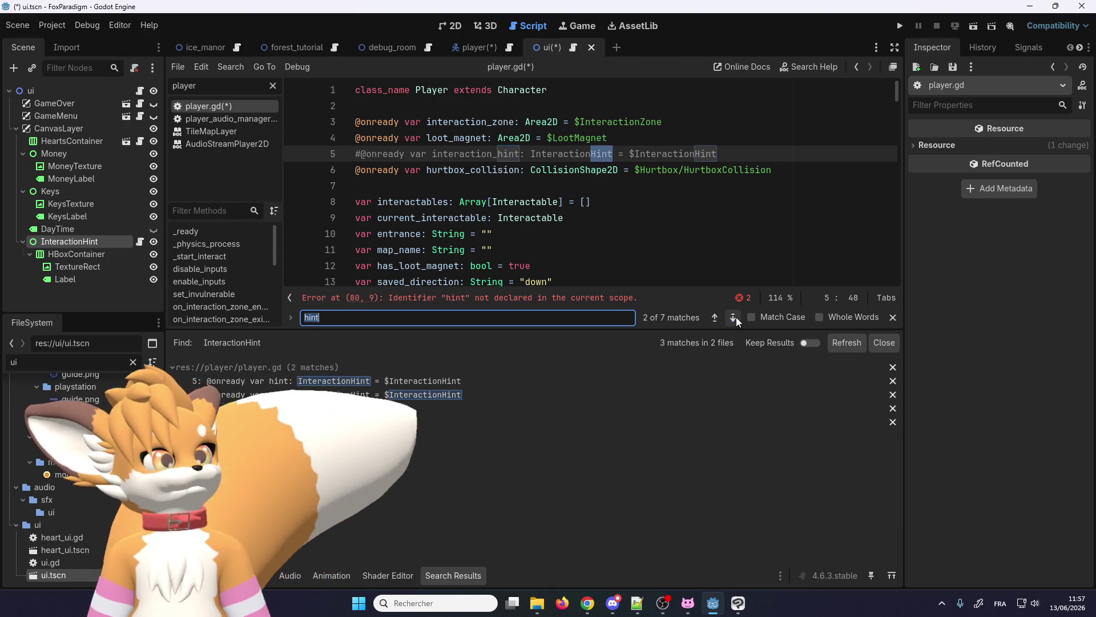
pyautogui.click(735, 317)
pyautogui.click(735, 317)
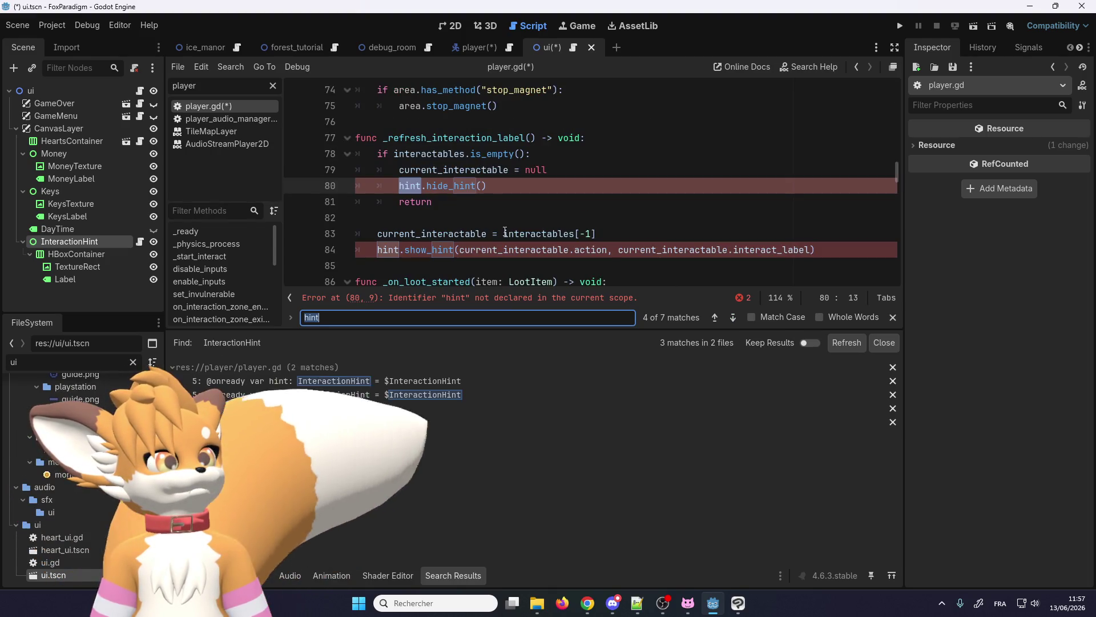
# - Replace hint with interaction_hint on lines 80 and 84
pyautogui.doubleClick(415, 184)
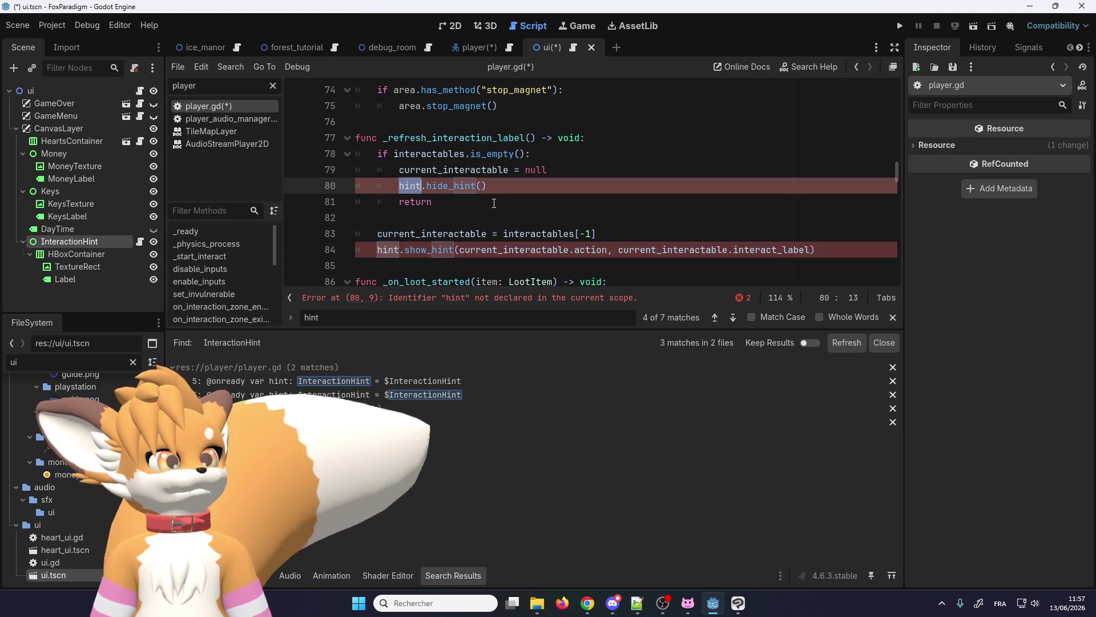
pyautogui.write('interaction_hint')
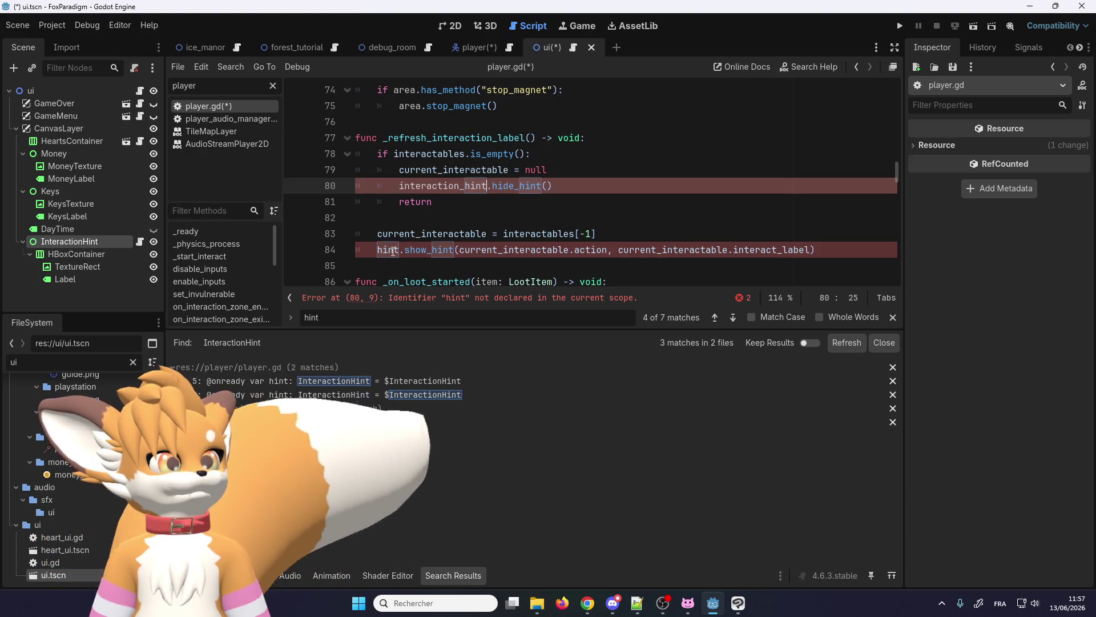
pyautogui.click(390, 252)
pyautogui.write('interaction_hint')
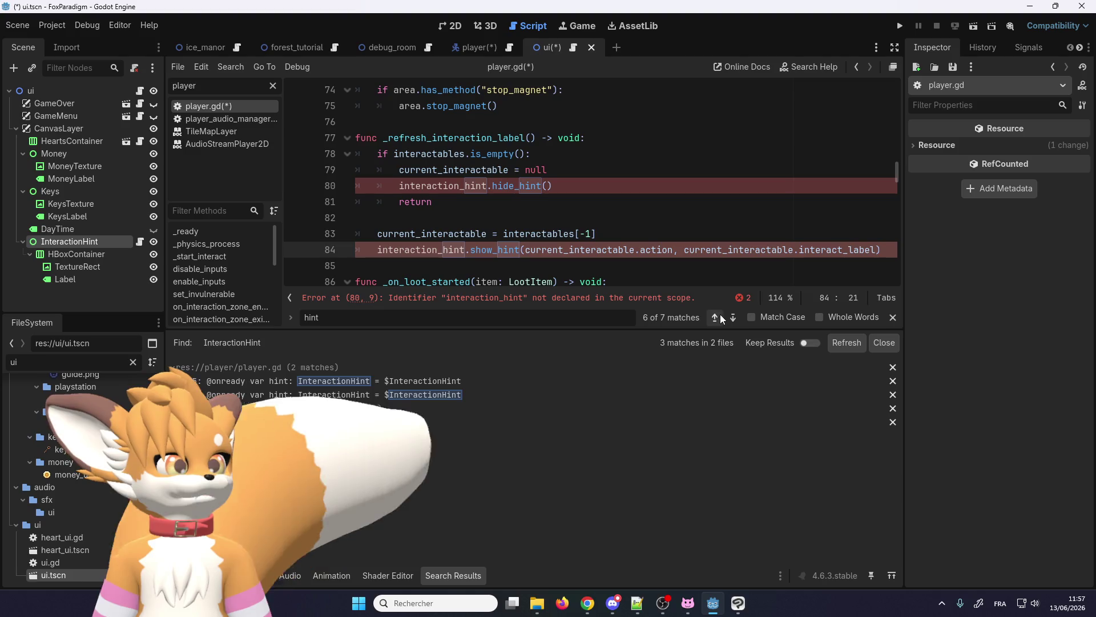
pyautogui.click(730, 316)
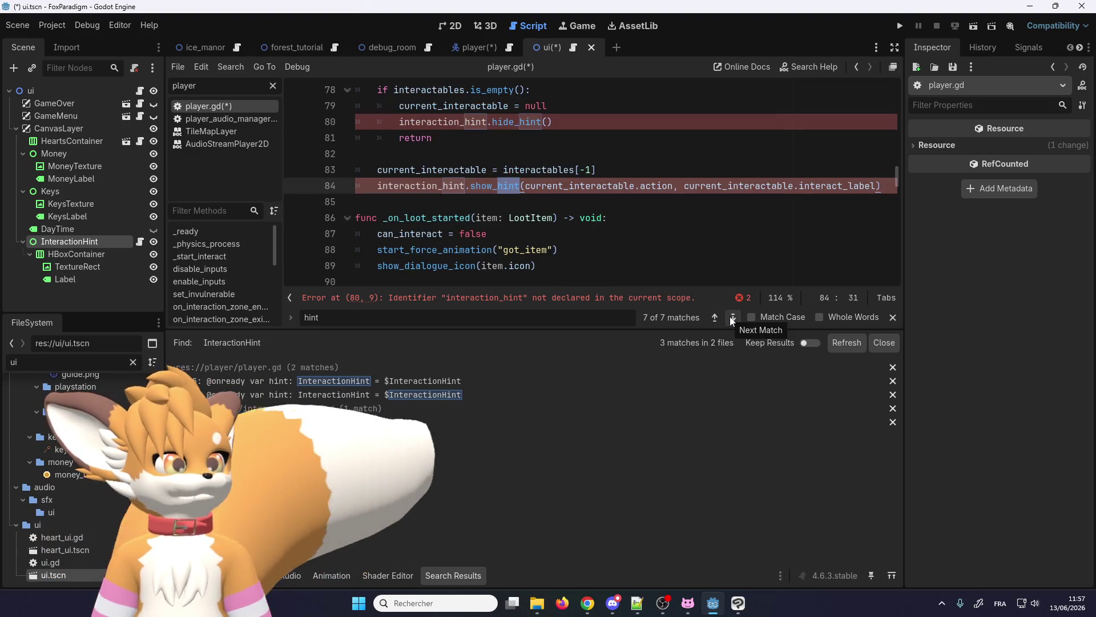
pyautogui.click(656, 297)
pyautogui.write('SceneManager')
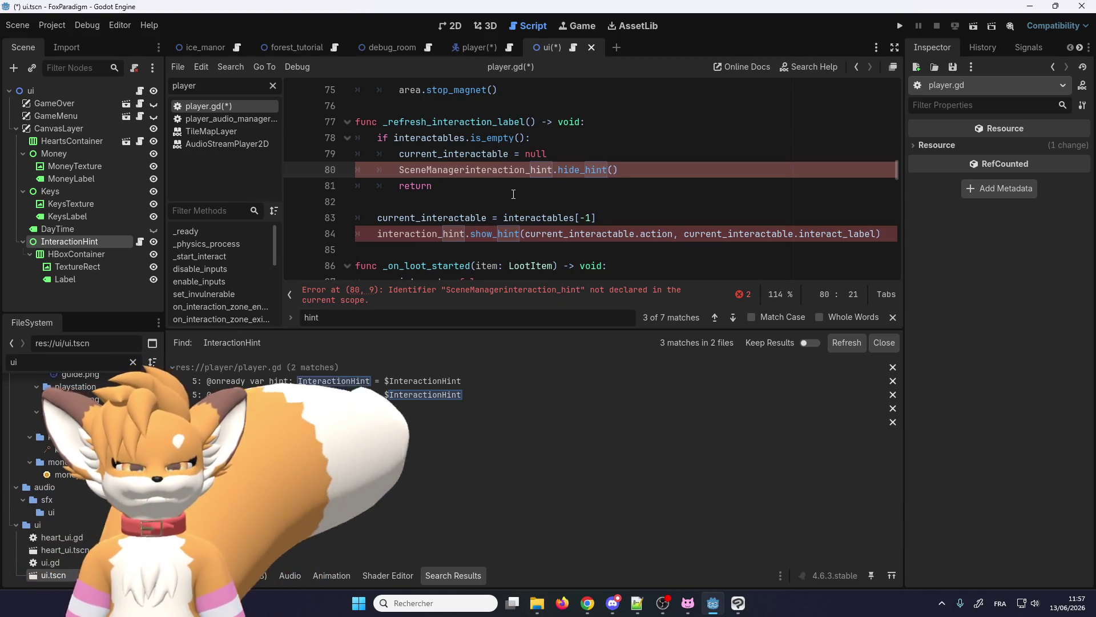
# - Prefix lines 80 and 84 with SceneManager.ui. and look up where ui is declared
pyautogui.write('.ui.')
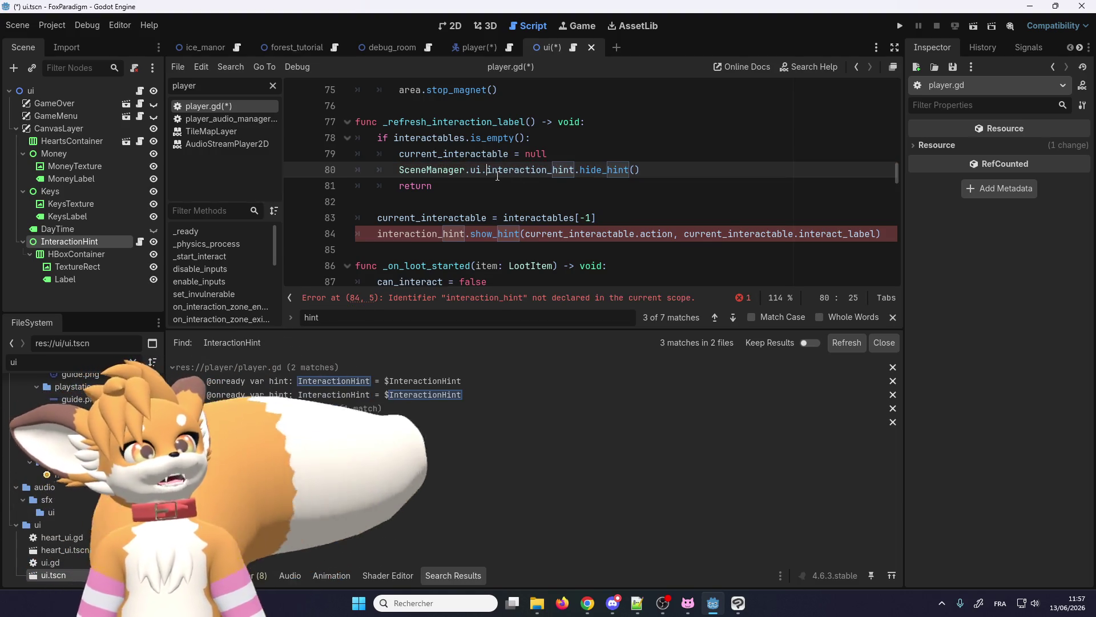
pyautogui.moveTo(487, 170); pyautogui.dragTo(406, 170)
pyautogui.hotkey('ctrl', 'c')
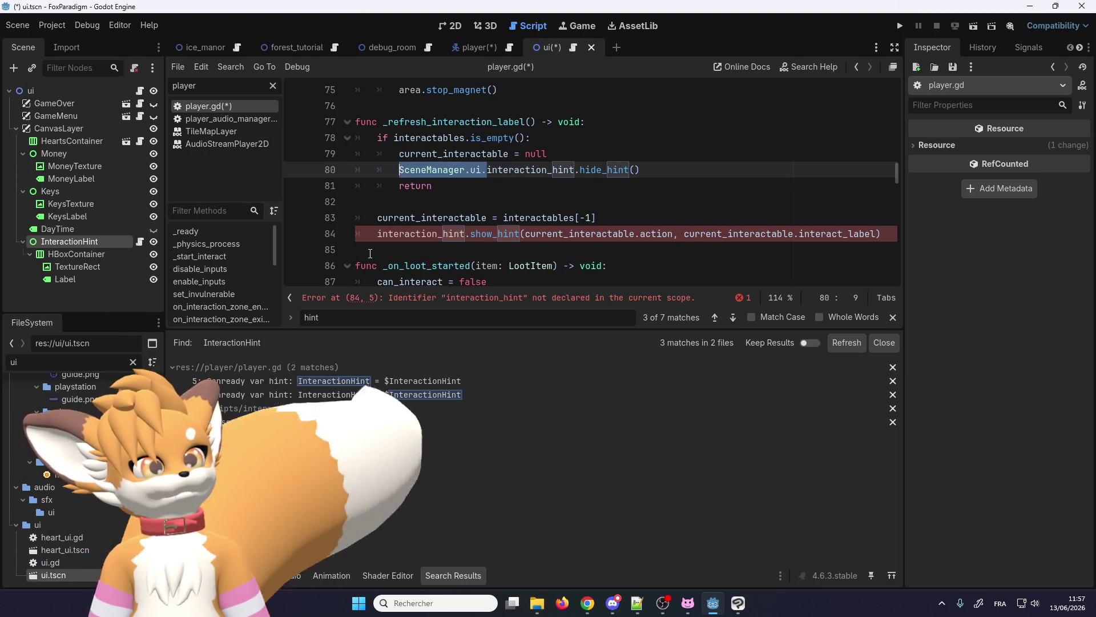
pyautogui.click(377, 234)
pyautogui.hotkey('ctrl', 'v')
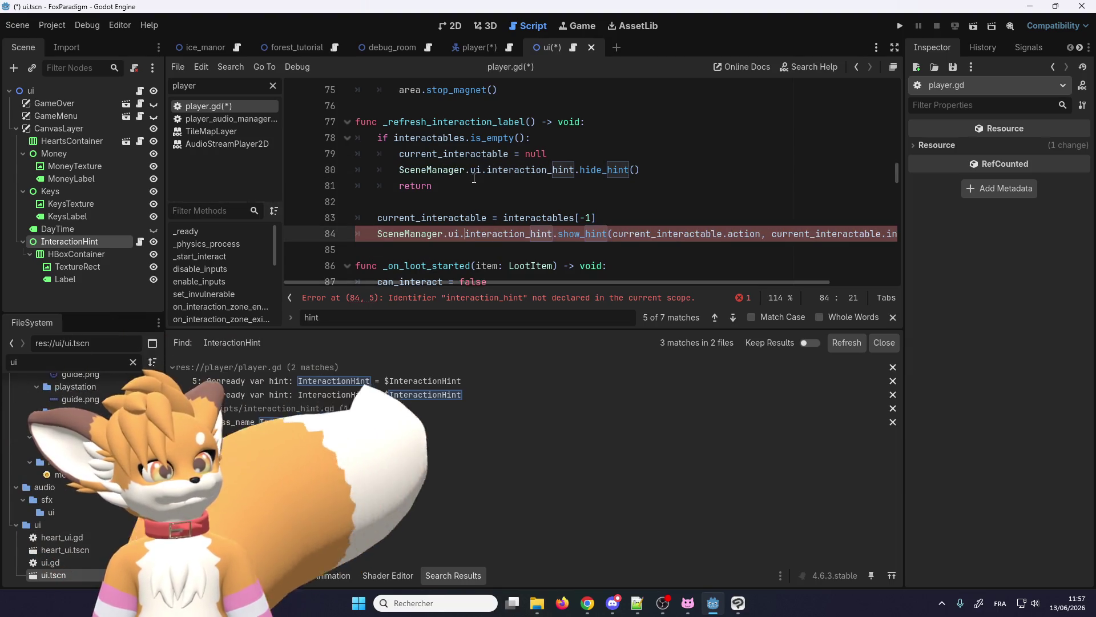
pyautogui.doubleClick(502, 170)
pyautogui.rightClick(474, 172)
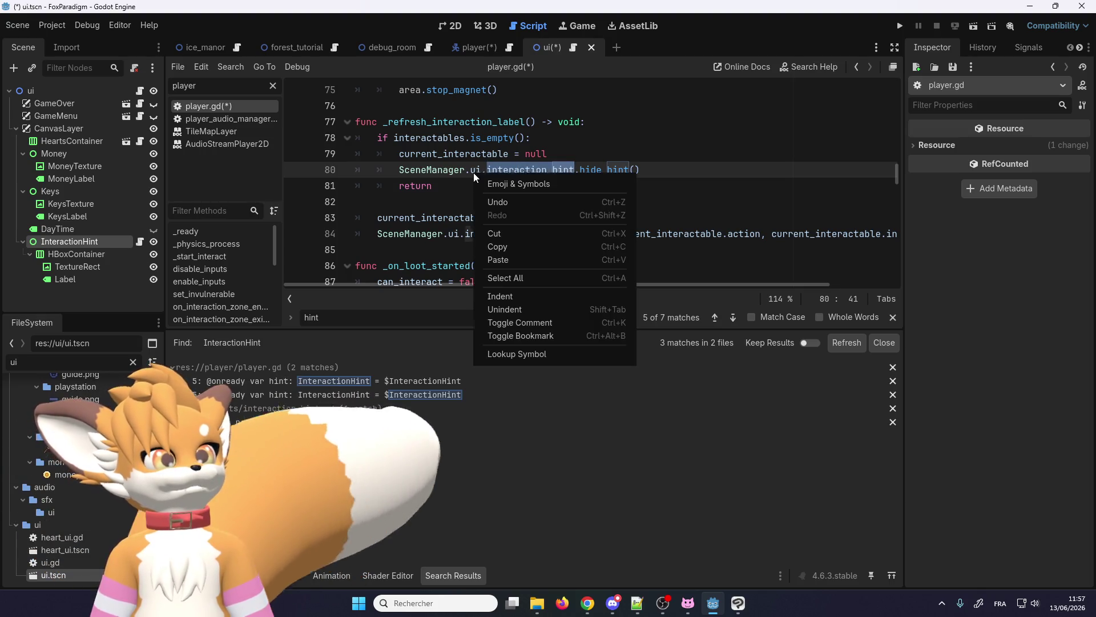
pyautogui.click(516, 353)
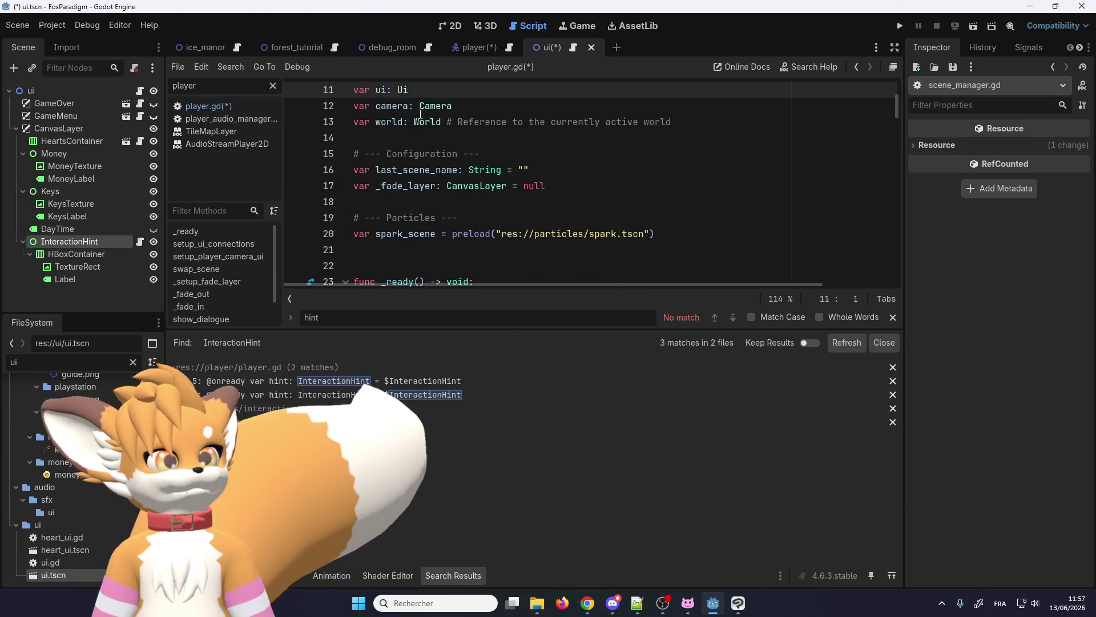
# - Jump to the Ui script's definition in ui.gd and show the output log
pyautogui.rightClick(411, 89)
pyautogui.click(449, 264)
pyautogui.scroll(15, 448, 247)
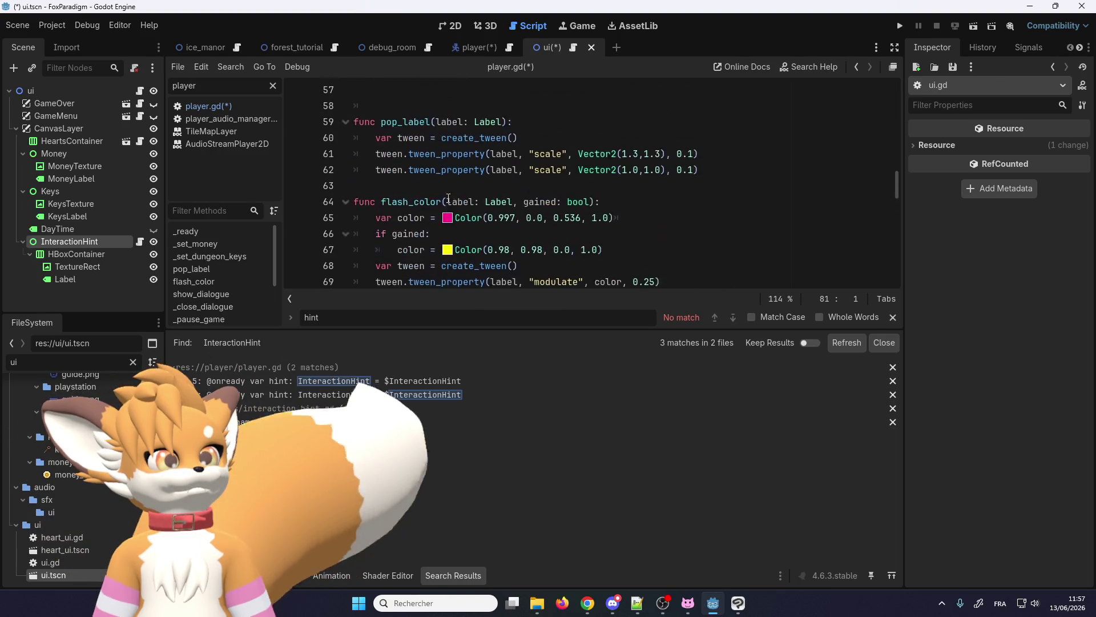
pyautogui.click(194, 575)
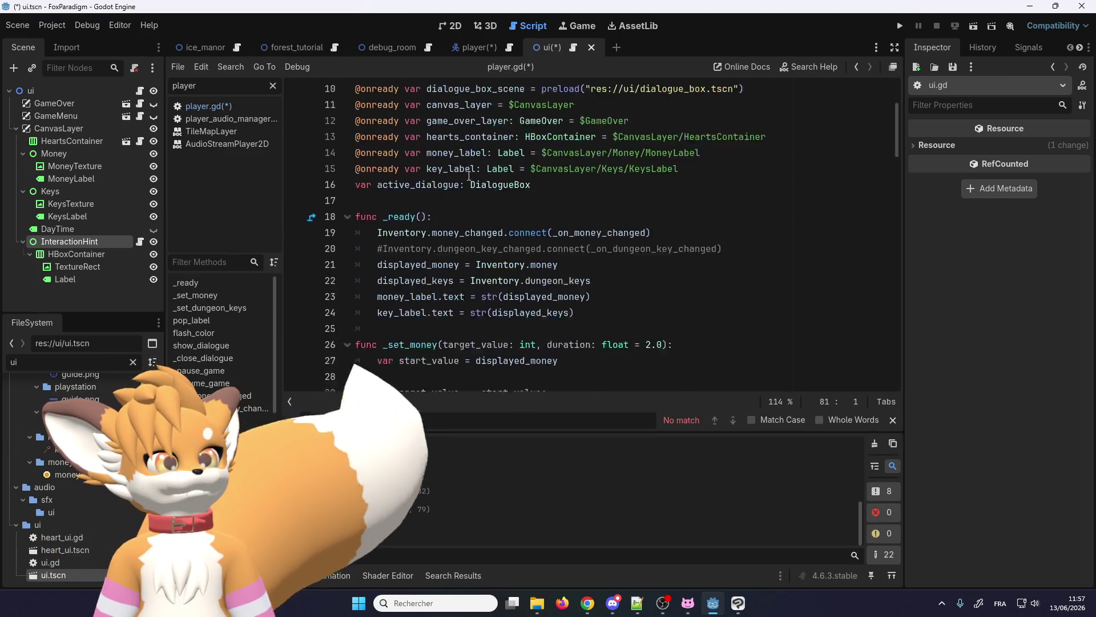
pyautogui.scroll(4, 540, 219)
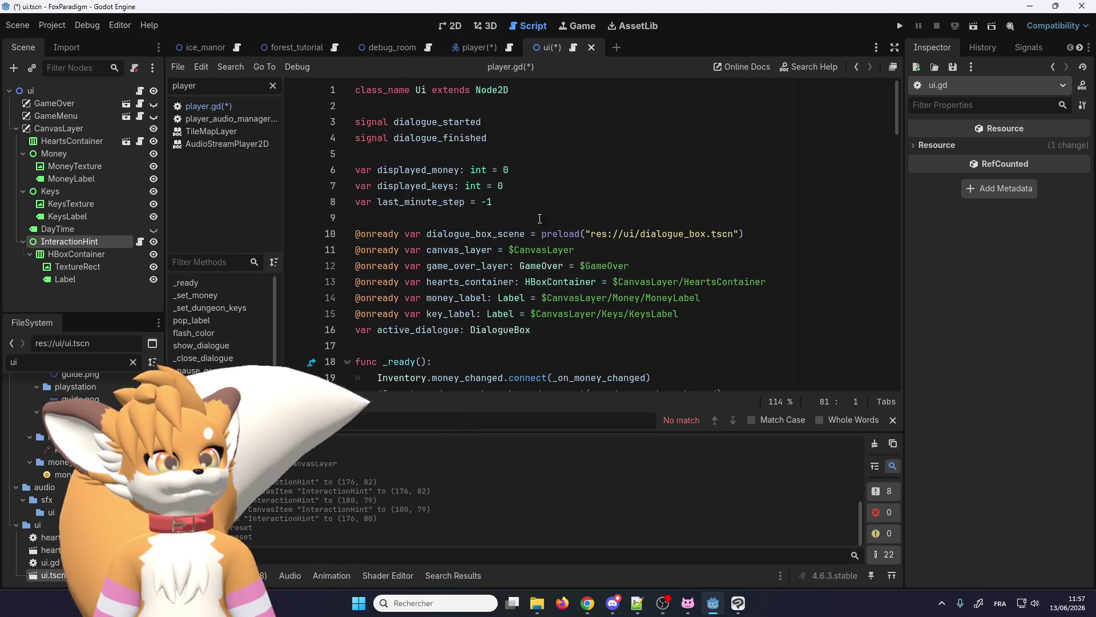
# - Duplicate key_label into interaction_hint = $CanvasLayer/InteractionHint on line 16 and save
pyautogui.click(703, 314)
pyautogui.hotkey('ctrl', 'shift', 'd')
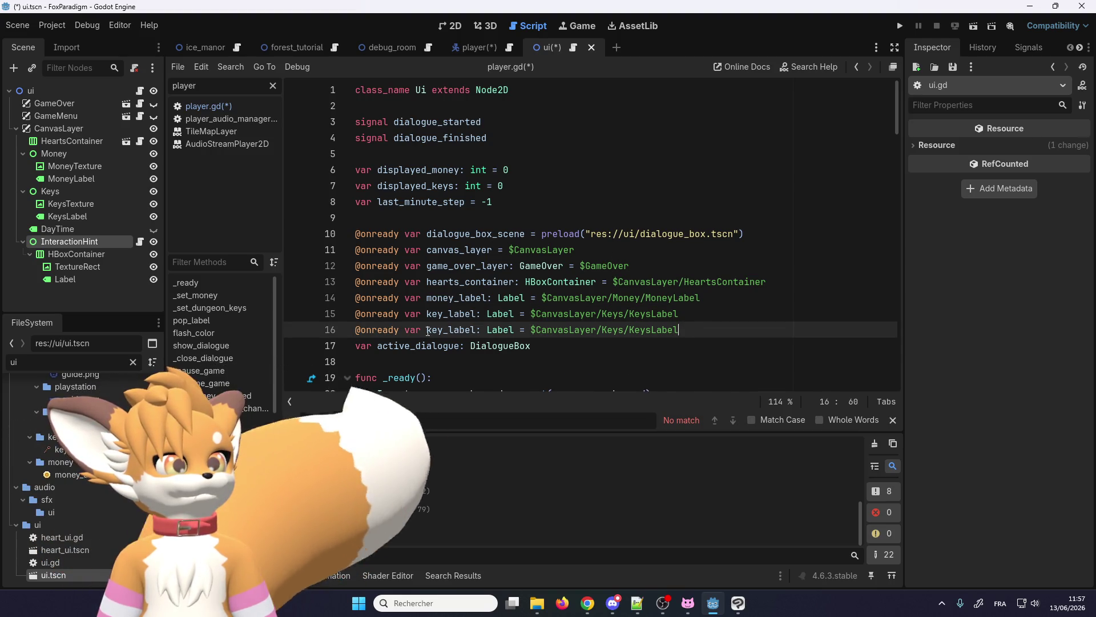
pyautogui.doubleClick(439, 329)
pyautogui.hotkey('ctrl', 'v')
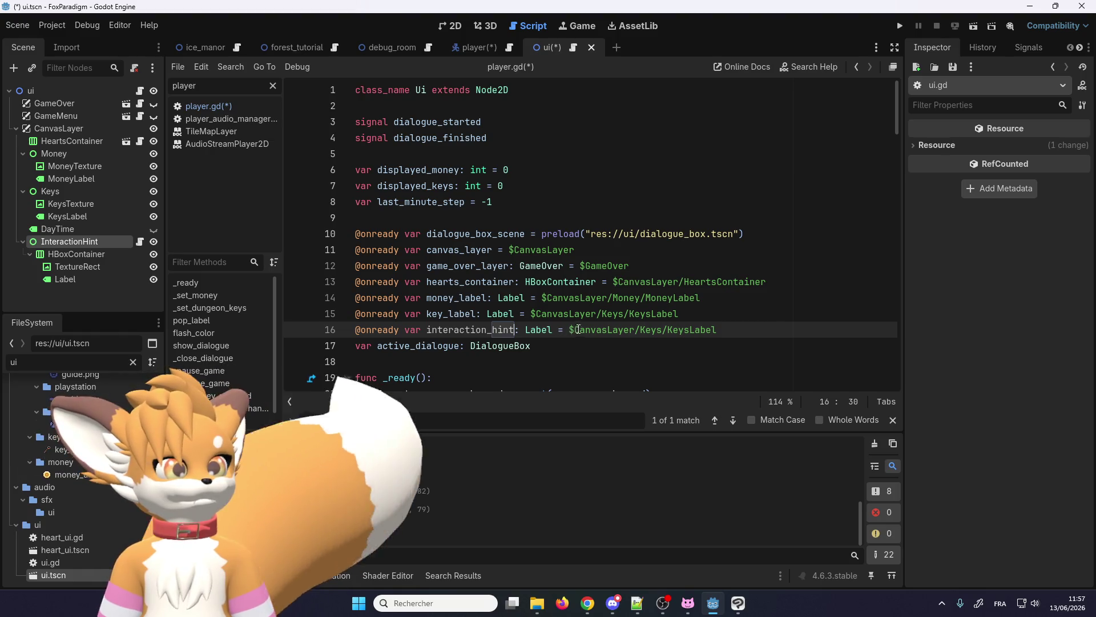
pyautogui.moveTo(69, 242)
pyautogui.mouseDown()
pyautogui.moveTo(638, 283)
pyautogui.moveTo(770, 330)
pyautogui.mouseUp()
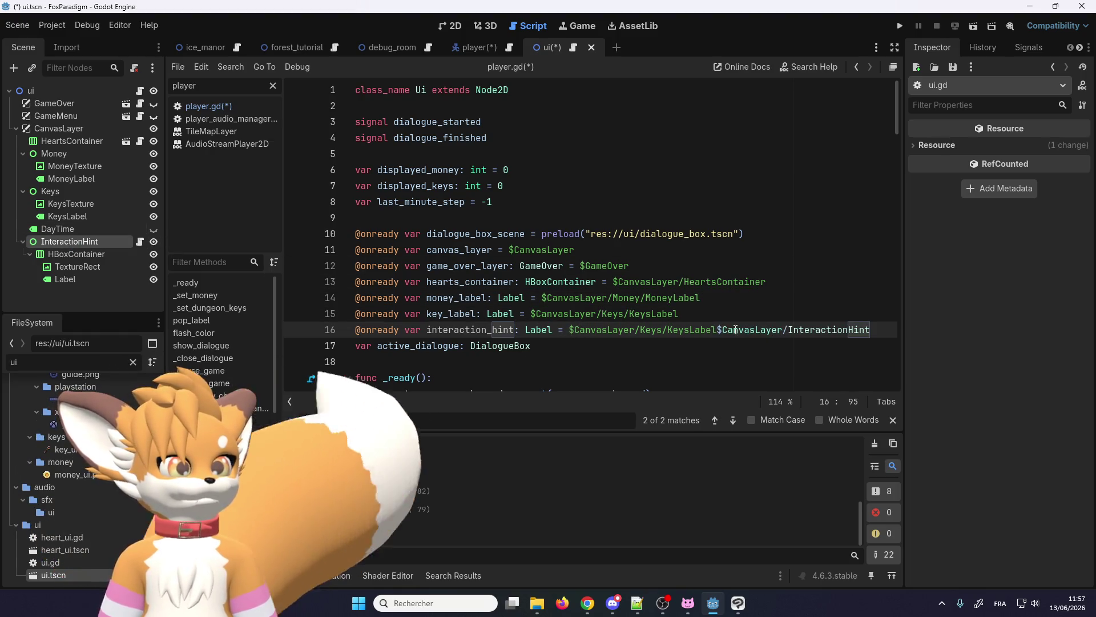
pyautogui.moveTo(570, 329); pyautogui.dragTo(717, 330)
pyautogui.write('$C')
pyautogui.press('BackSpace')
pyautogui.press('BackSpace')
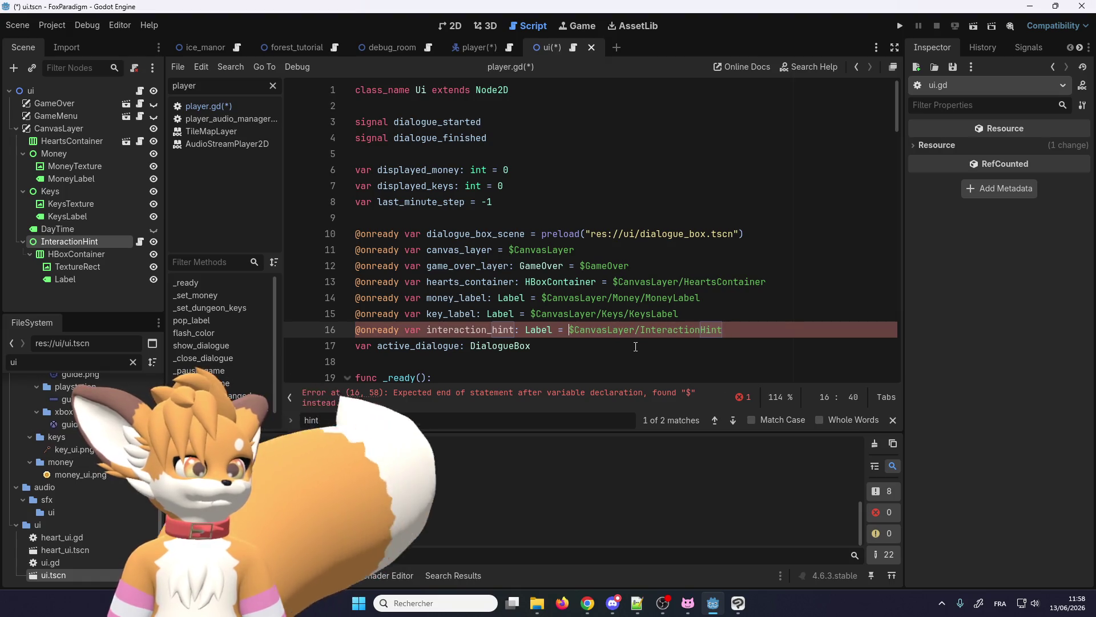
pyautogui.hotkey('ctrl', 's')
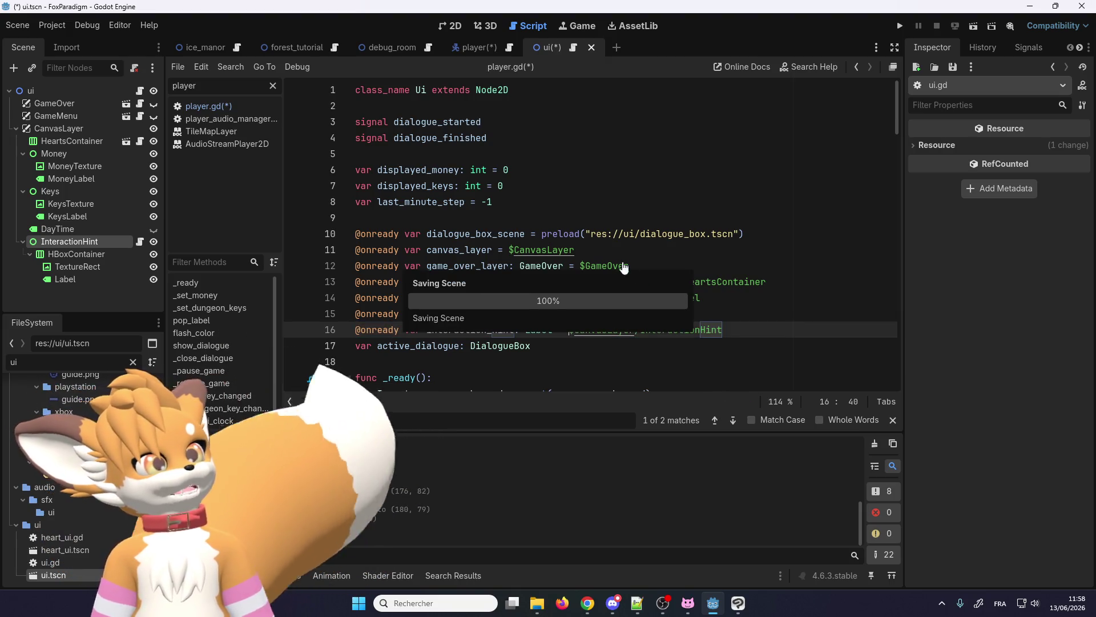
# - Delete InteractionHint with its HBoxContainer, TextureRect and Label from player.tscn, confirming the deletion
pyautogui.click(469, 47)
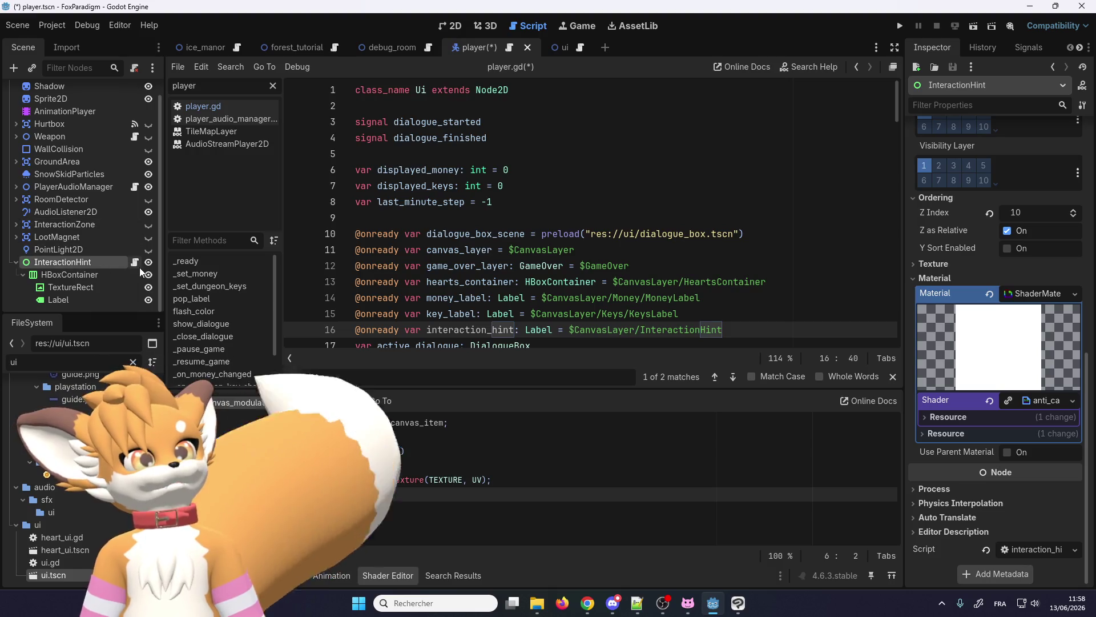
pyautogui.click(67, 251)
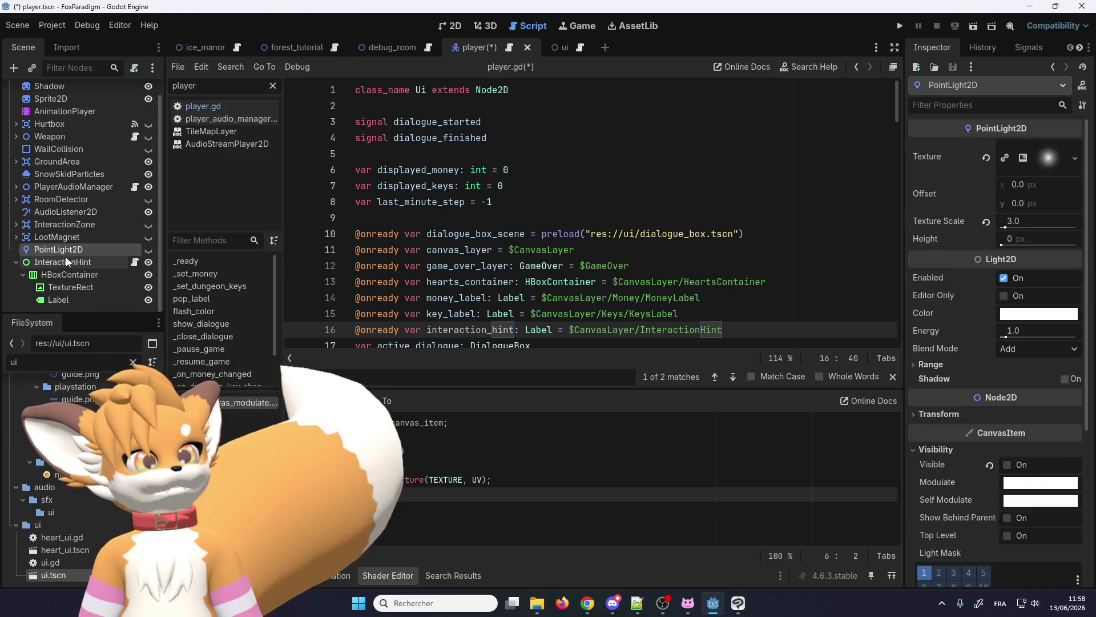
pyautogui.click(67, 261)
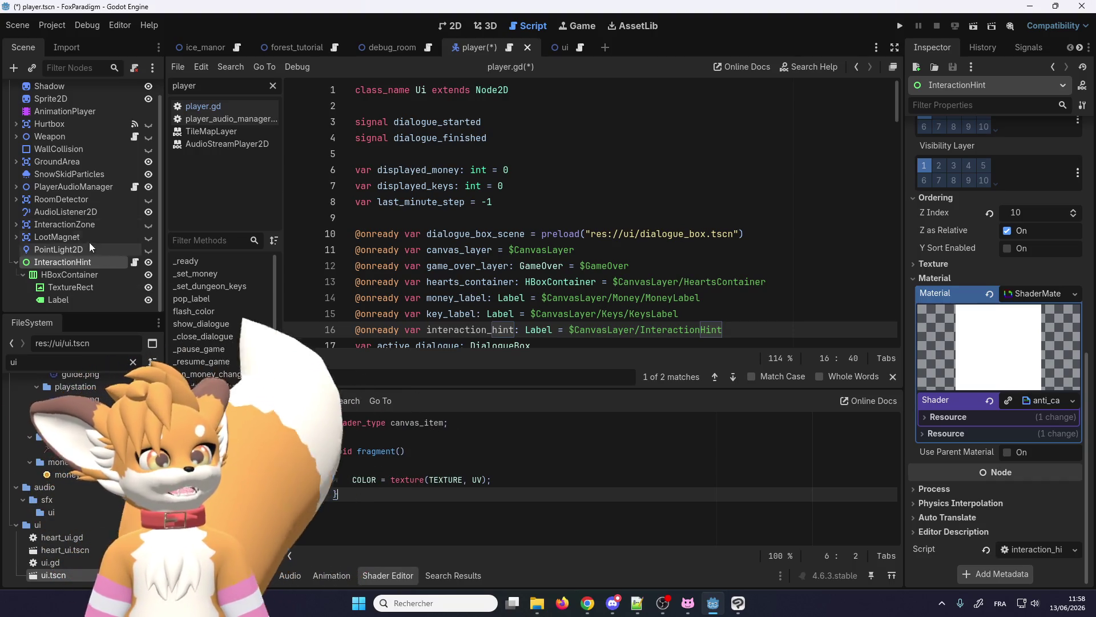
pyautogui.click(77, 272)
pyautogui.click(74, 264)
pyautogui.rightClick(74, 265)
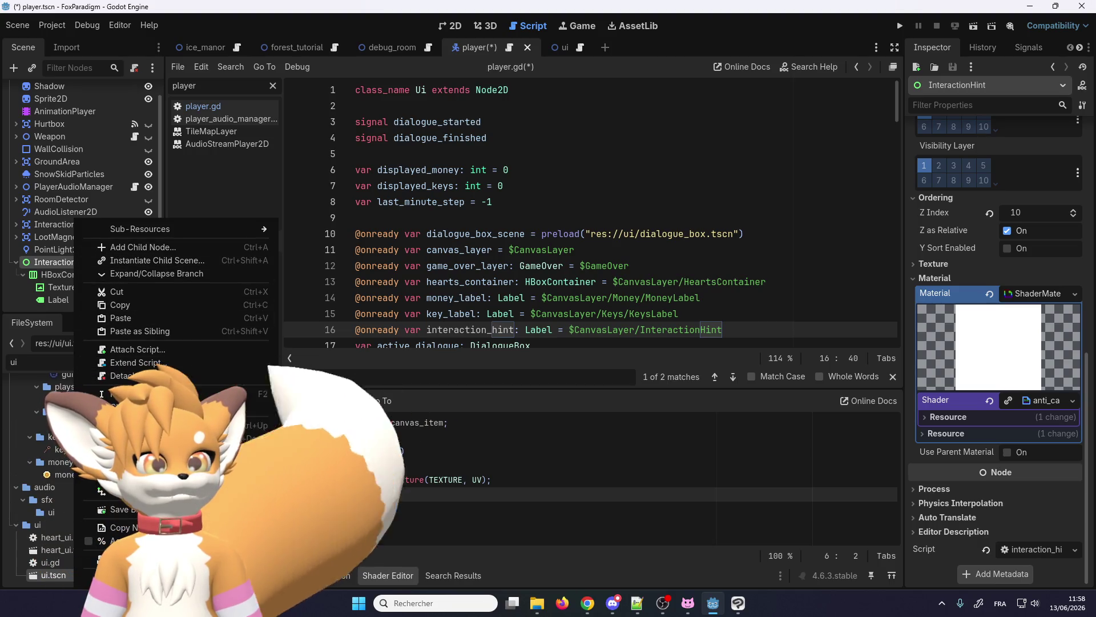
pyautogui.click(171, 577)
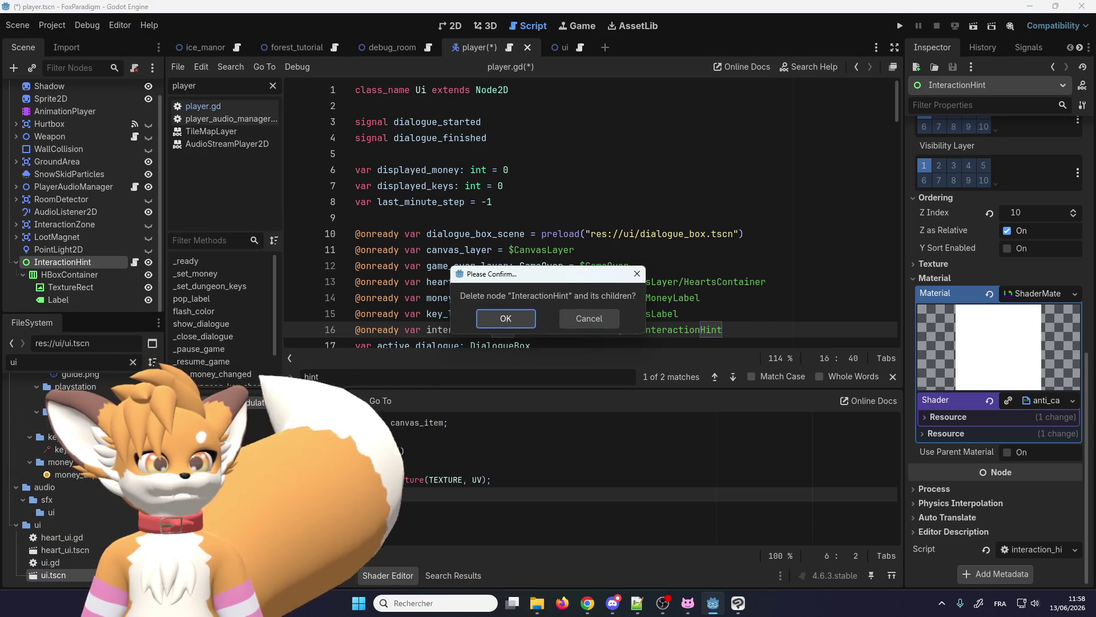
pyautogui.press('Return')
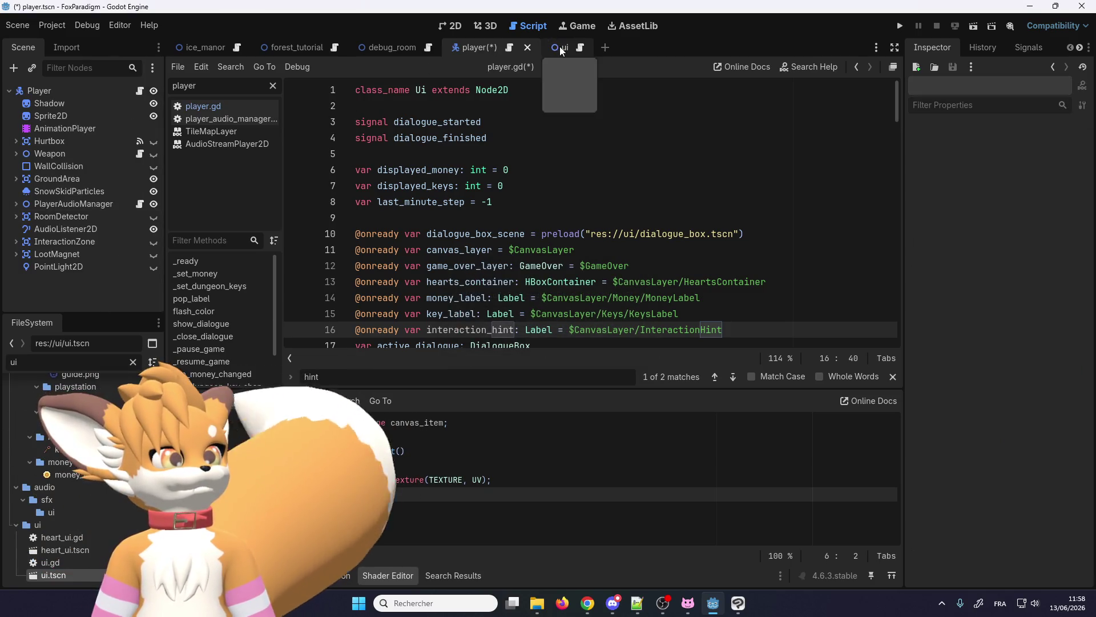
pyautogui.click(559, 46)
# - Clear the anti_canvas shader material from the pasted InteractionHint
pyautogui.scroll(-2, 978, 314)
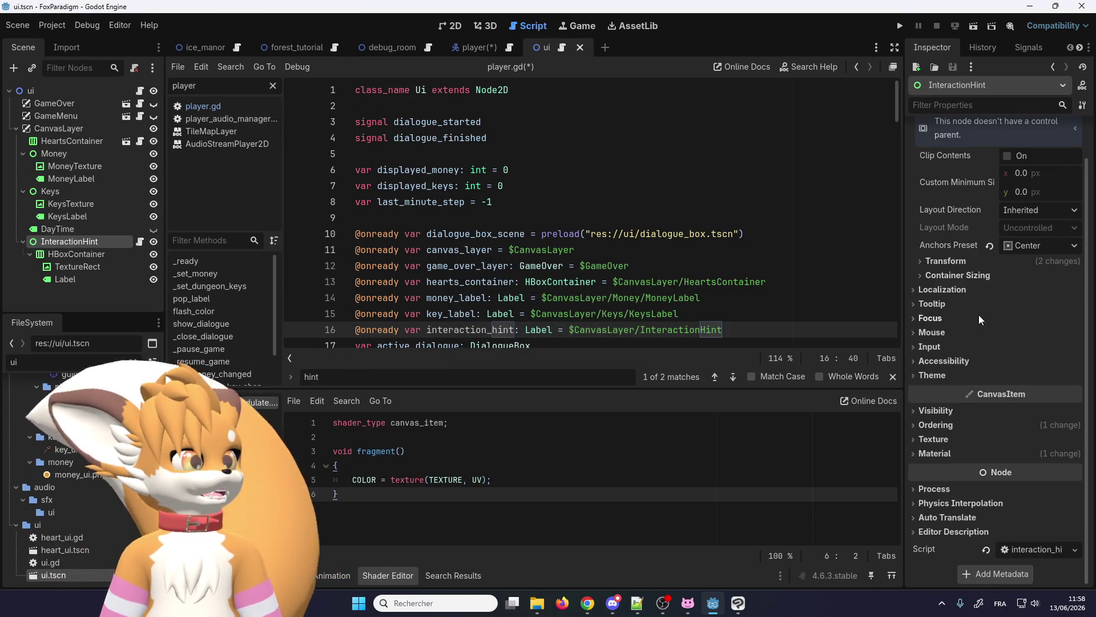
pyautogui.click(947, 443)
pyautogui.scroll(-1, 1012, 438)
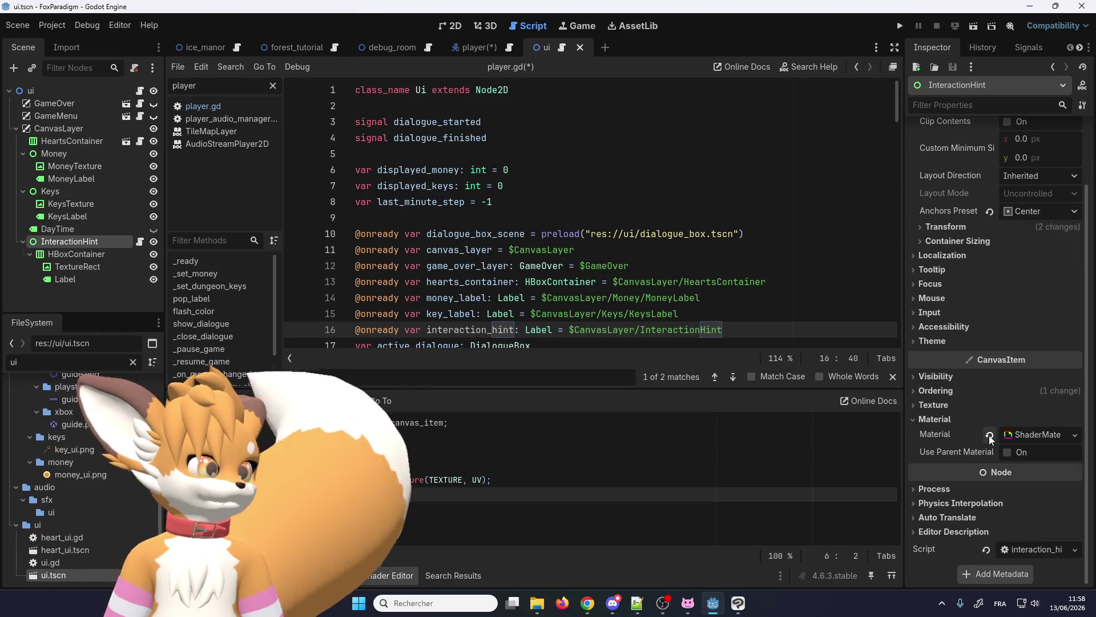
pyautogui.click(989, 435)
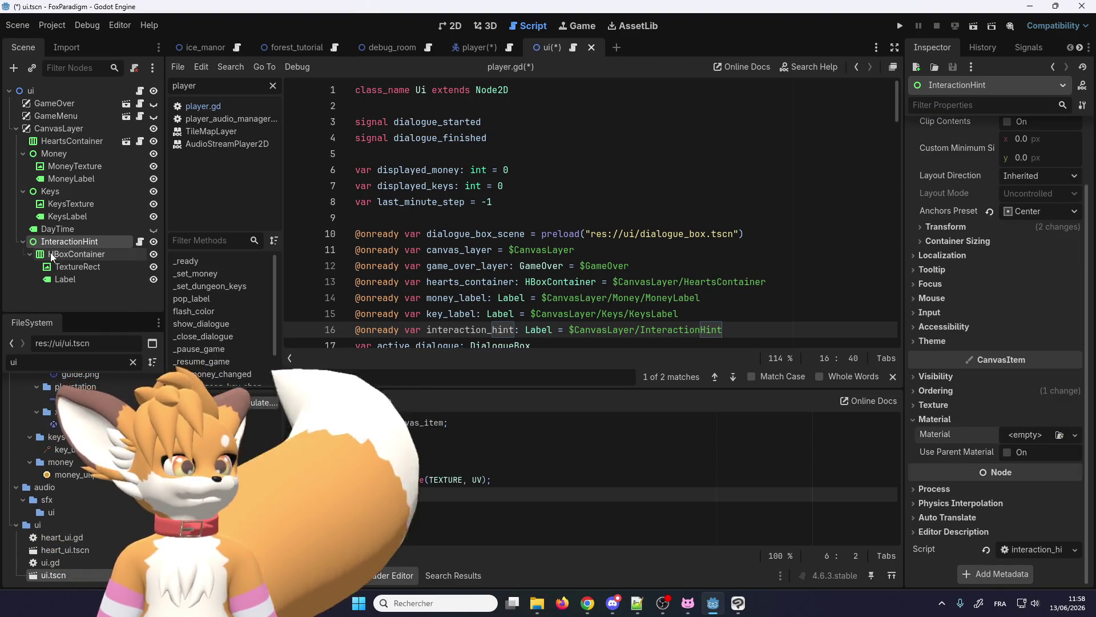
# - Uncheck Use Parent Material on the HBoxContainer's TextureRect and launch a test run
pyautogui.click(65, 254)
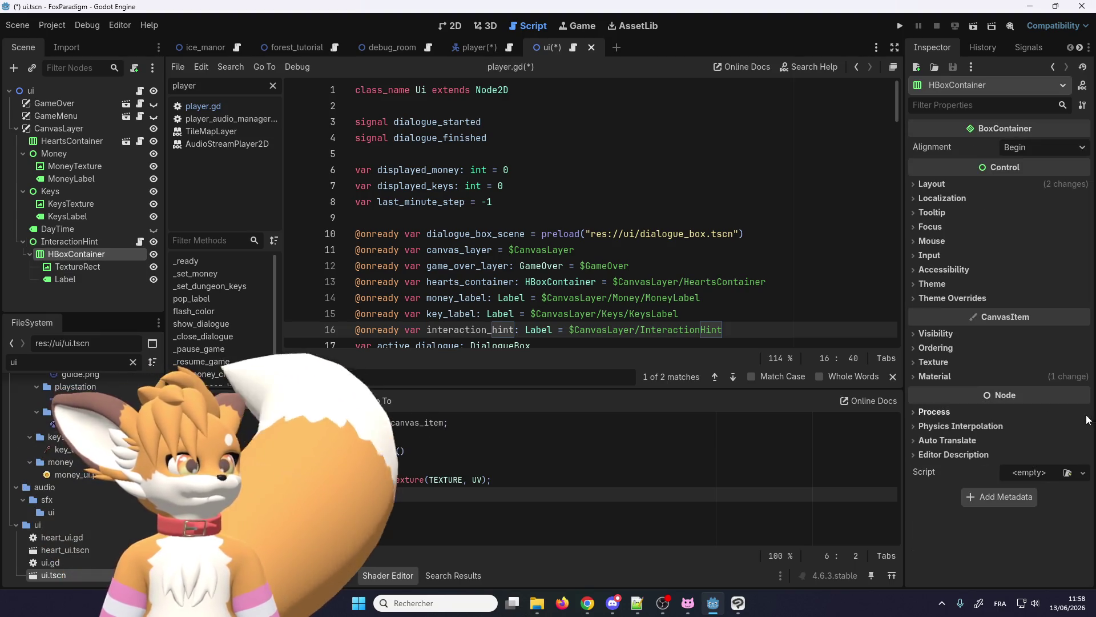
pyautogui.click(98, 282)
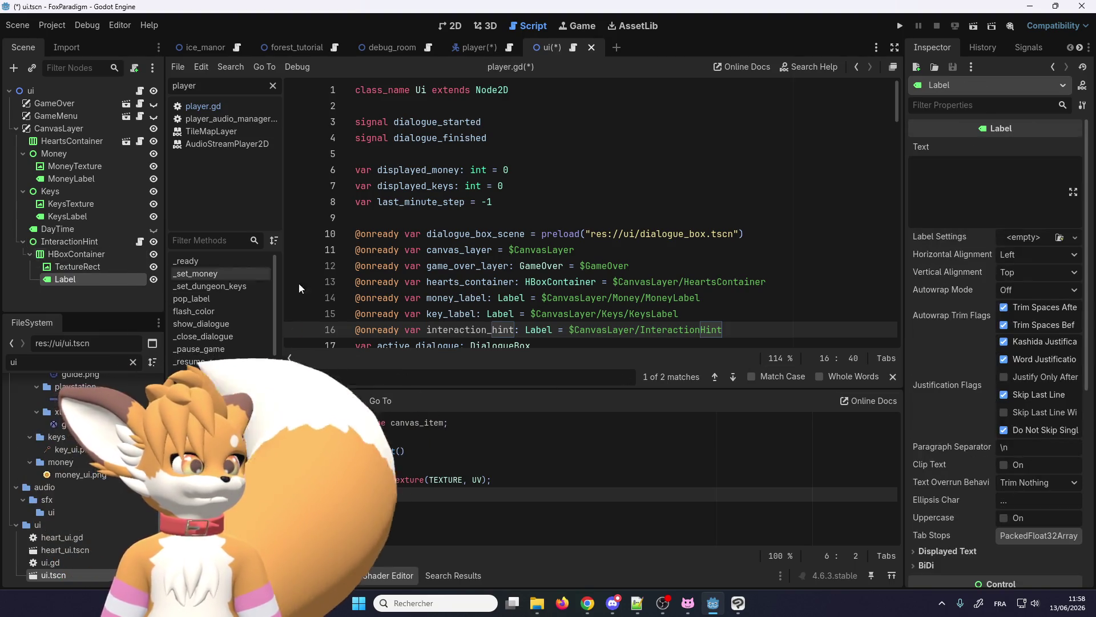
pyautogui.scroll(-5, 991, 382)
pyautogui.click(946, 454)
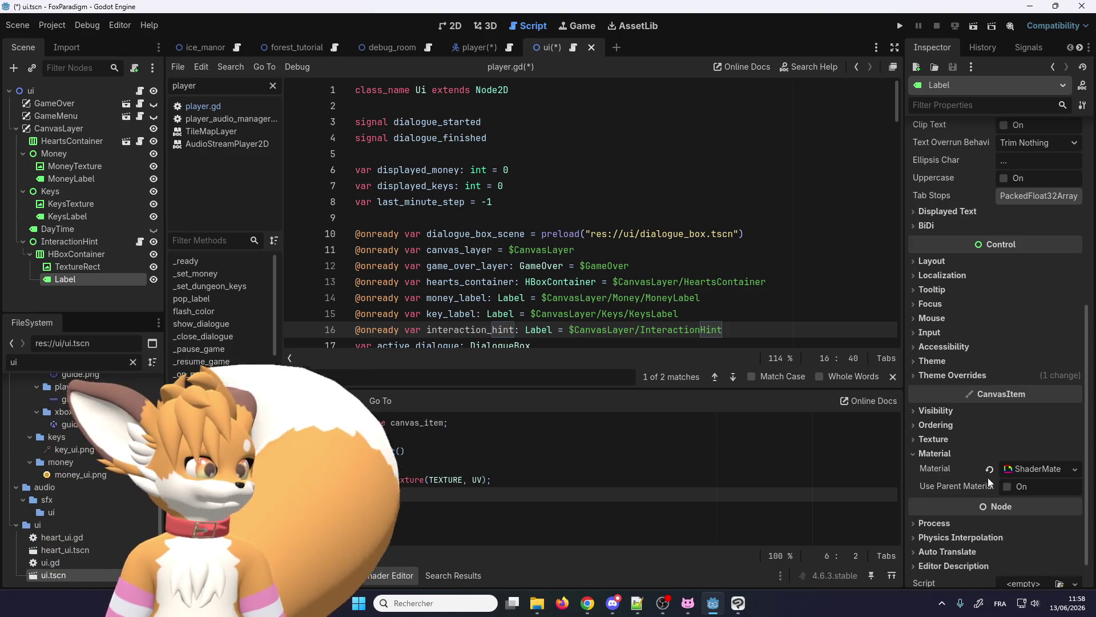
pyautogui.click(96, 266)
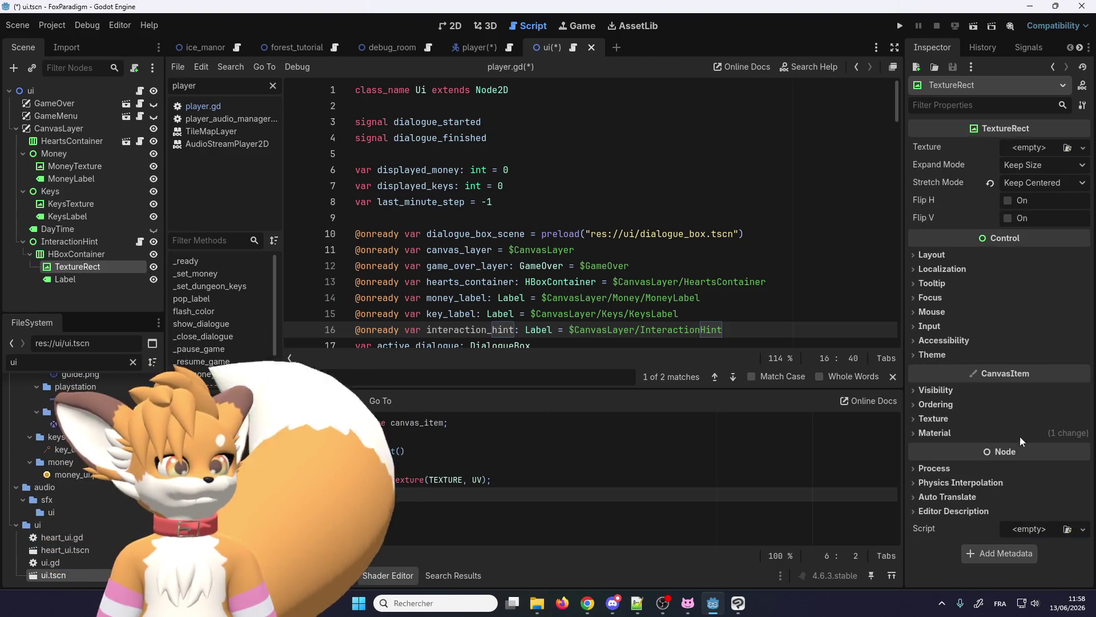
pyautogui.click(1010, 466)
pyautogui.click(1008, 466)
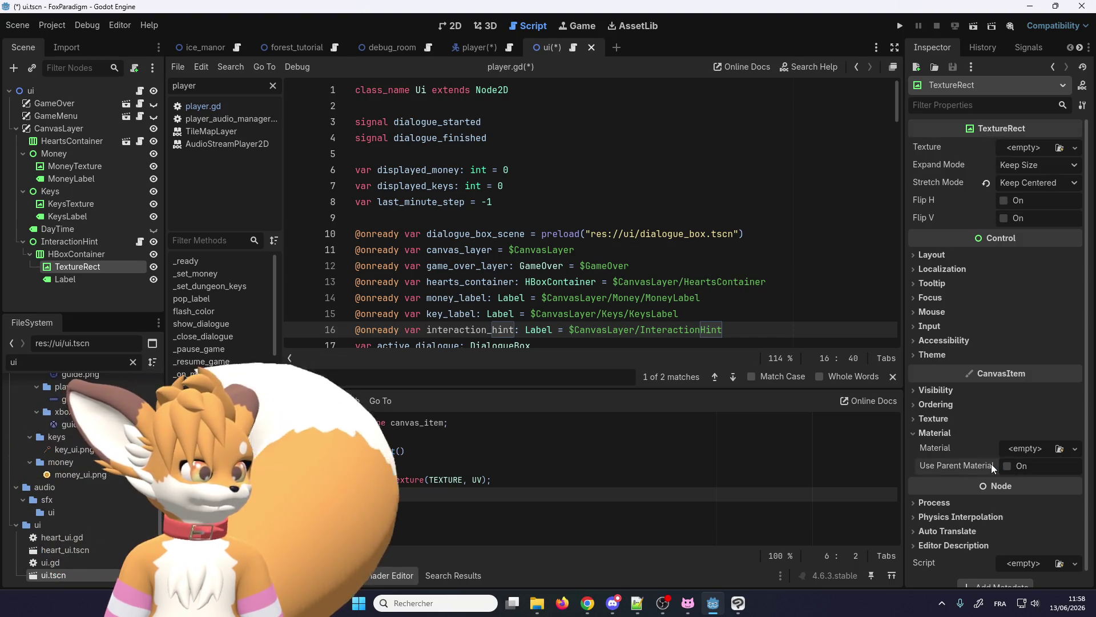
pyautogui.click(85, 254)
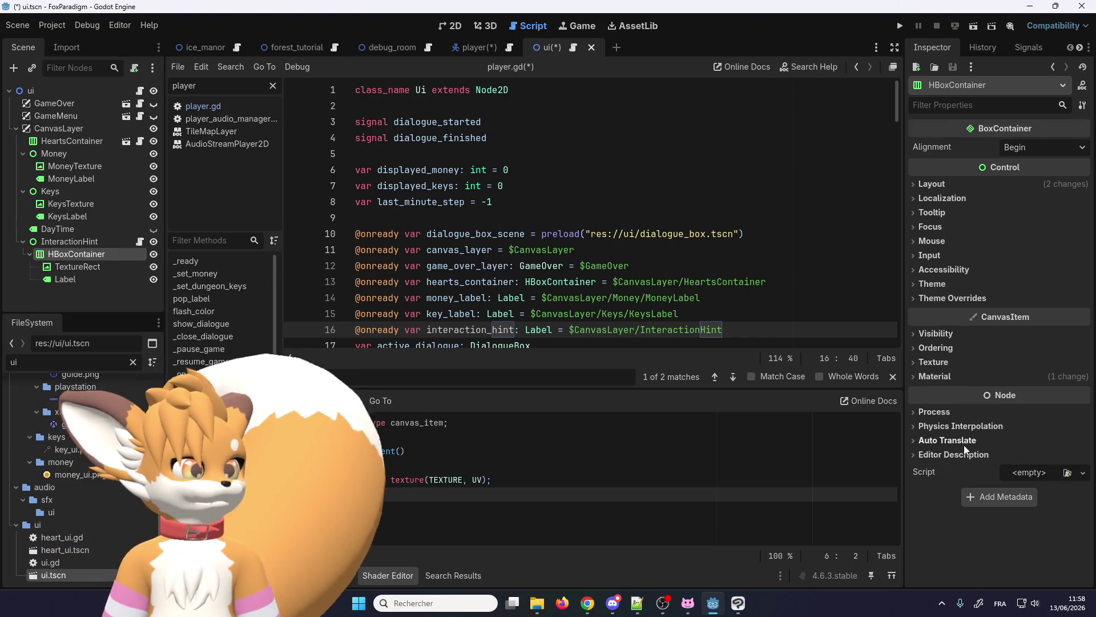
pyautogui.click(965, 376)
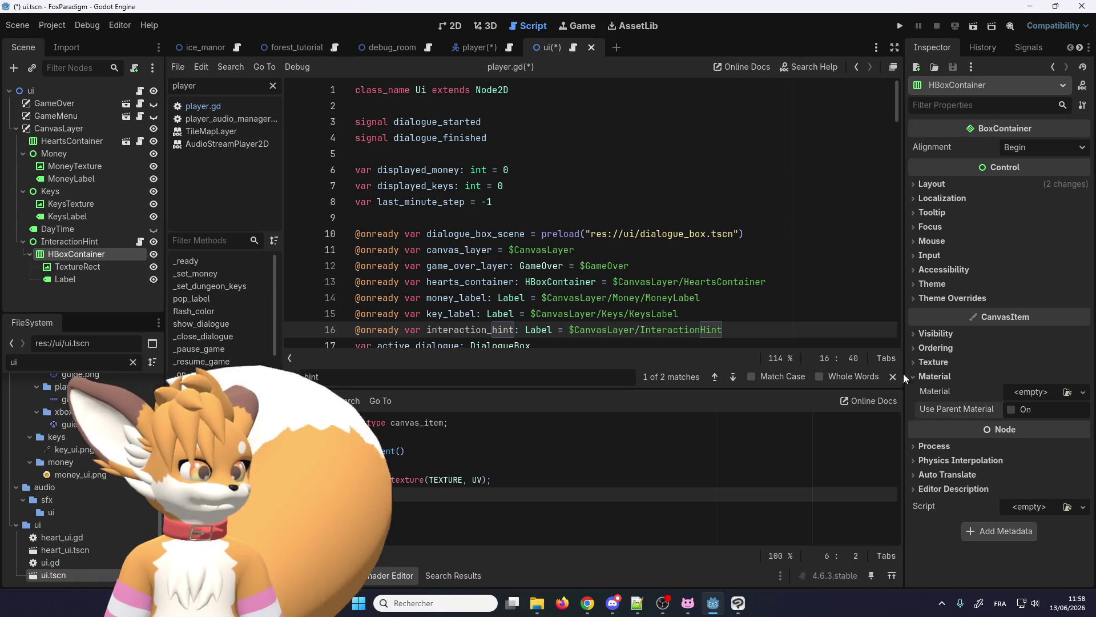
pyautogui.click(898, 26)
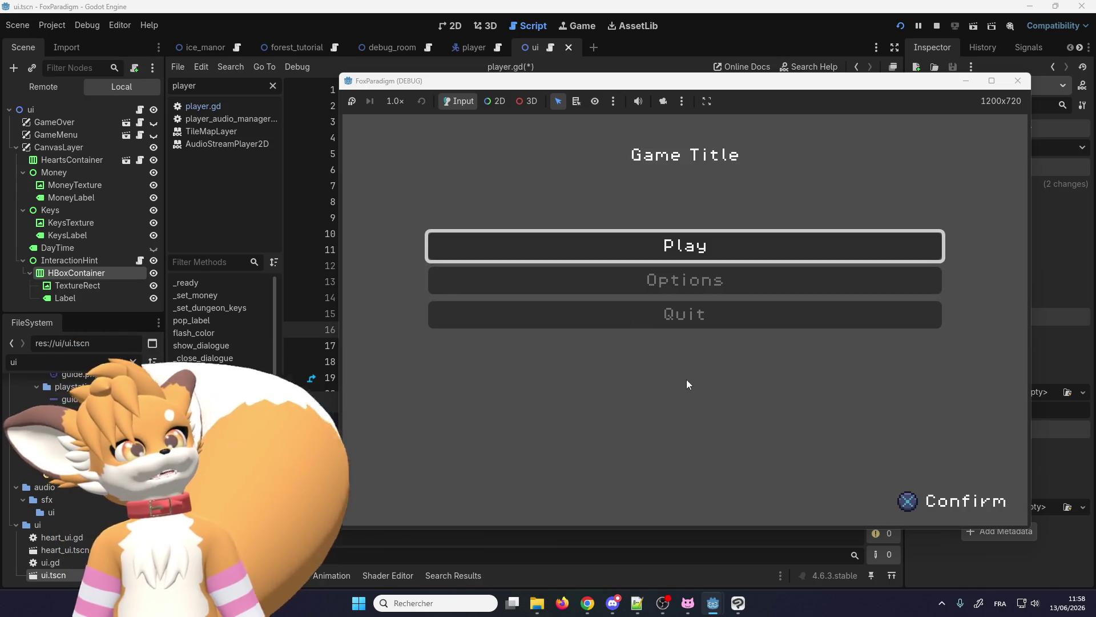
# - Change interaction_hint's type on line 16 from Label to InteractionHint and relaunch the game
pyautogui.press('Return')
pyautogui.press('Return')
pyautogui.write('z')
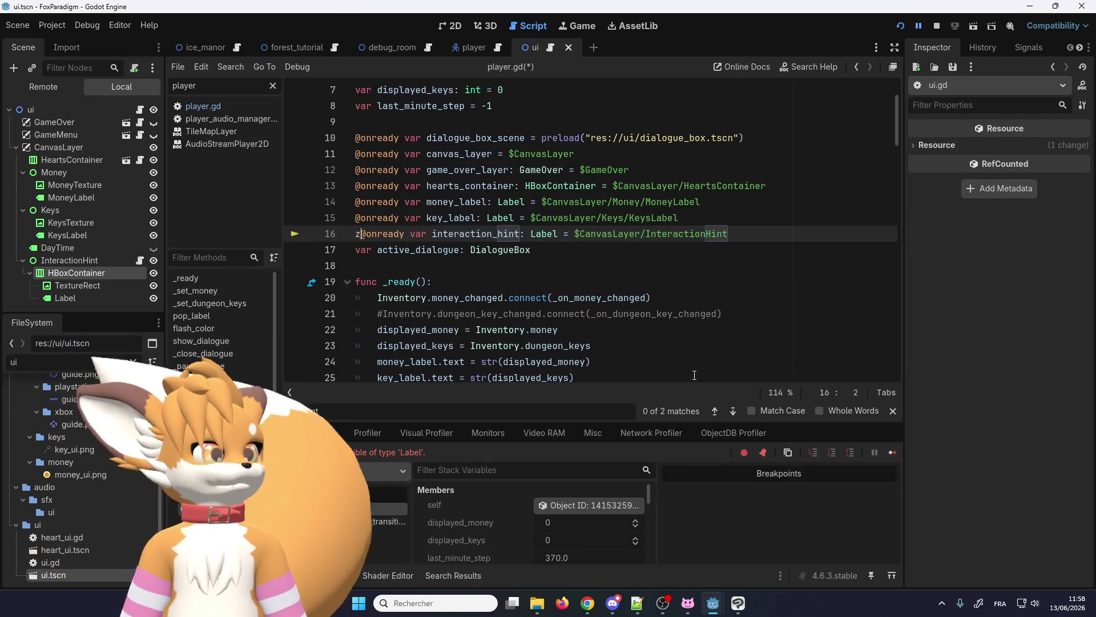
pyautogui.hotkey('ctrl', 'z')
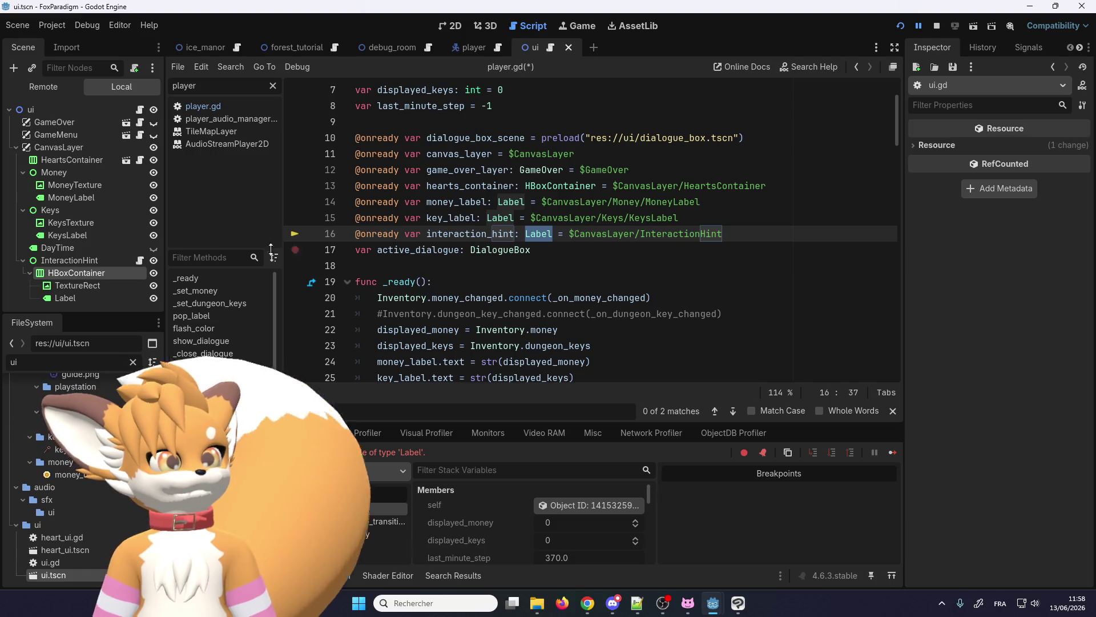
pyautogui.doubleClick(708, 233)
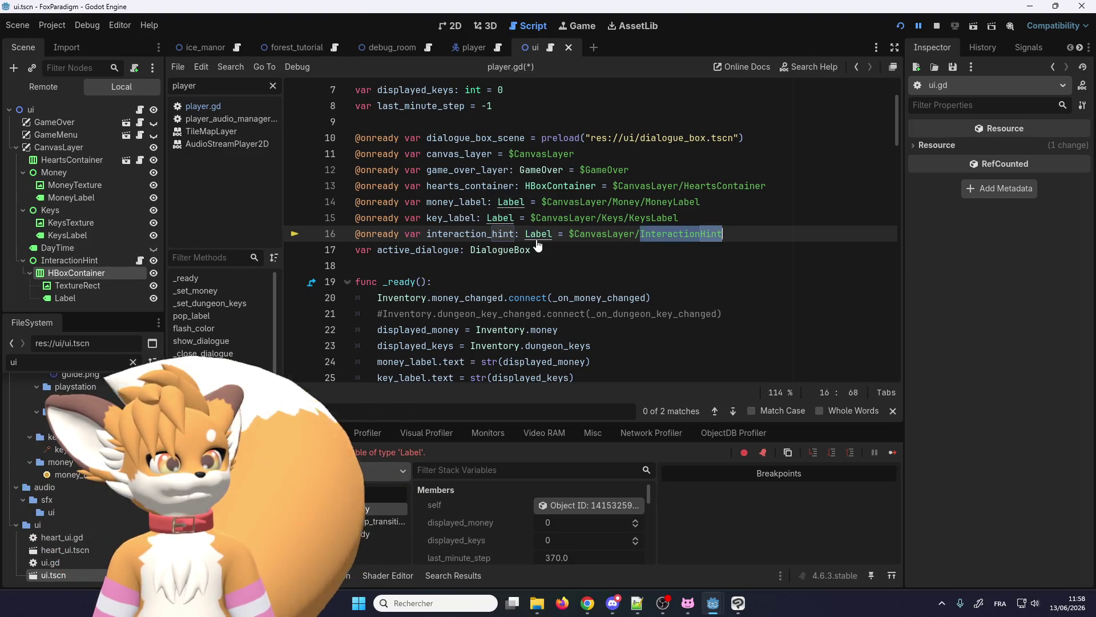
pyautogui.write('InteractionHint')
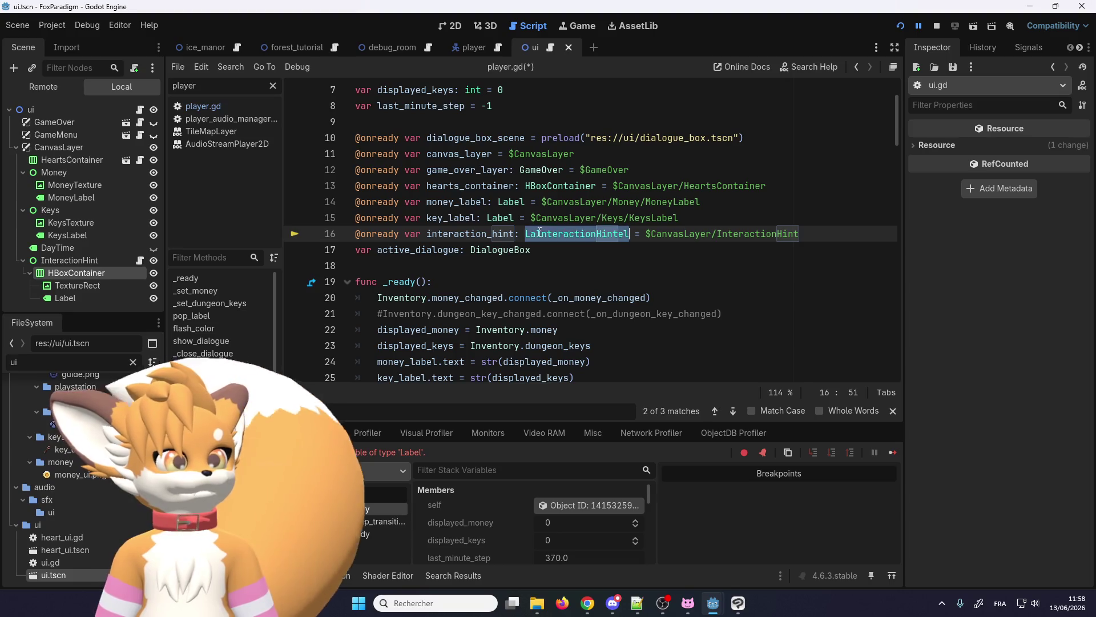
pyautogui.write('InteractionHint')
pyautogui.click(919, 26)
pyautogui.click(900, 26)
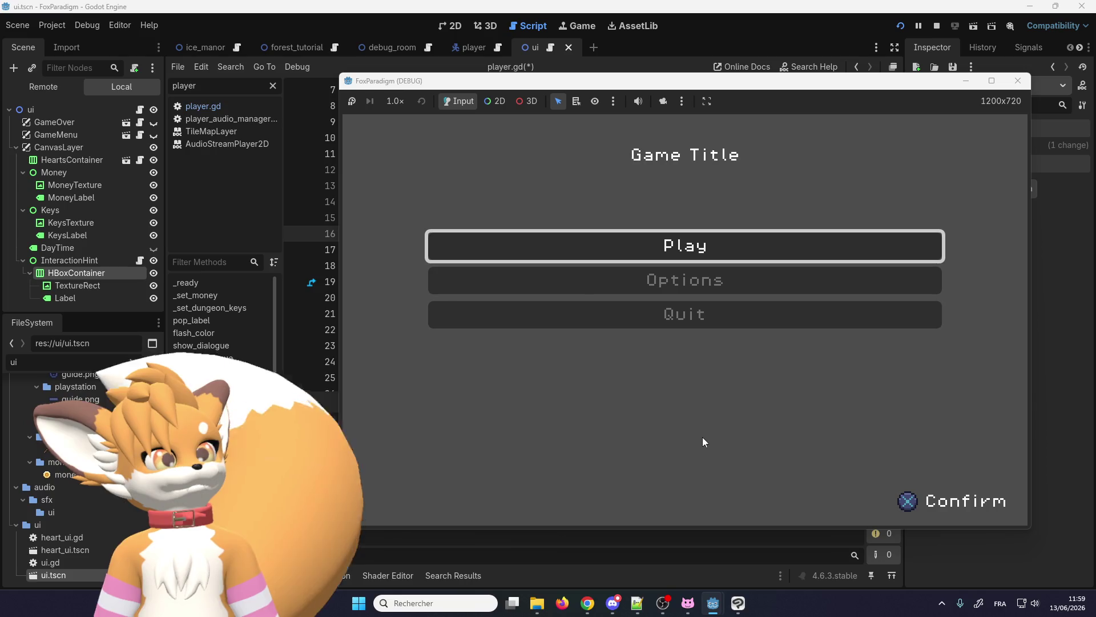
# - Enter the forest and walk the fox in and out of the bushes to toggle HINT_ATTACK
pyautogui.press('Return')
pyautogui.press('Return')
pyautogui.press('Up')
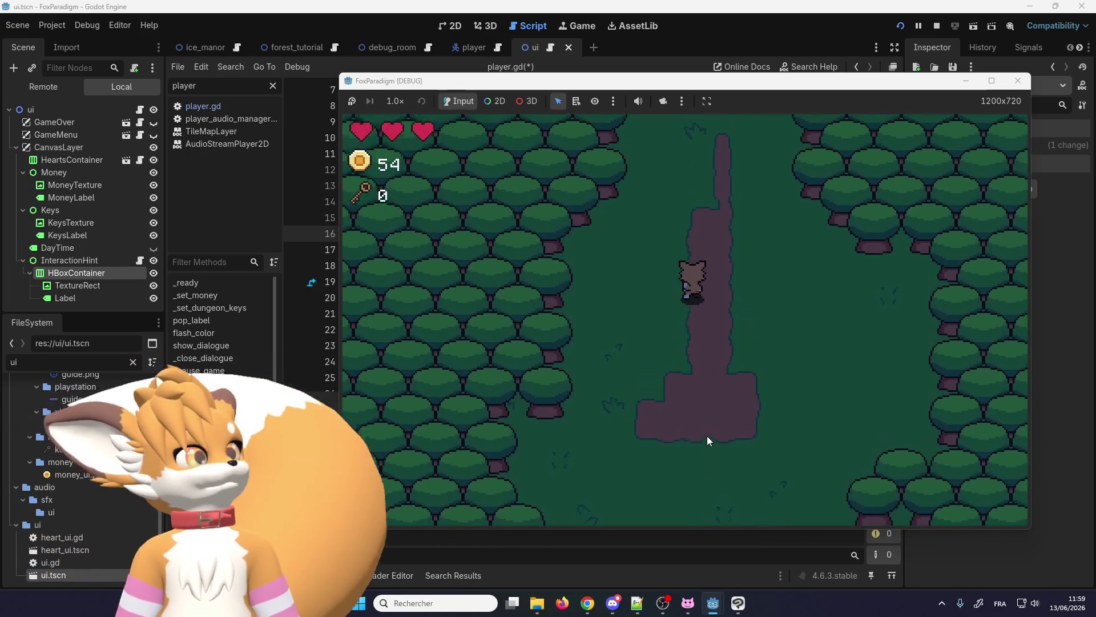
pyautogui.press('Up')
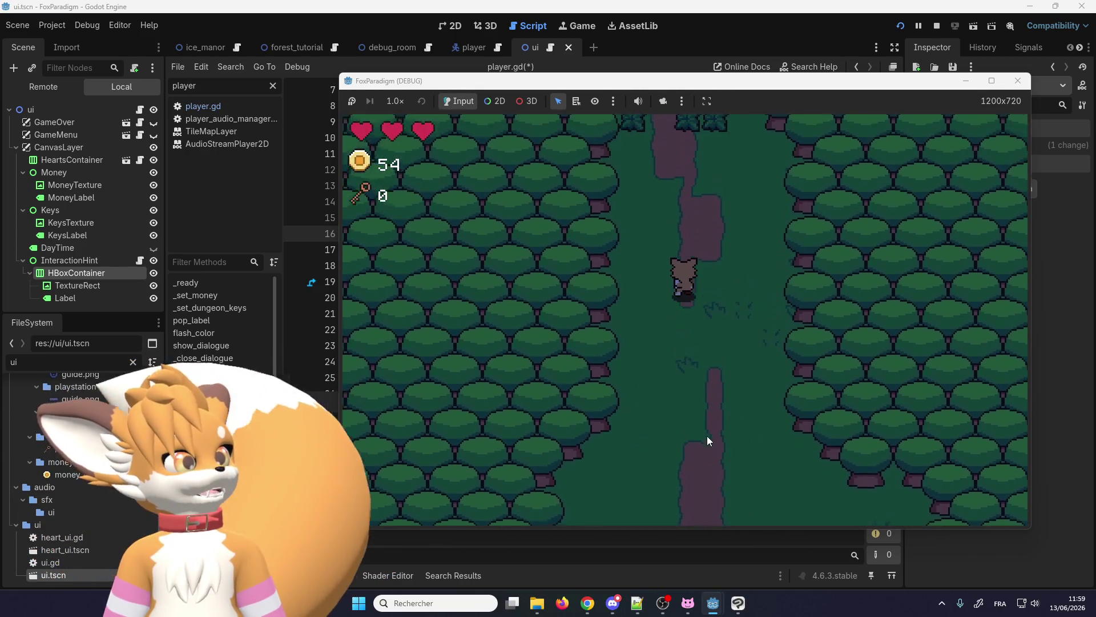
pyautogui.press('Down')
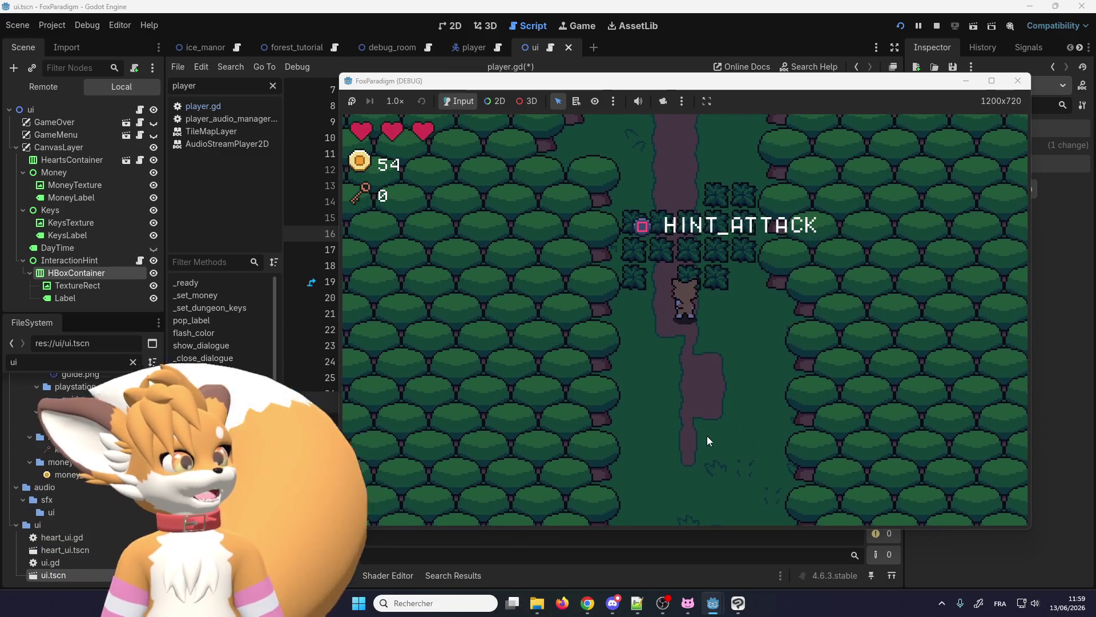
pyautogui.press('Up')
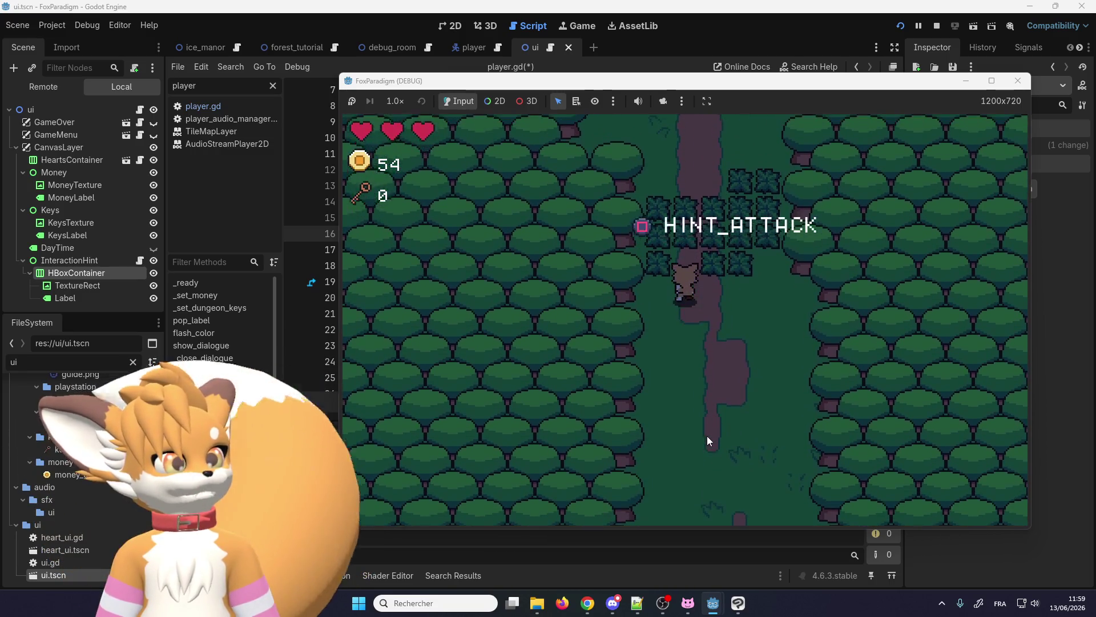
pyautogui.press('Down')
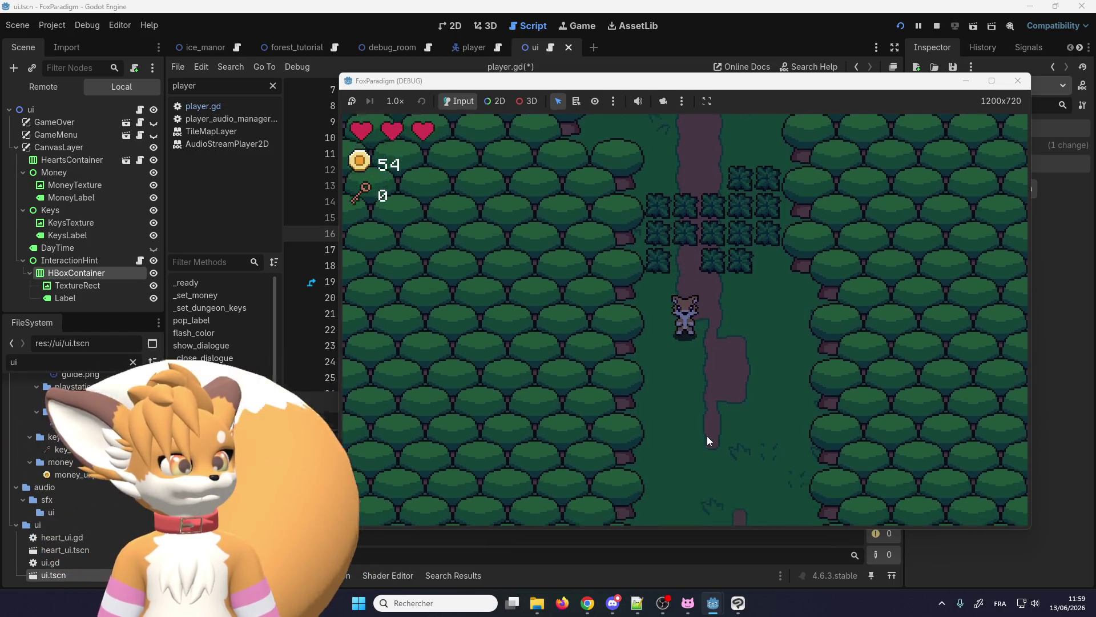
pyautogui.press('Up')
pyautogui.press('Down')
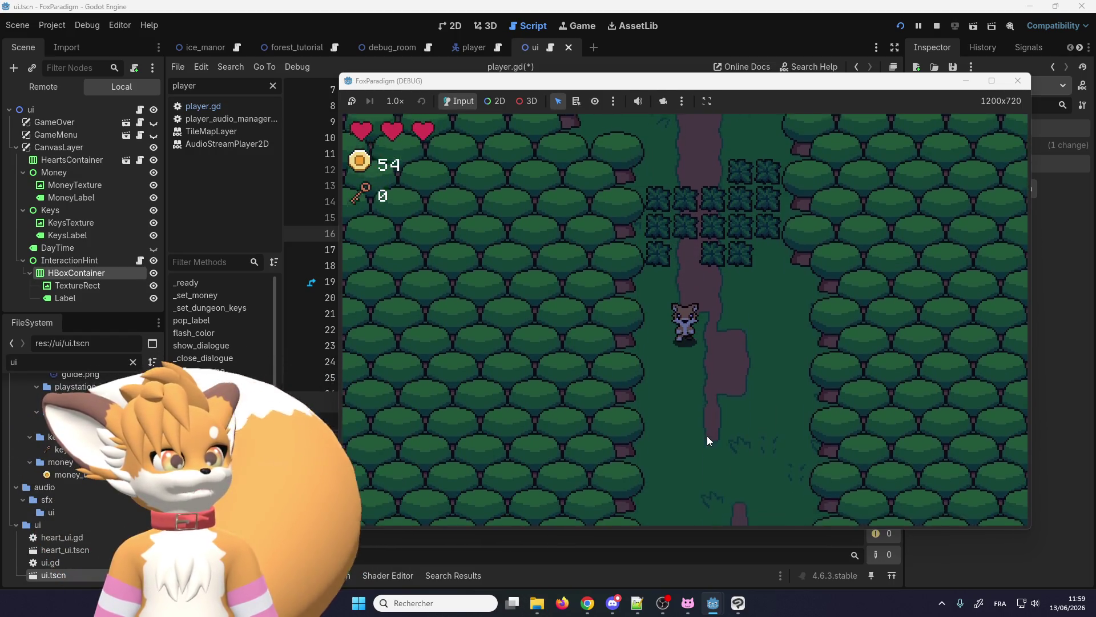
pyautogui.press('Up')
pyautogui.press('Down')
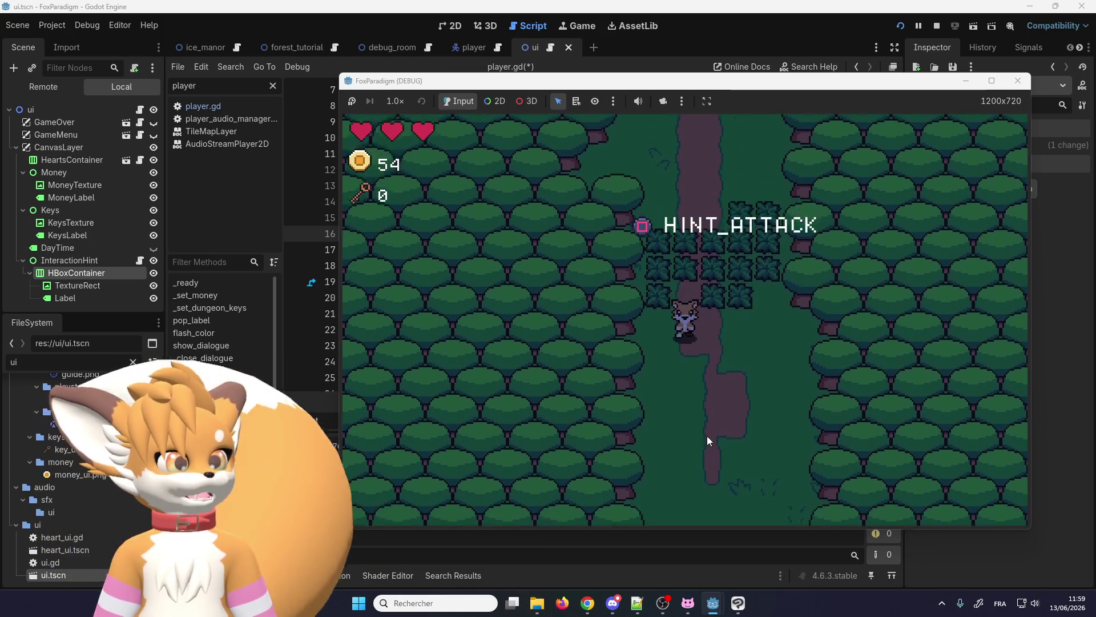
pyautogui.press('Up')
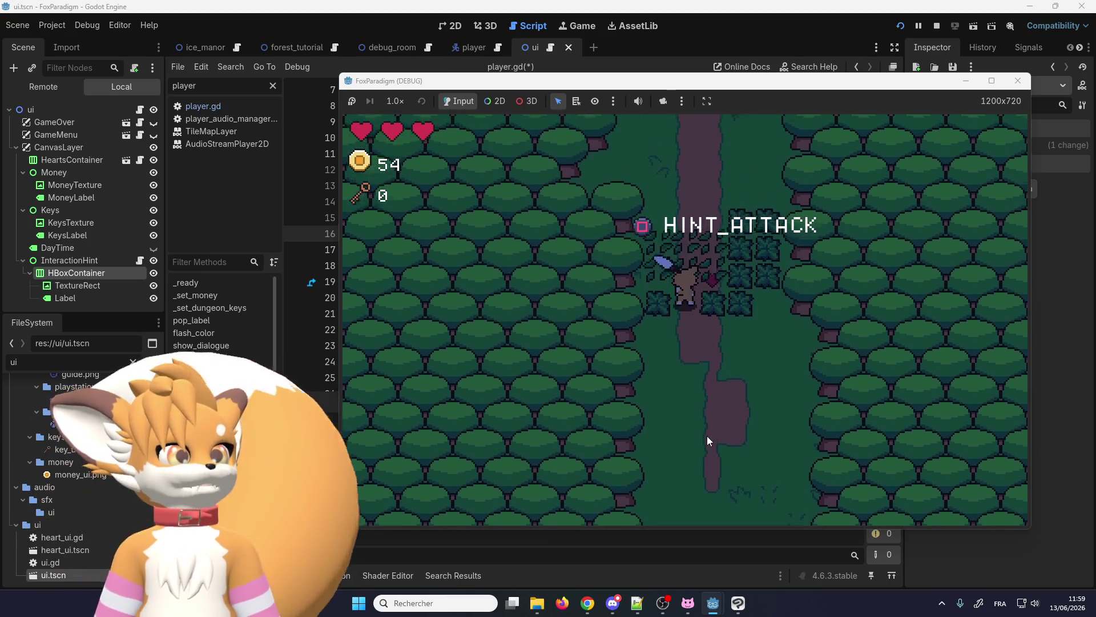
# - Walk the fox past the bushes to the signpost to show Read, then step away
pyautogui.press('Up')
pyautogui.press('Right')
pyautogui.press('Up')
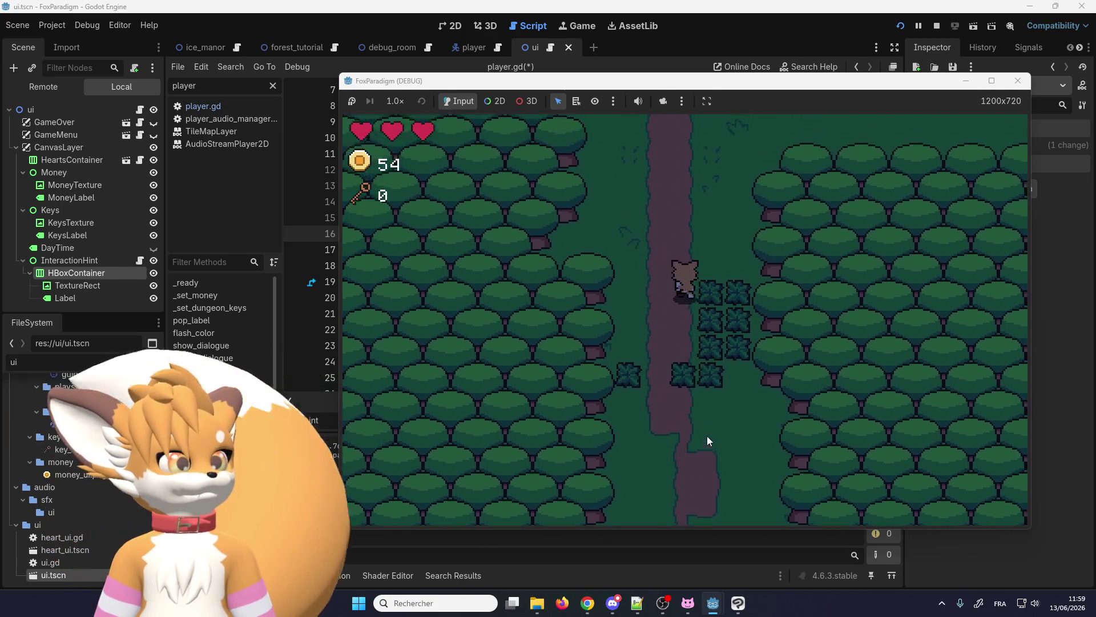
pyautogui.press('Right')
pyautogui.press('Up')
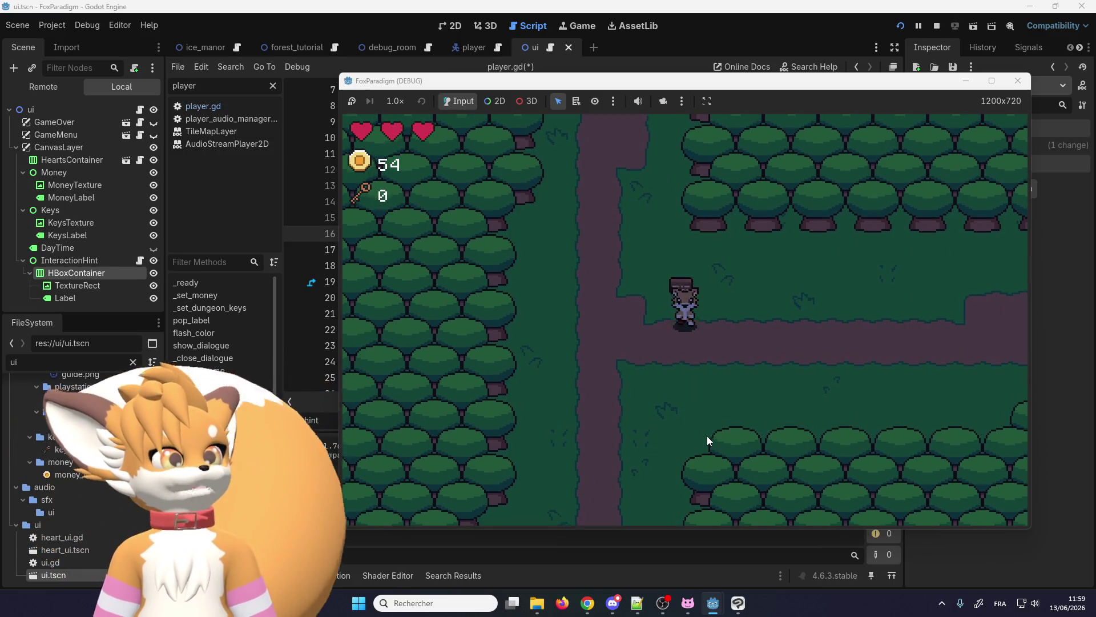
pyautogui.press('Left')
pyautogui.press('Down')
pyautogui.press('Up')
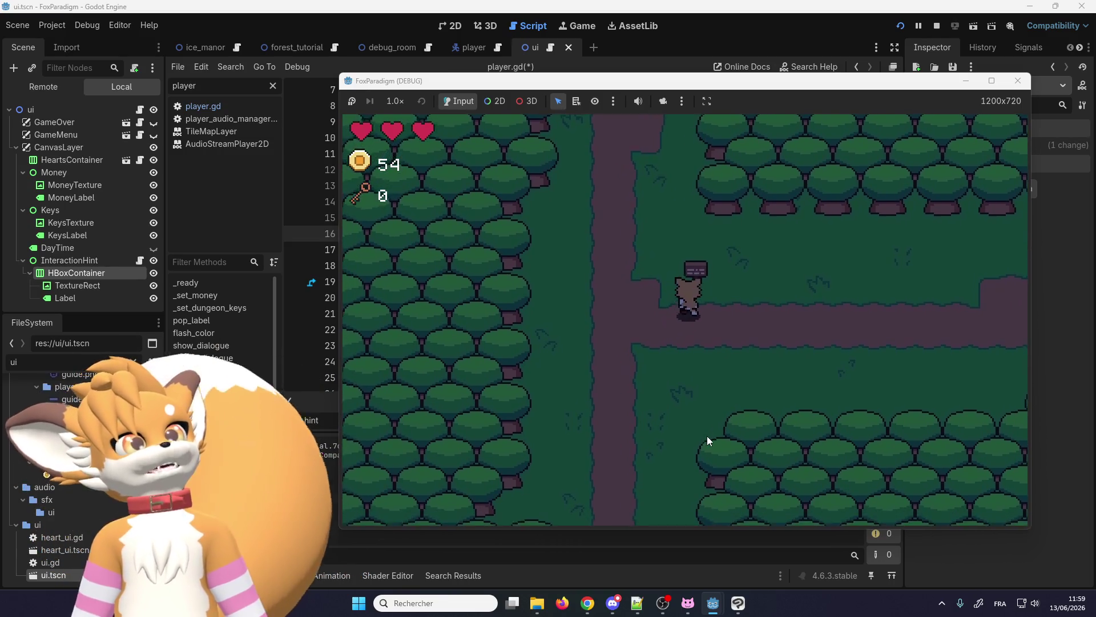
pyautogui.press('Left')
pyautogui.press('Down')
# - Walk the fox back down the path to the bush patch
pyautogui.press('Down')
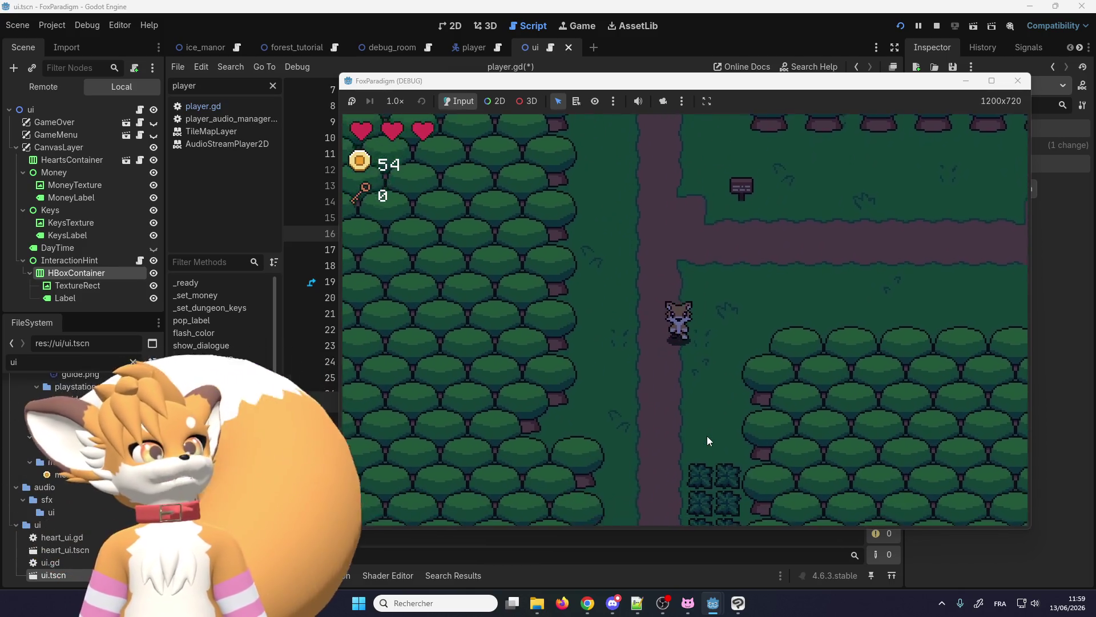
pyautogui.press('Down')
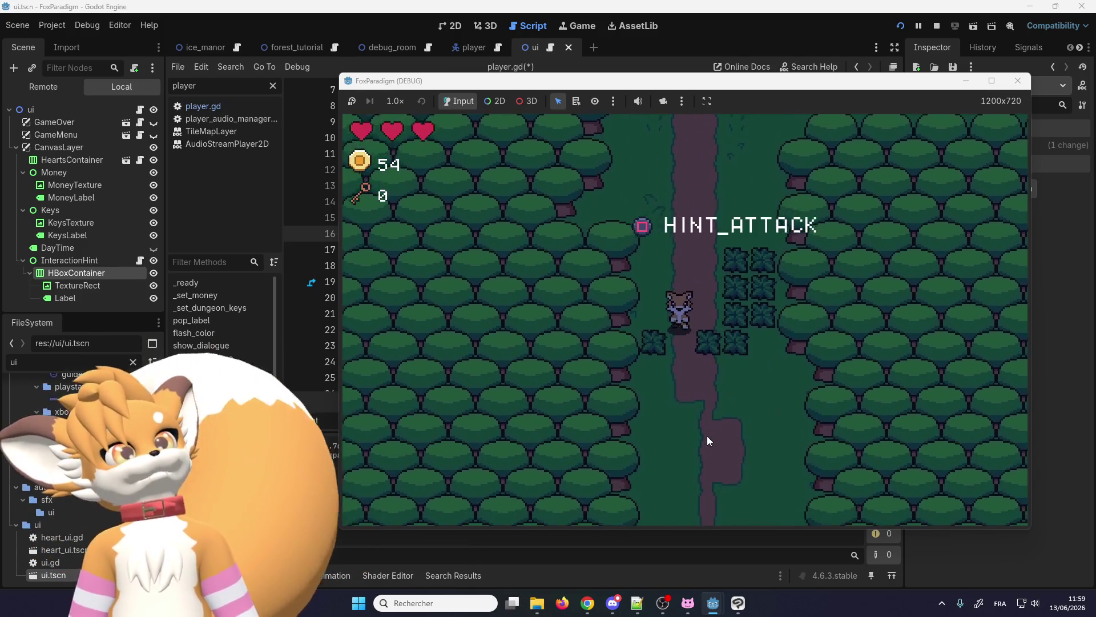
pyautogui.press('Down')
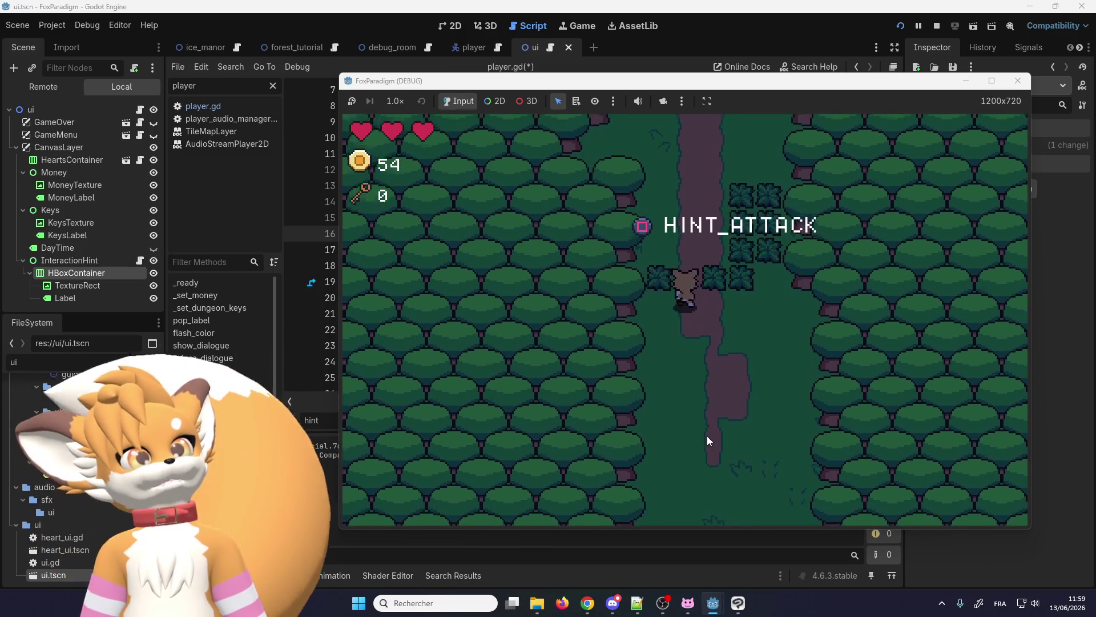
pyautogui.press('Down')
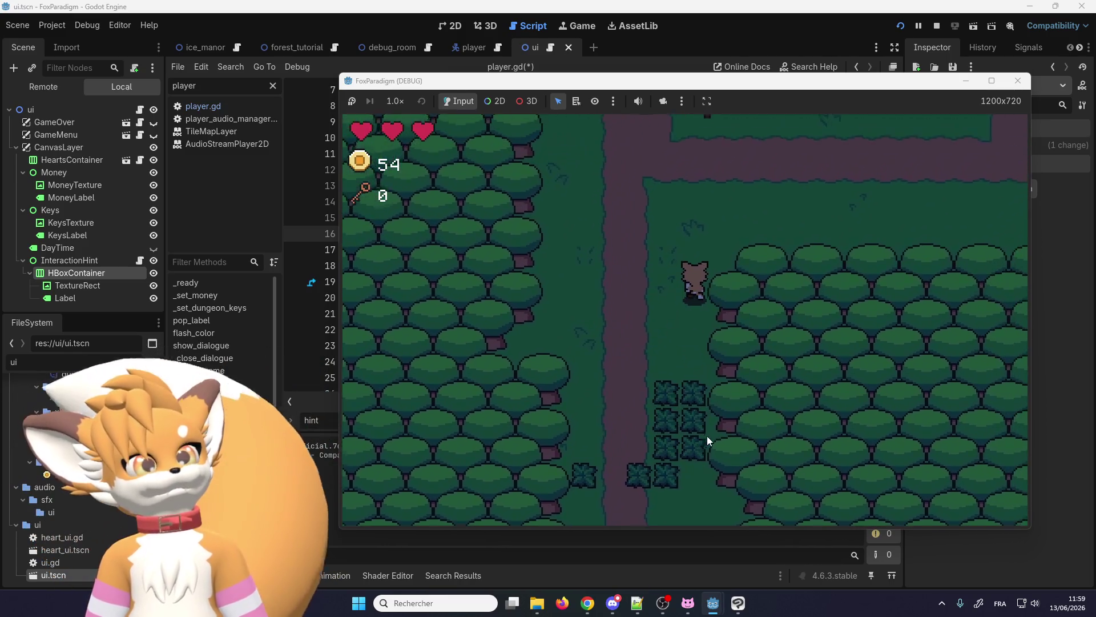
pyautogui.press('Up')
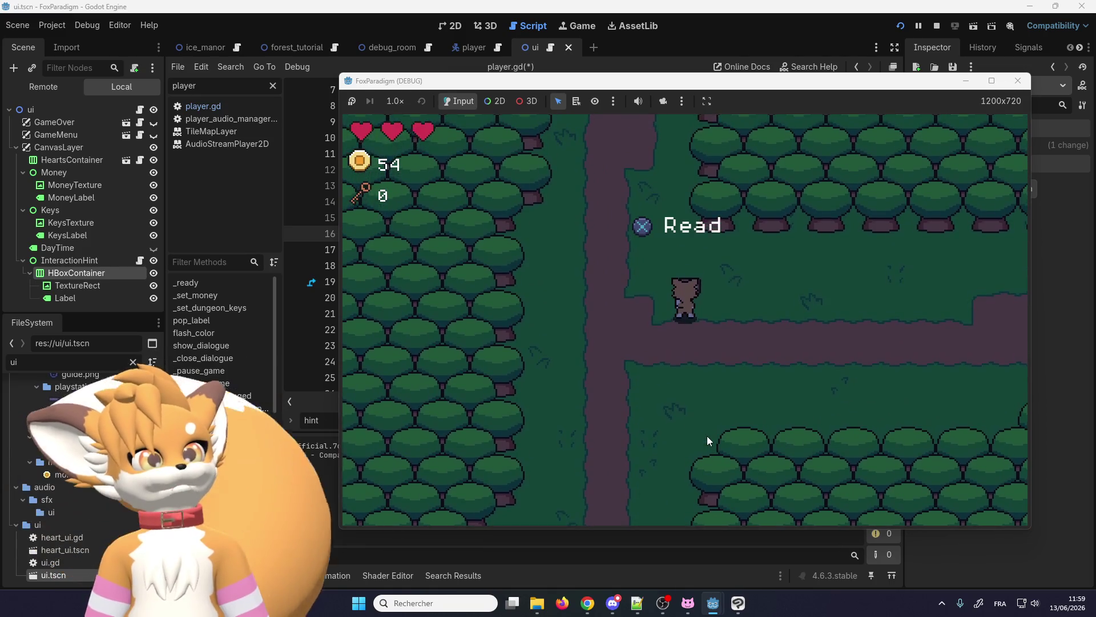
pyautogui.press('Down')
pyautogui.press('Up')
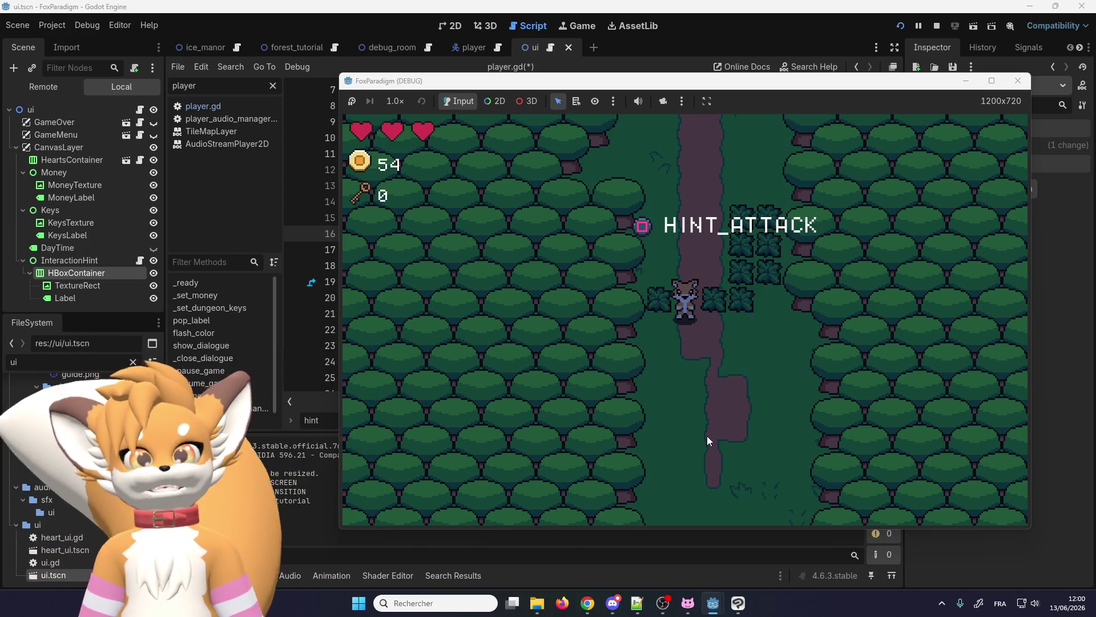
# - Walk the fox north and east up to the signpost to check the Read prompt
pyautogui.press('Up')
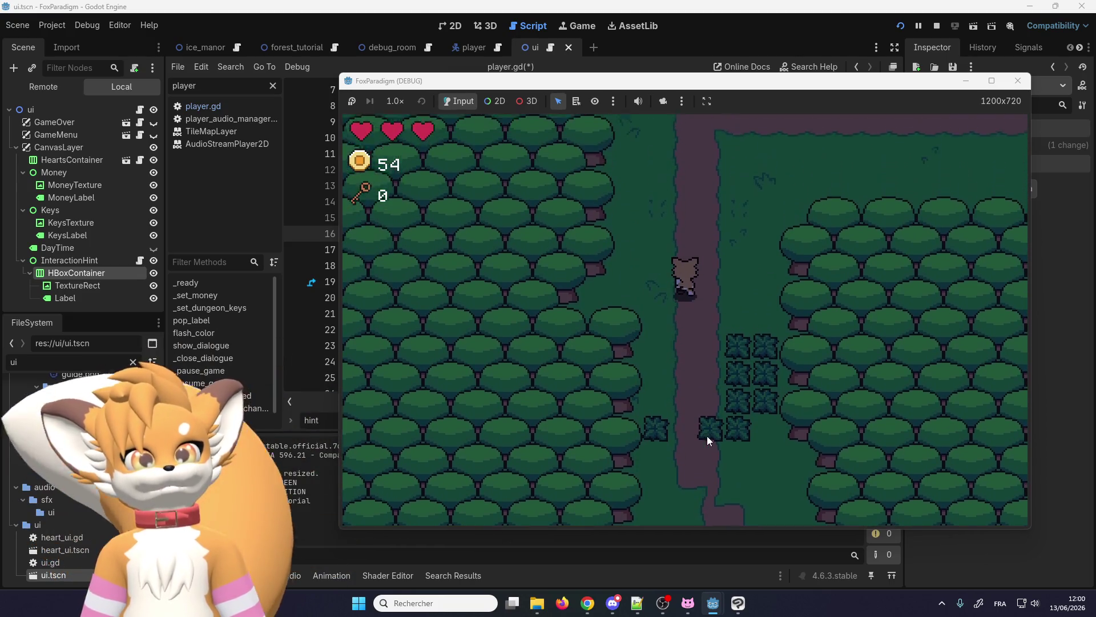
pyautogui.press('Right')
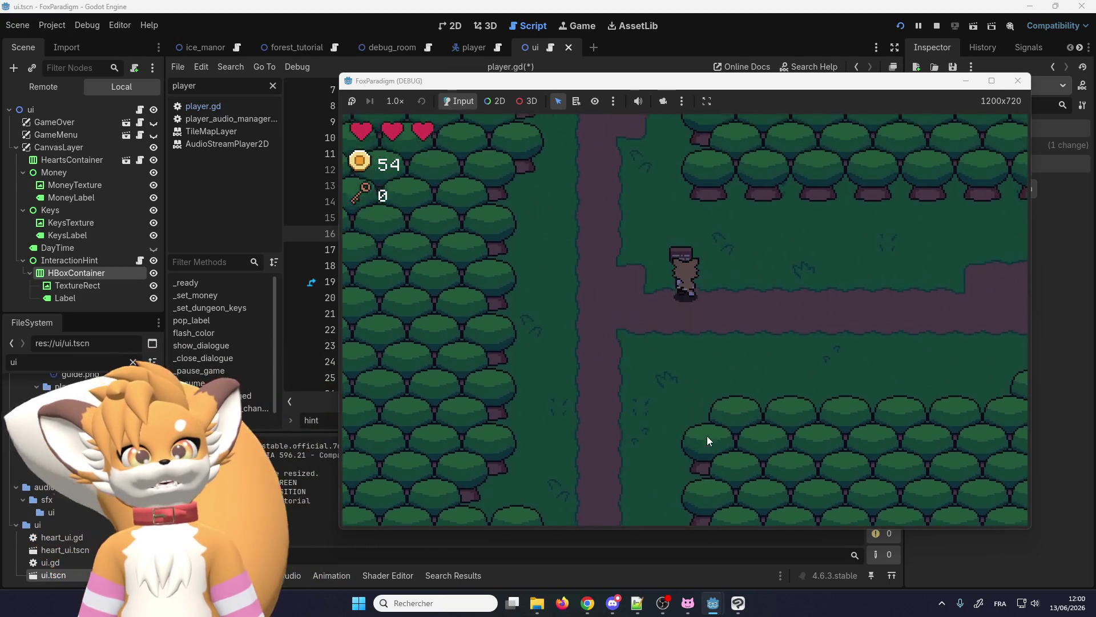
pyautogui.press('Up')
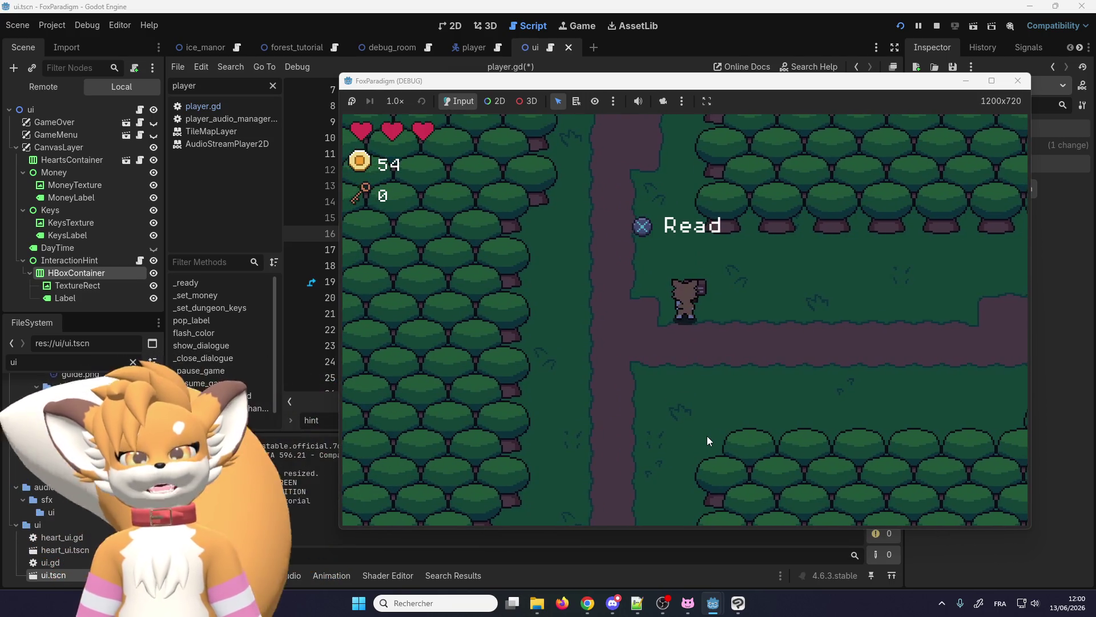
pyautogui.press('Left')
pyautogui.press('Up')
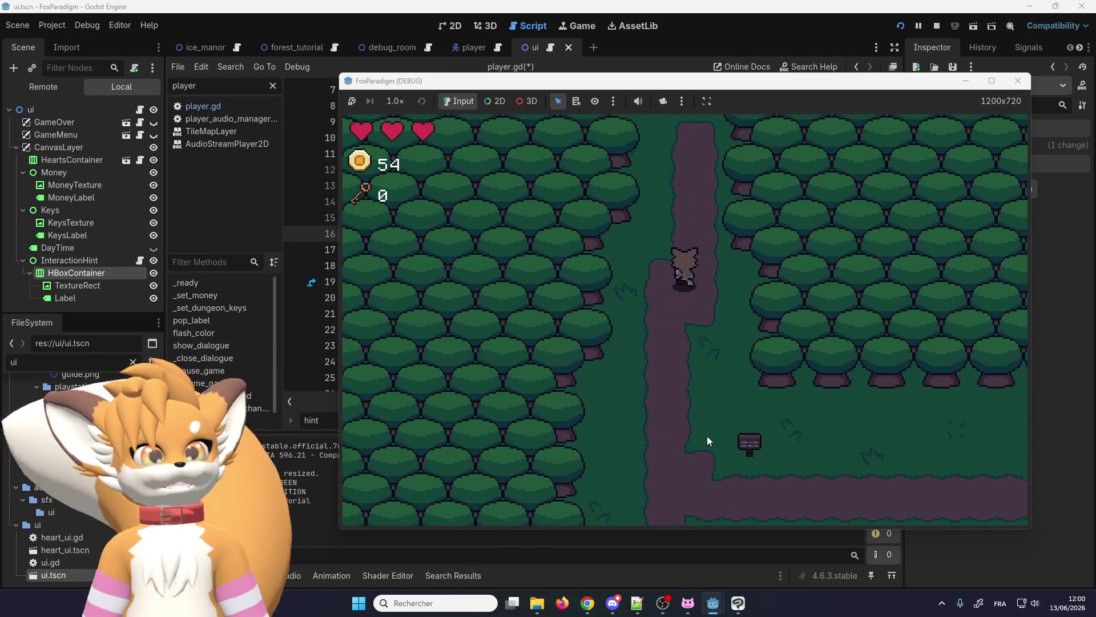
pyautogui.press('Up')
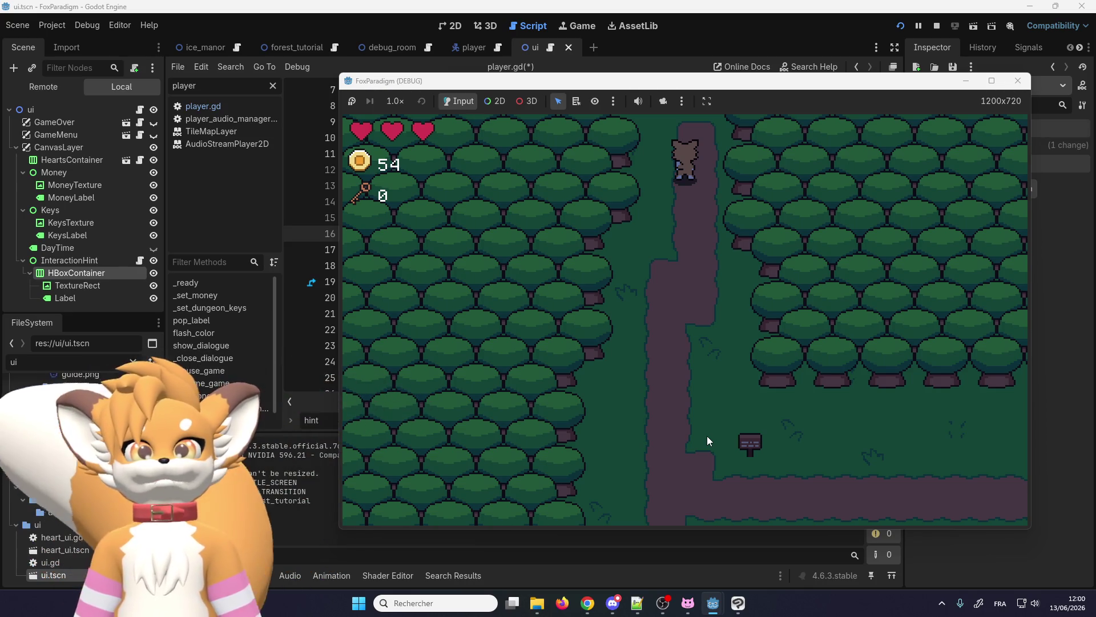
# - Move the fox around the path, return it to the signpost, and close the game window
pyautogui.press('Left')
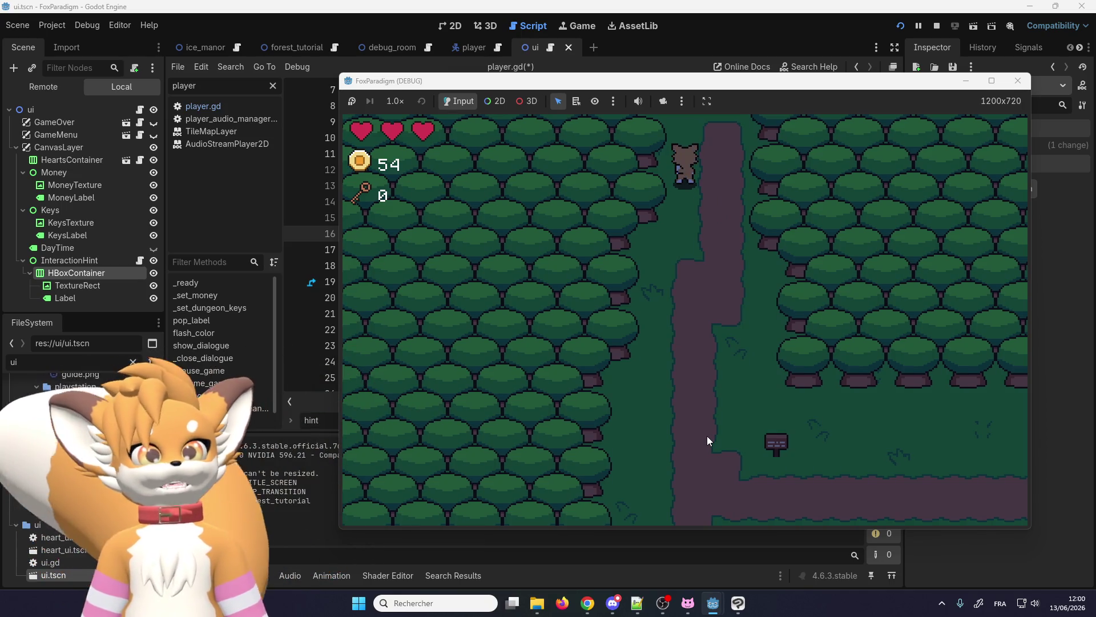
pyautogui.press('Right')
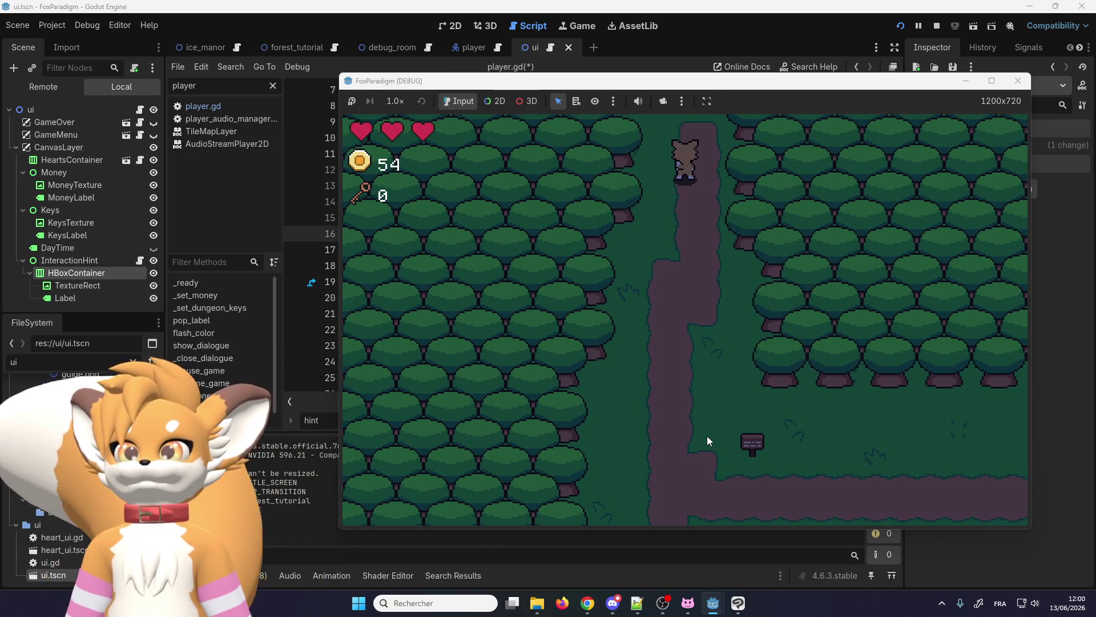
pyautogui.press('Left')
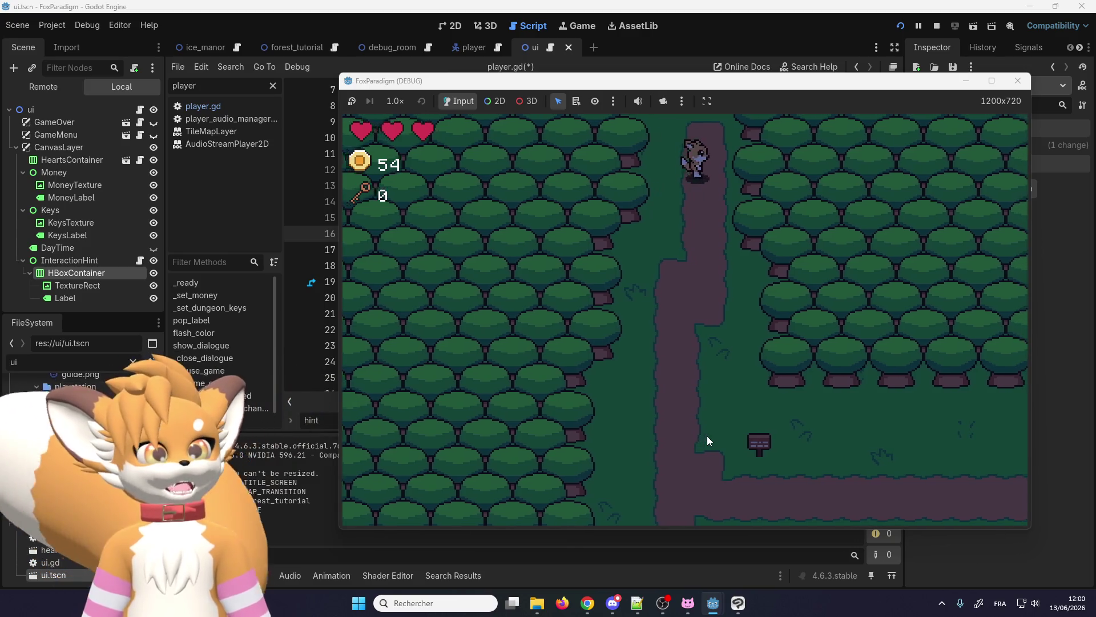
pyautogui.press('Up')
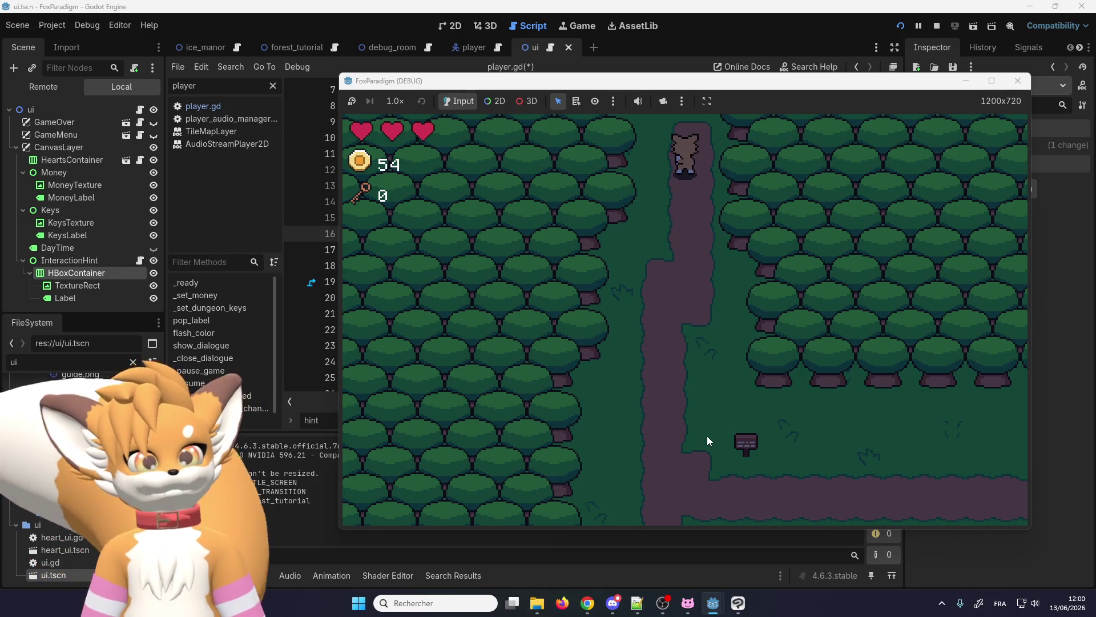
pyautogui.press('Down')
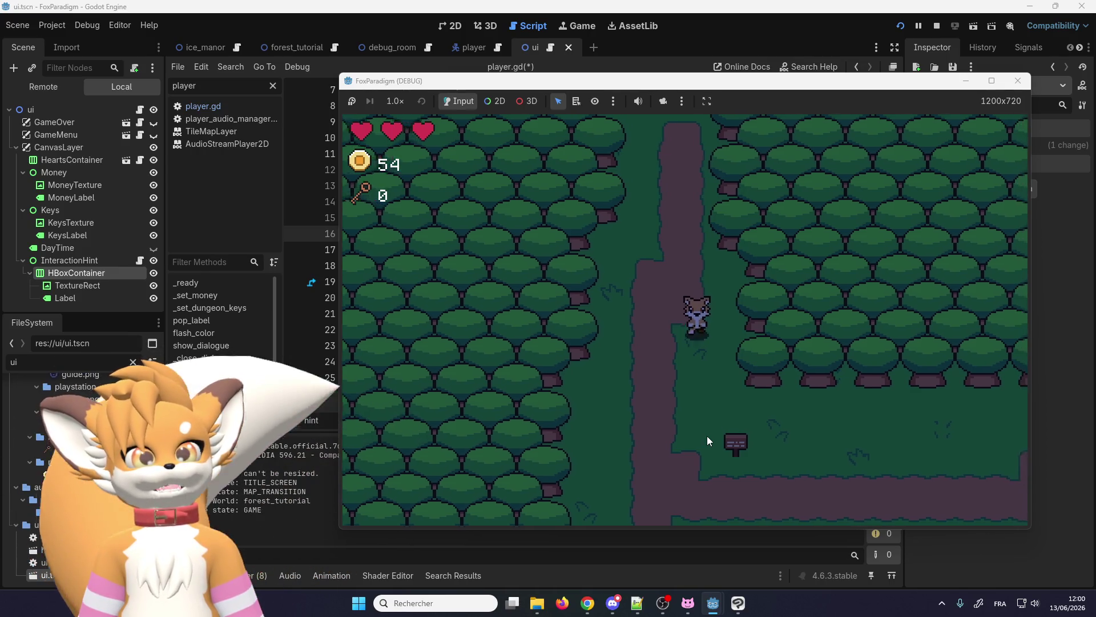
pyautogui.press('Down')
pyautogui.press('Right')
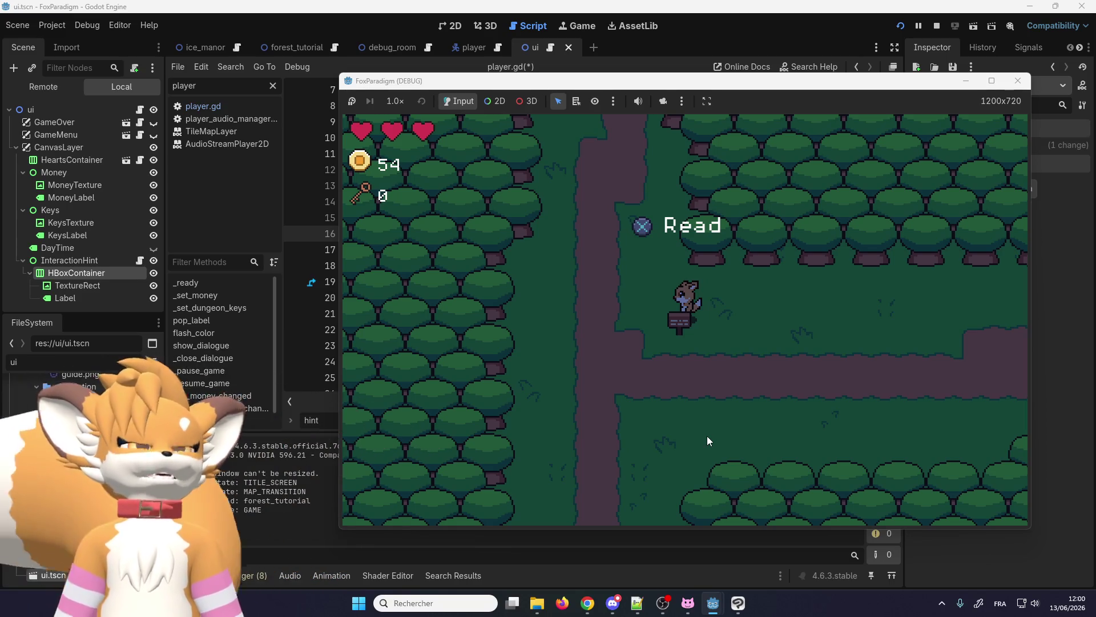
pyautogui.click(1016, 84)
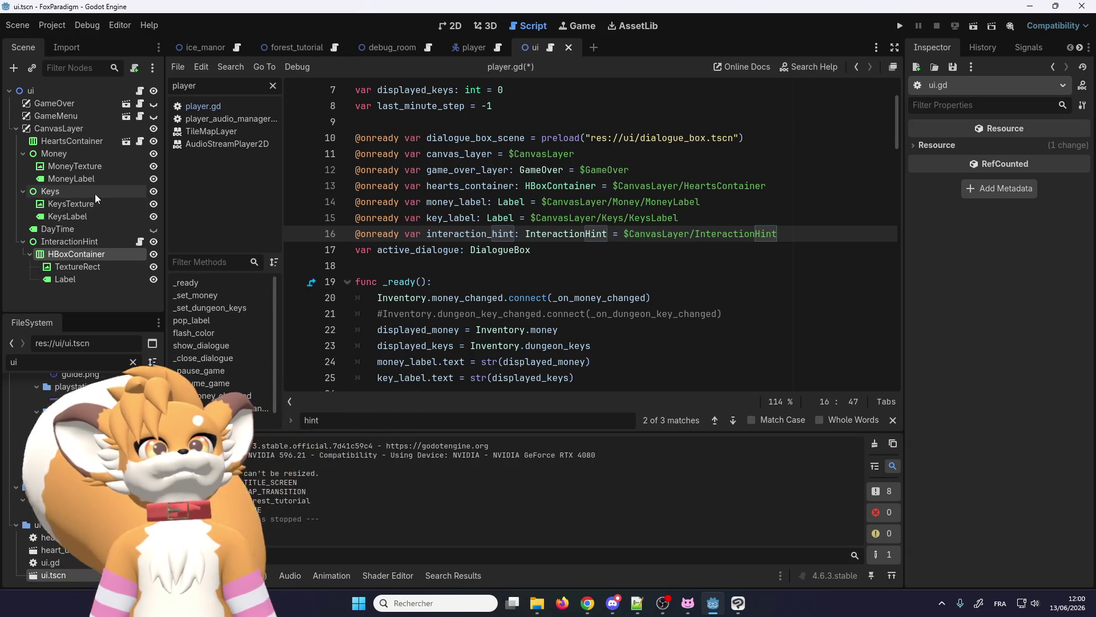
# - Show the player scene in the 2D view
pyautogui.click(457, 50)
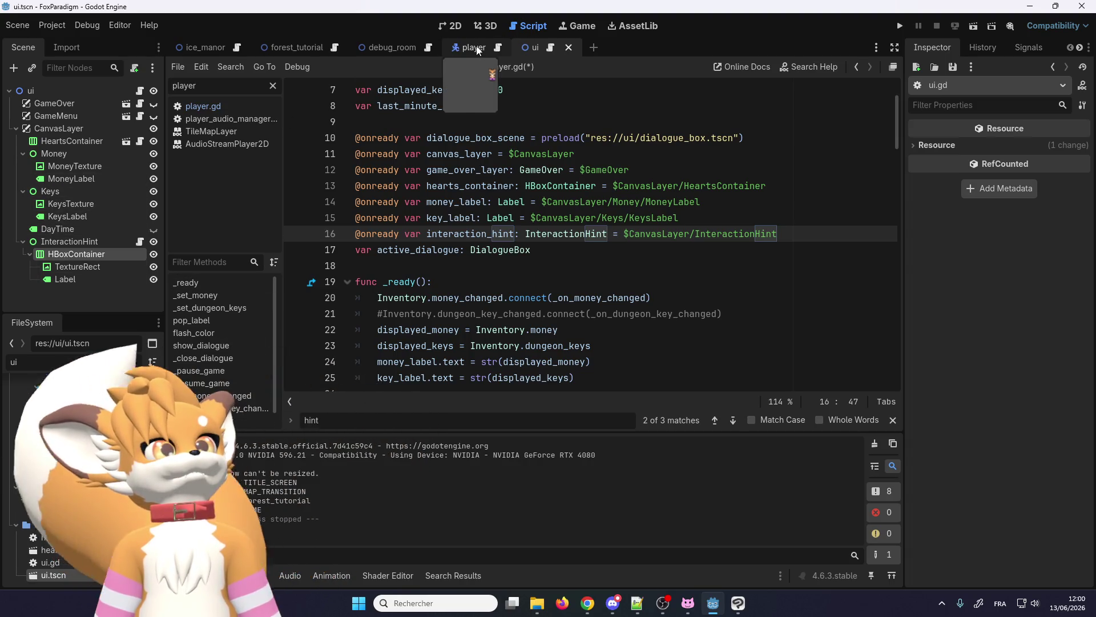
pyautogui.click(455, 25)
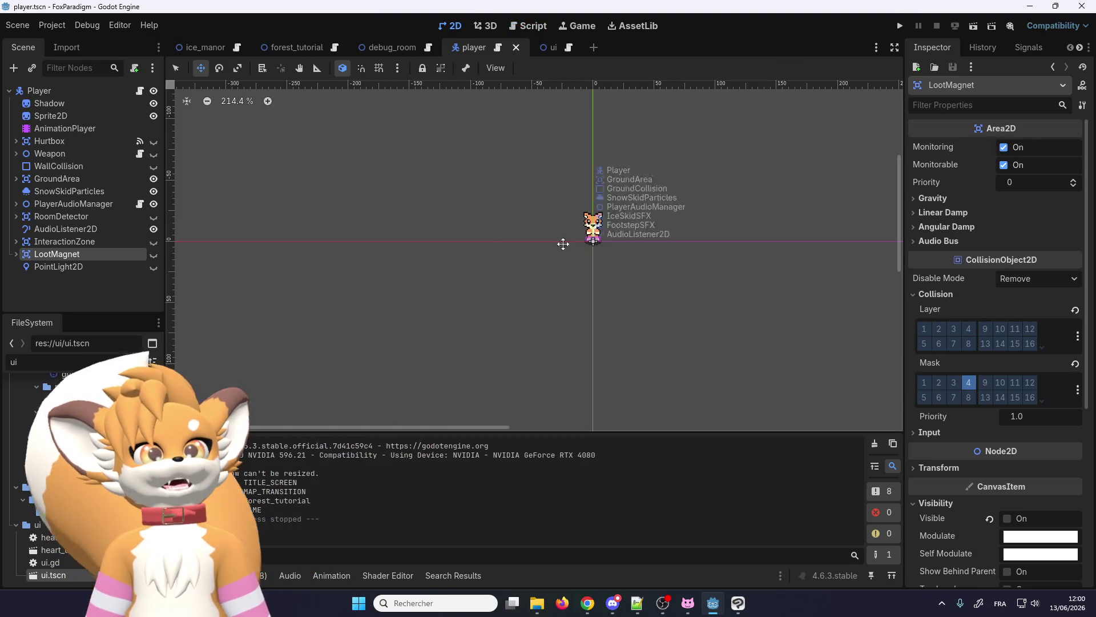
pyautogui.scroll(1, 583, 223)
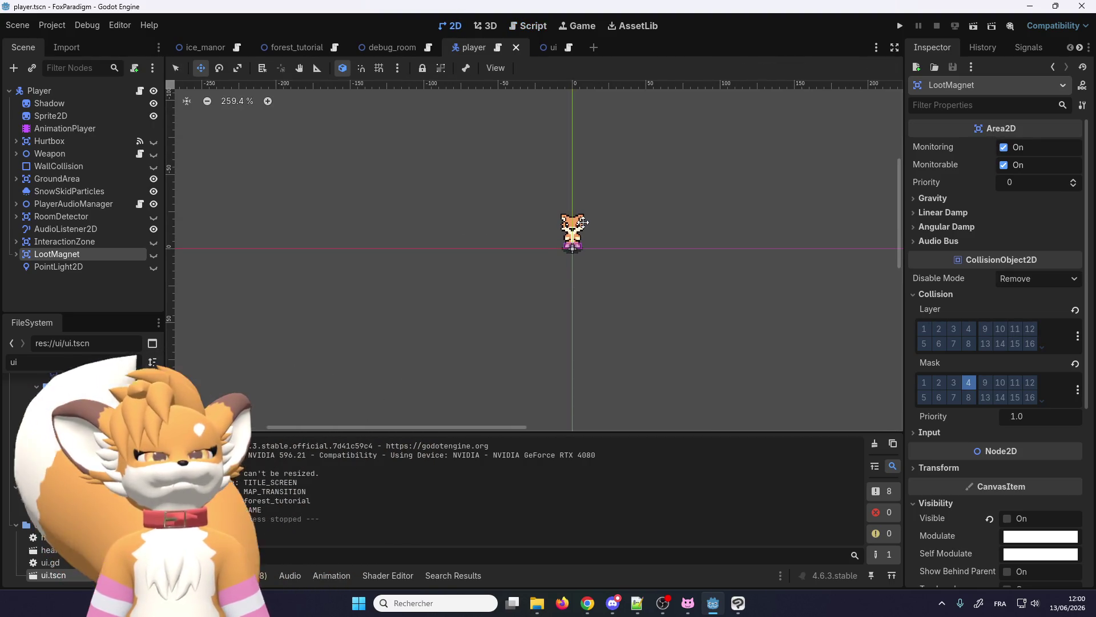
# - Close the debug_room, player and ui scene tabs, leaving forest_tutorial active
pyautogui.click(401, 47)
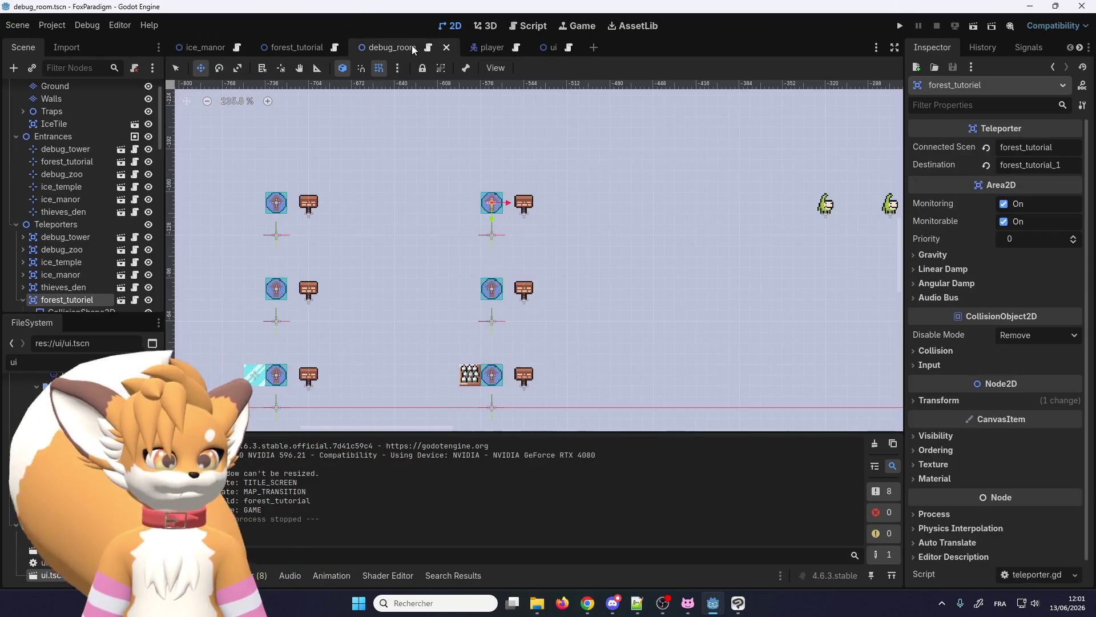
pyautogui.click(446, 47)
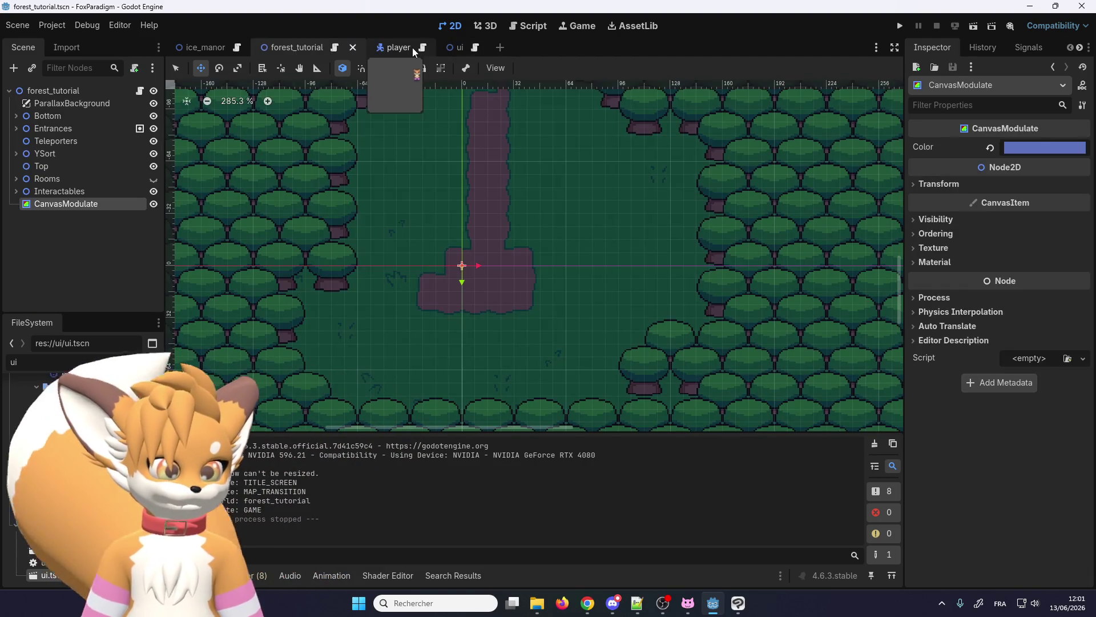
pyautogui.click(412, 47)
pyautogui.click(422, 48)
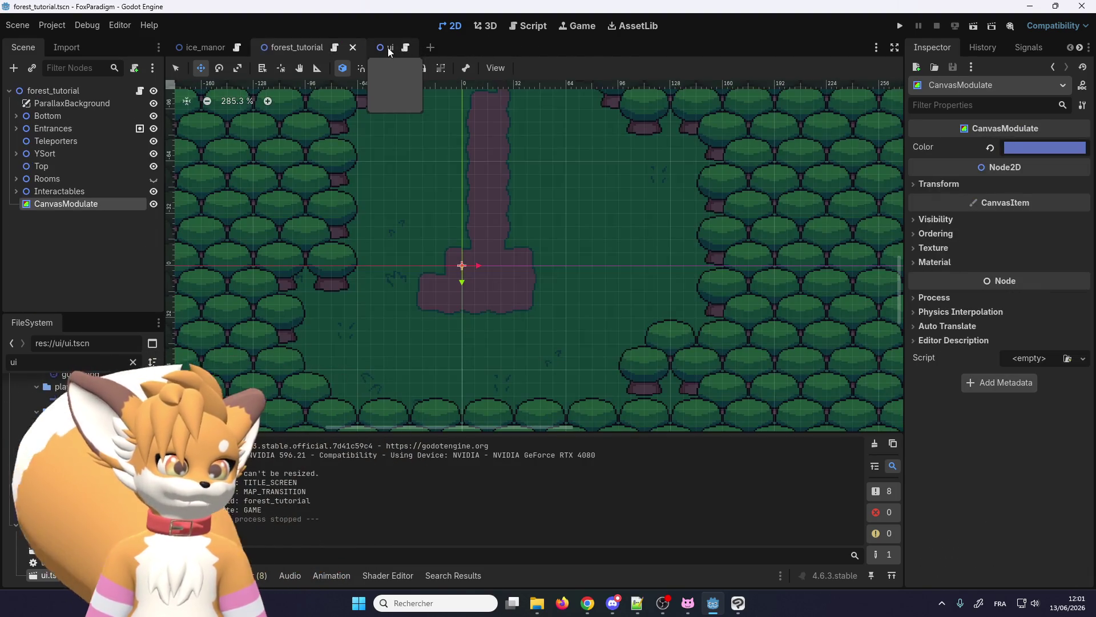
pyautogui.click(388, 46)
pyautogui.click(406, 48)
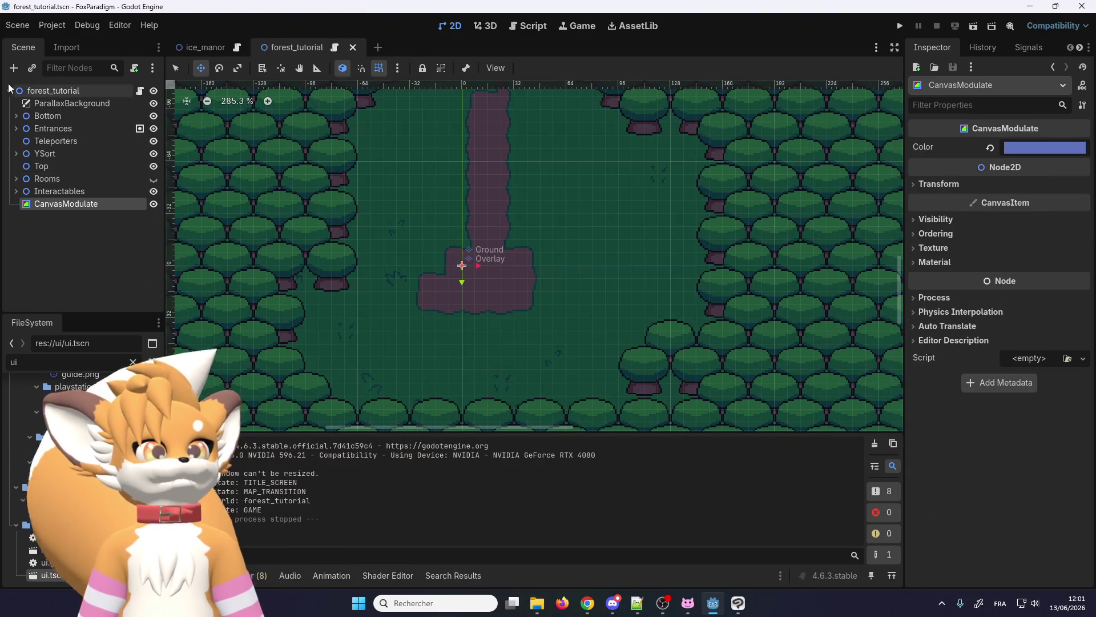
pyautogui.click(26, 91)
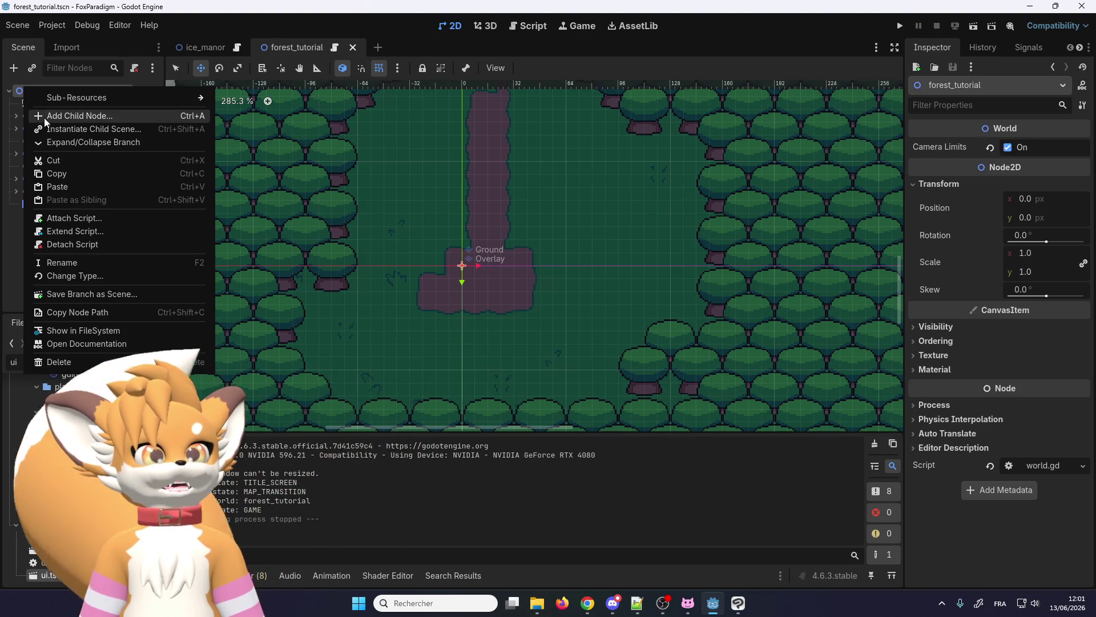
# - Add a GPUParticles2D child to the forest_tutorial root via a 'gpu' search, leaving Texture empty
pyautogui.click(45, 117)
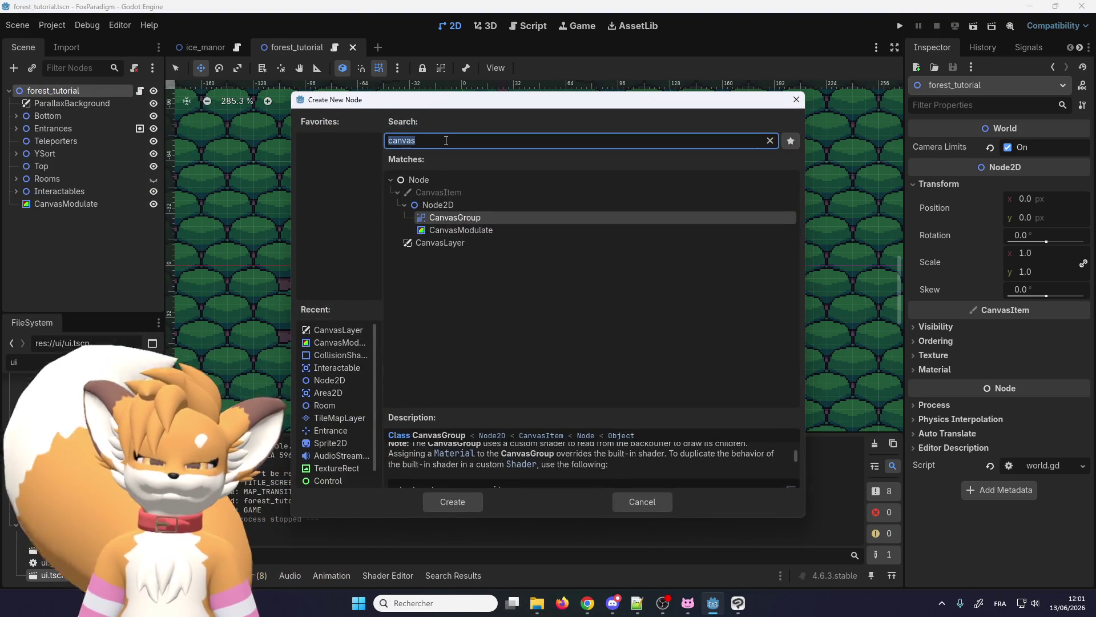
pyautogui.write('gpu')
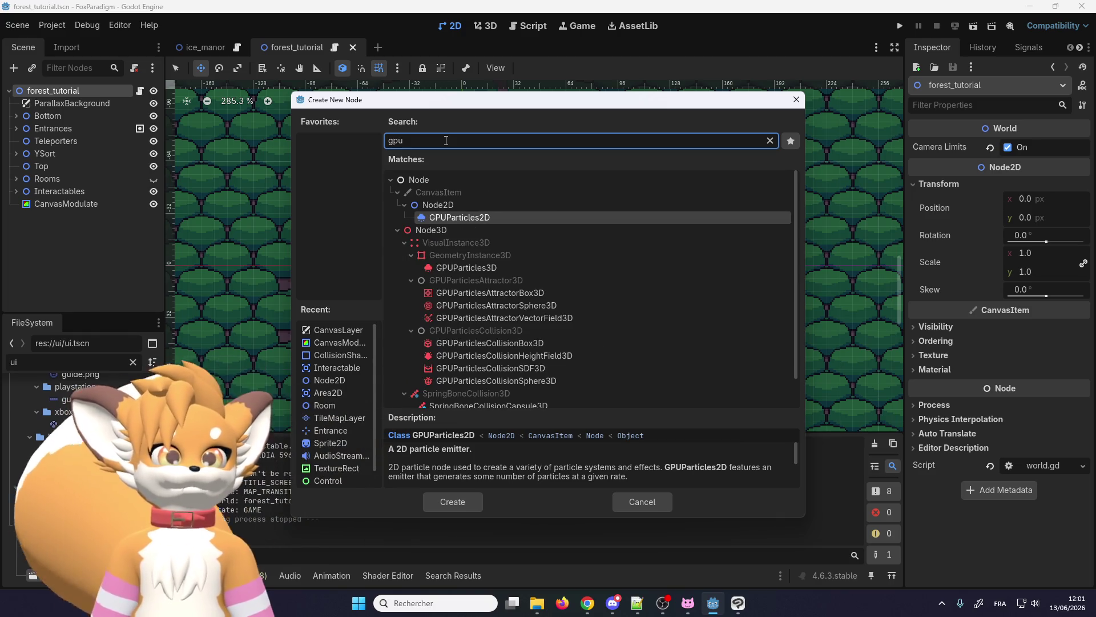
pyautogui.doubleClick(434, 217)
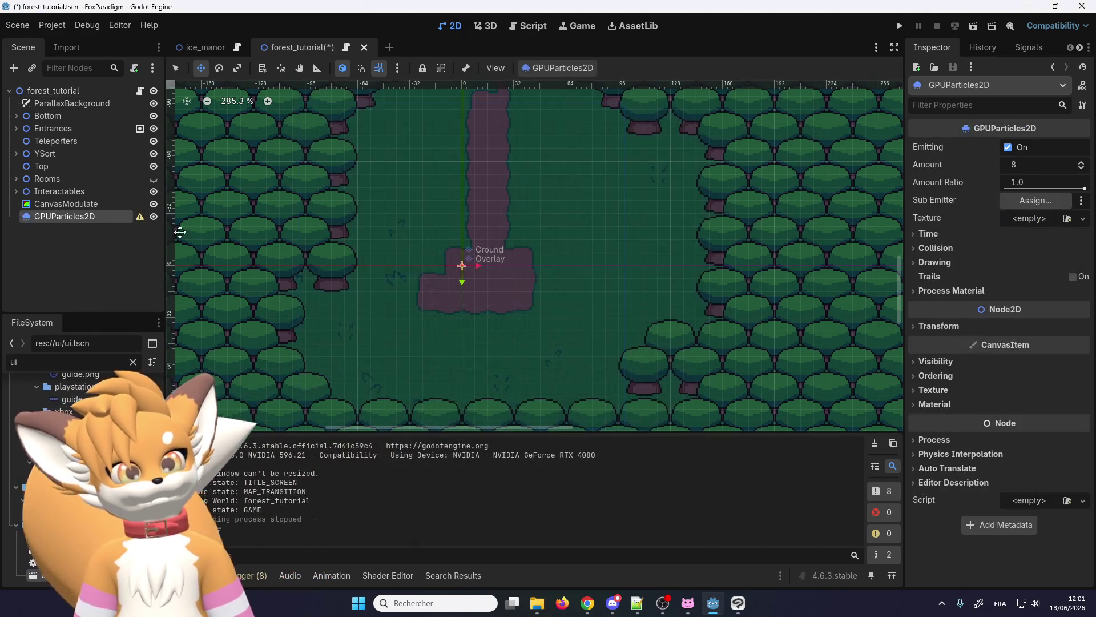
pyautogui.click(1031, 220)
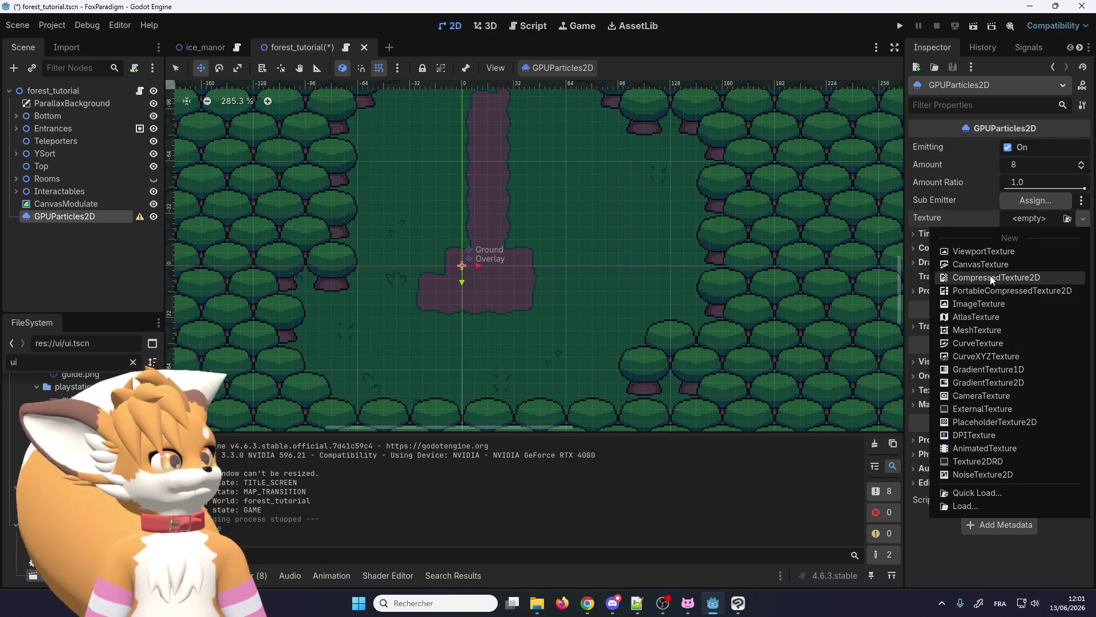
pyautogui.click(1015, 220)
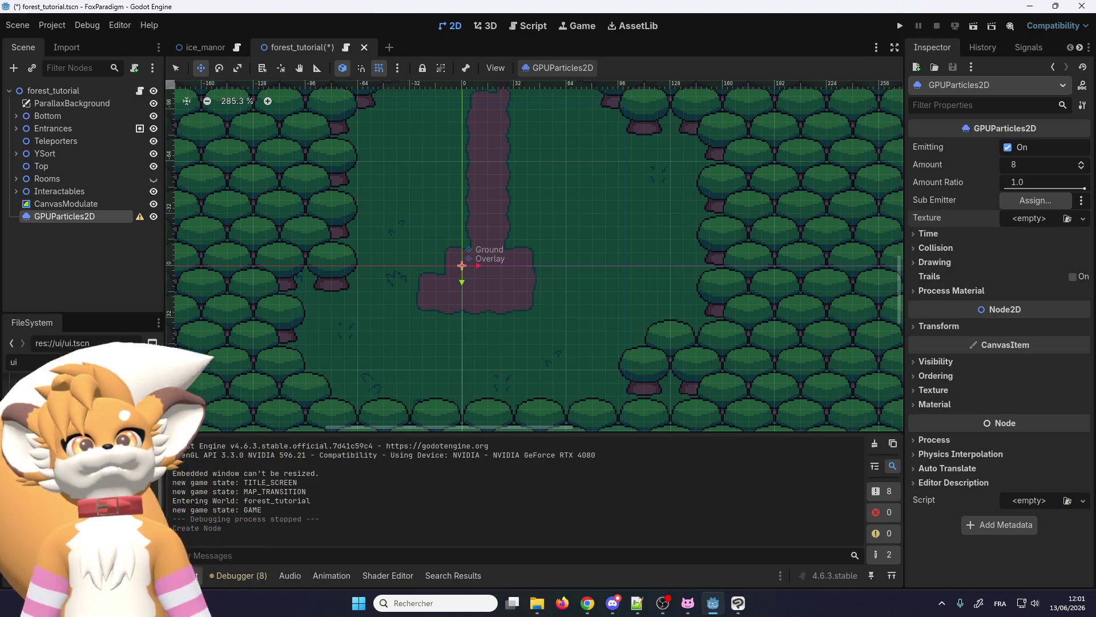
pyautogui.hotkey('alt', 'Tab')
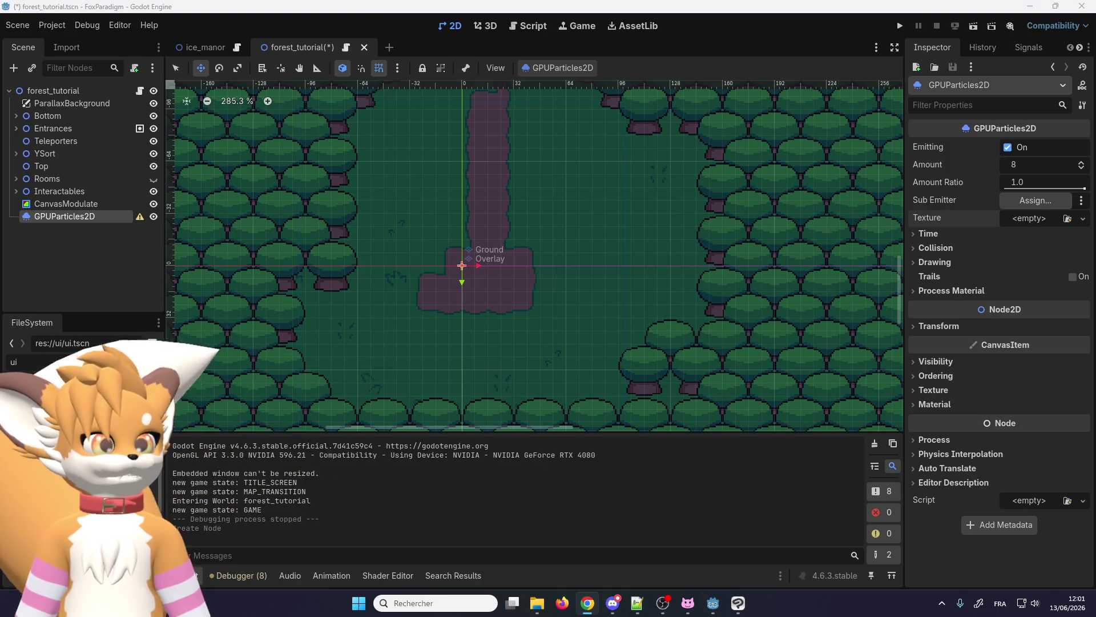
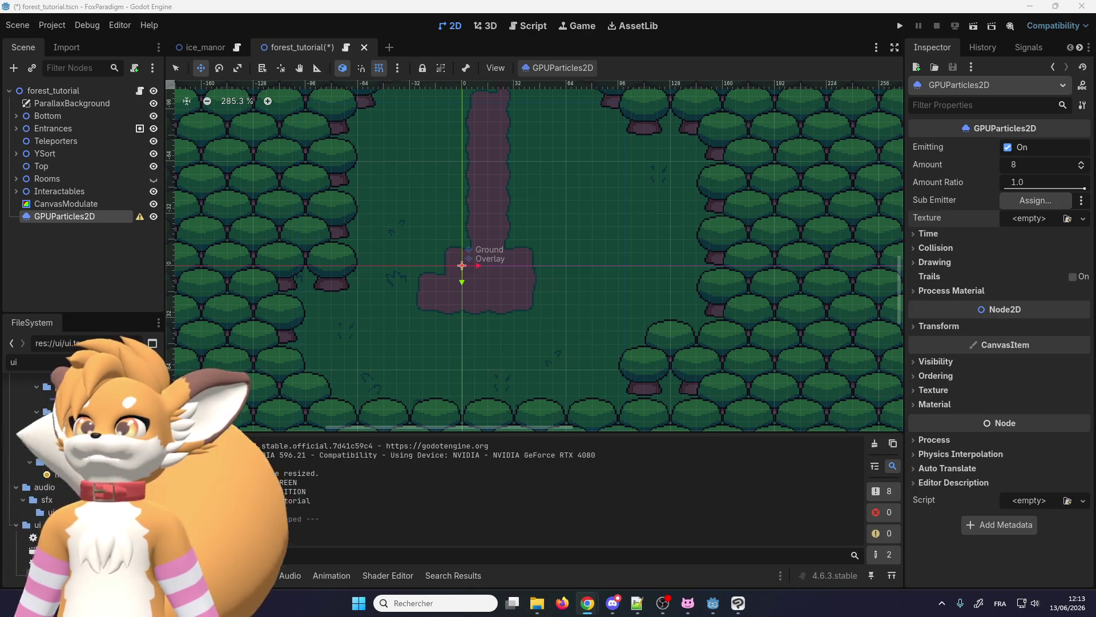
# - Bring the Chrome window with the 'godot firefly particles' results forward and maximize it
pyautogui.hotkey('alt', 'Tab')
pyautogui.moveTo(386, 97); pyautogui.dragTo(365, 44)
pyautogui.doubleClick(365, 43)
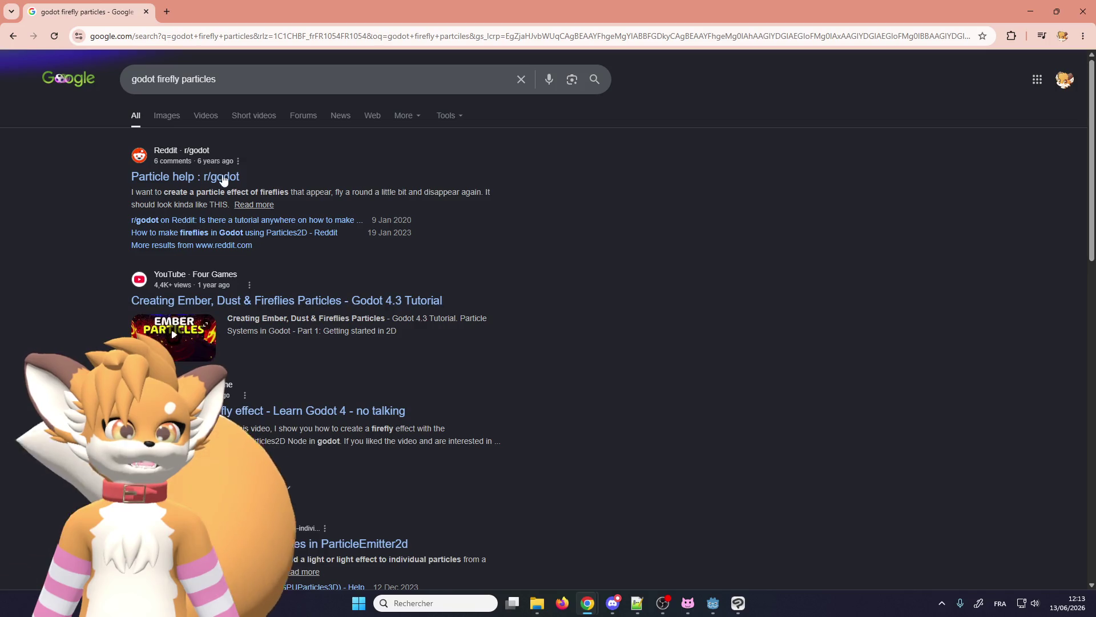
# - Open the Reddit 'Particle help' thread and firefly video in tabs, skim the thread, then close it
pyautogui.middleClick(206, 178)
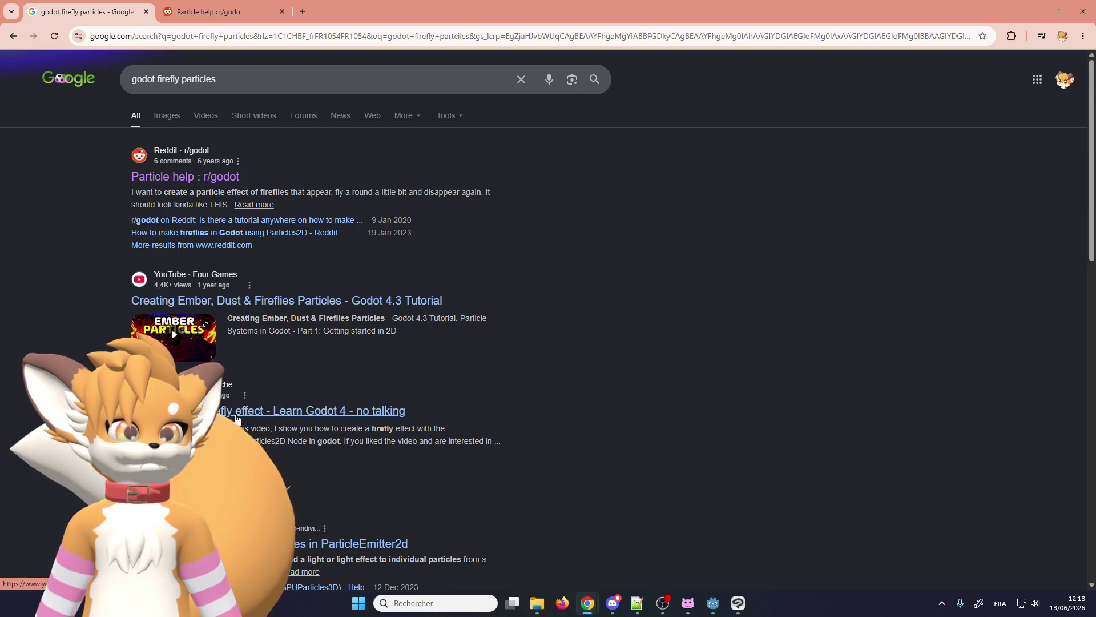
pyautogui.middleClick(236, 418)
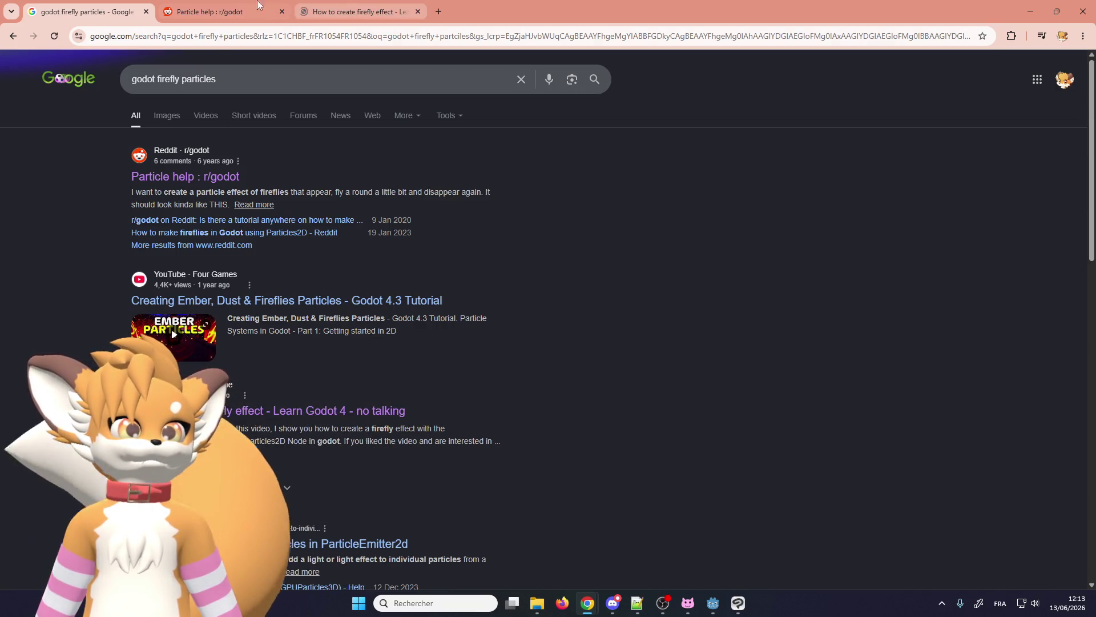
pyautogui.click(213, 4)
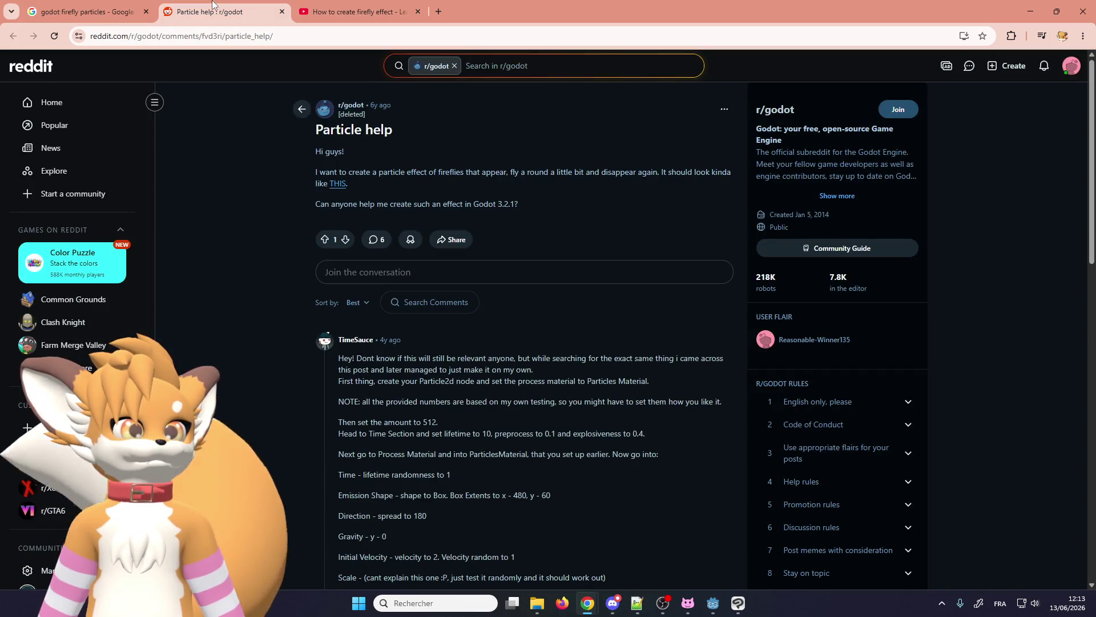
pyautogui.scroll(-4, 259, 195)
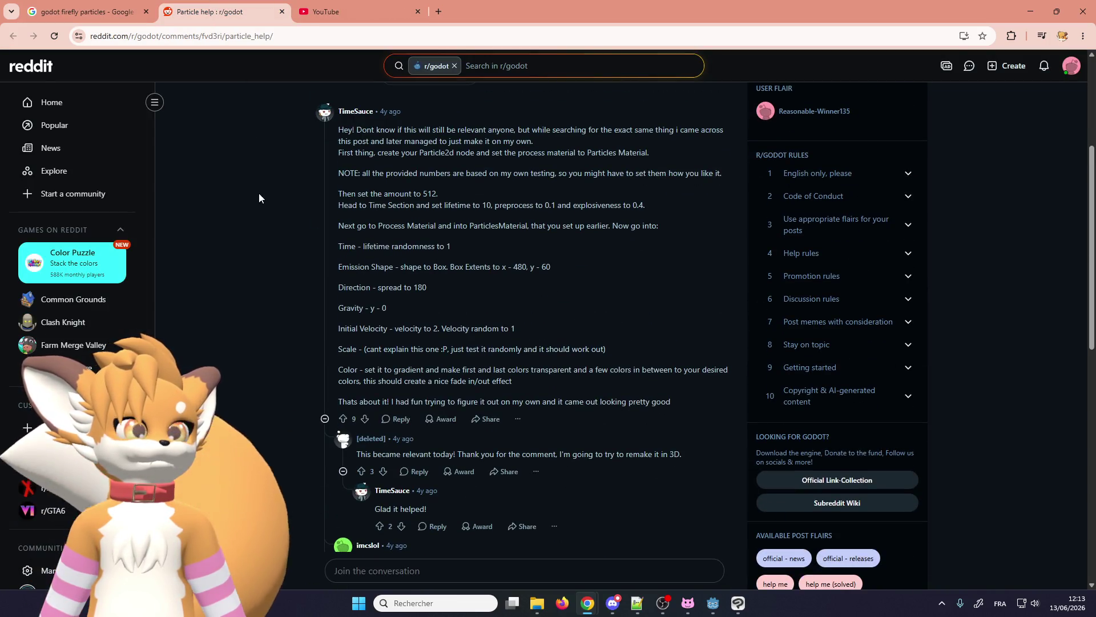
pyautogui.scroll(2, 287, 235)
pyautogui.scroll(-5, 287, 238)
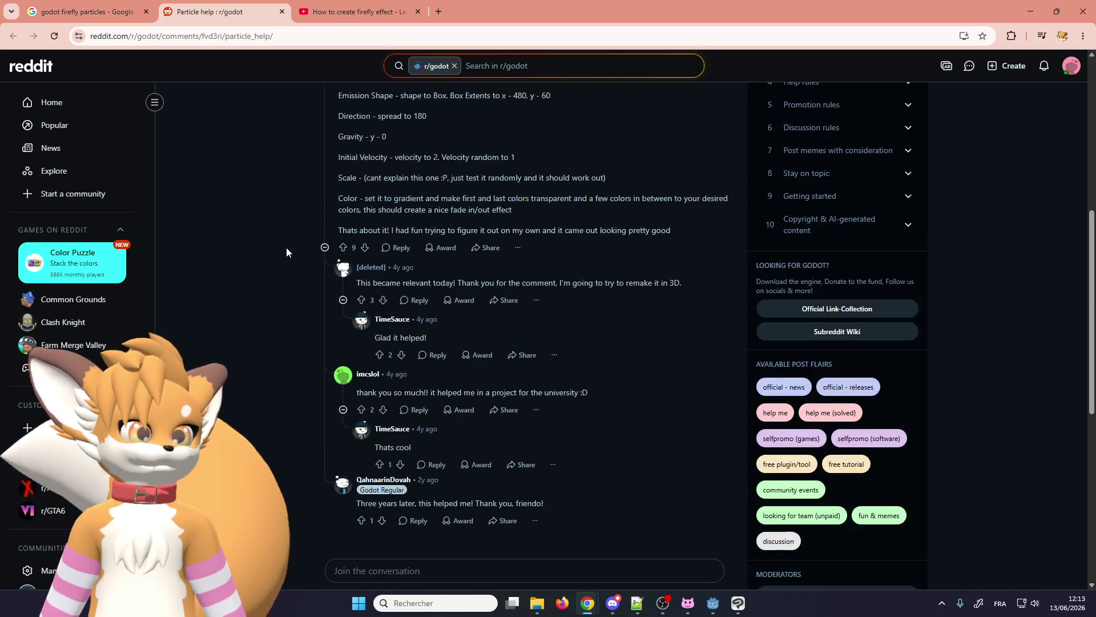
pyautogui.scroll(-6, 286, 248)
pyautogui.scroll(13, 286, 248)
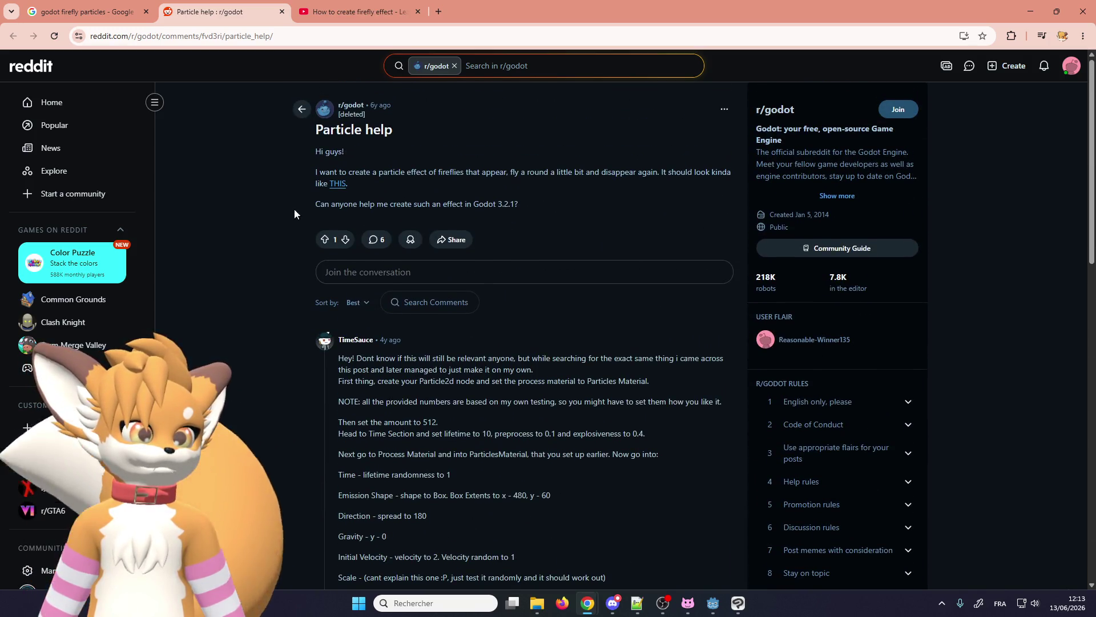
pyautogui.click(283, 13)
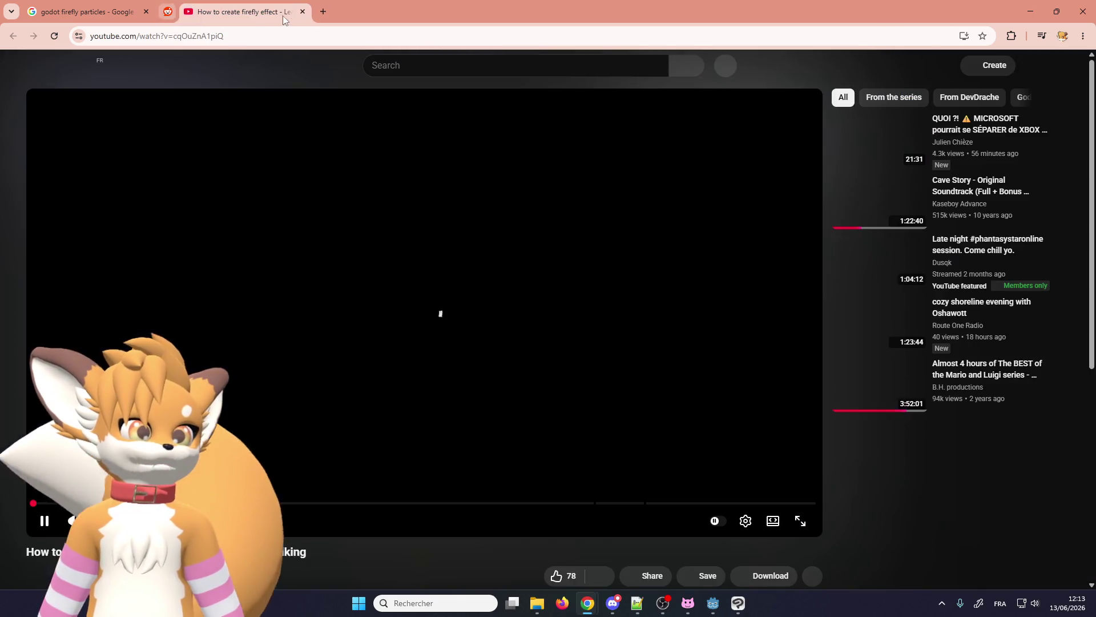
# - Switch suggestions to 'From the series' and play the firefly tutorial full screen
pyautogui.click(901, 99)
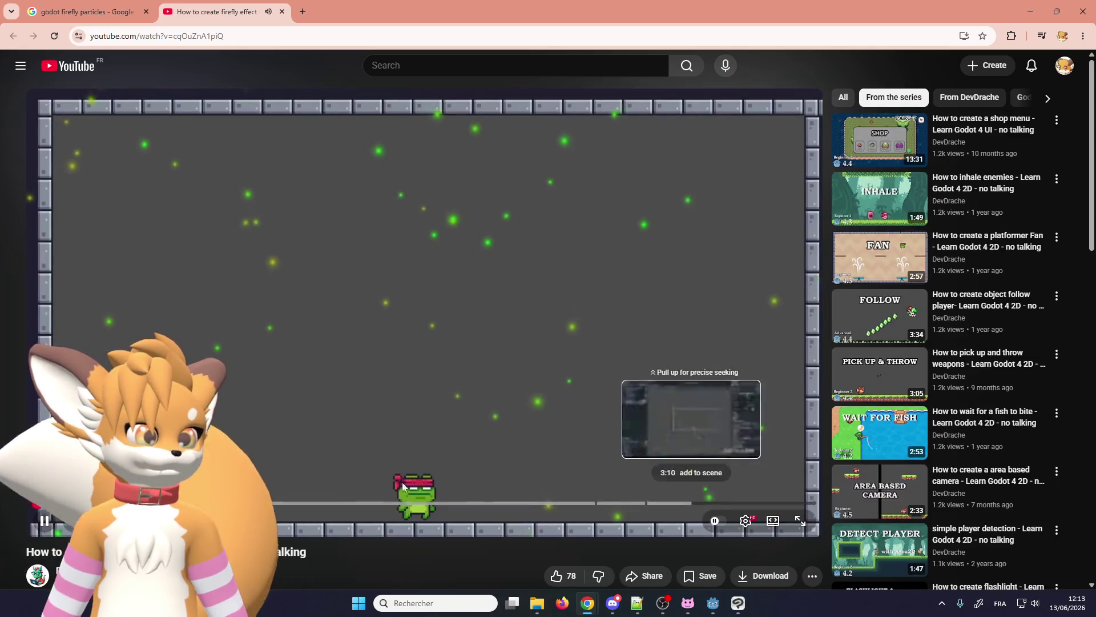
pyautogui.scroll(-3, 402, 481)
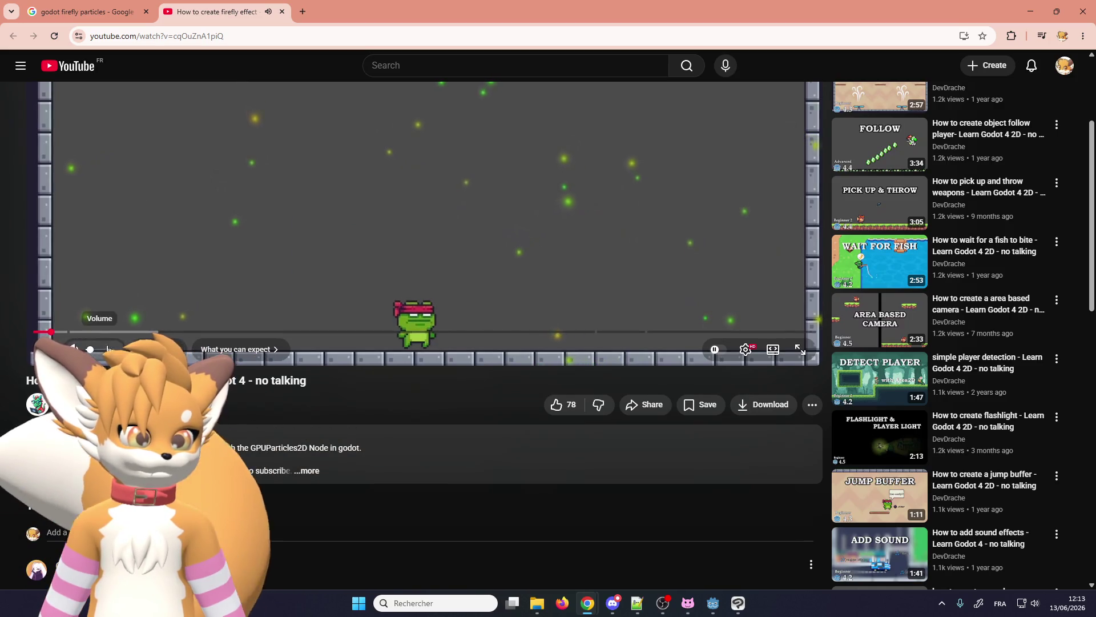
pyautogui.scroll(3, 456, 188)
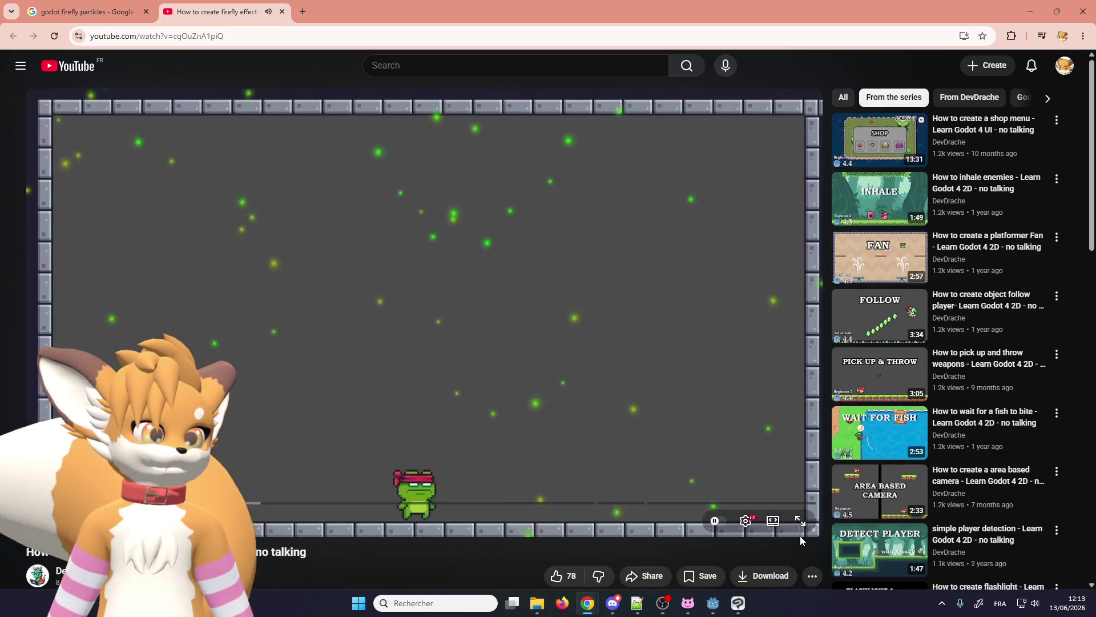
pyautogui.click(800, 522)
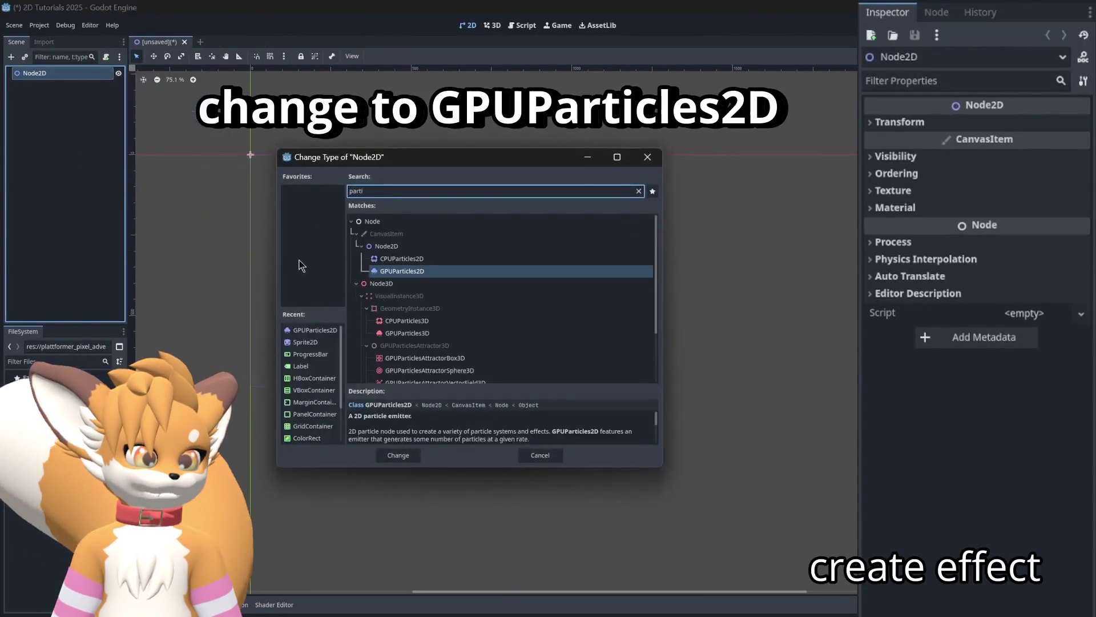
pyautogui.doubleClick(372, 272)
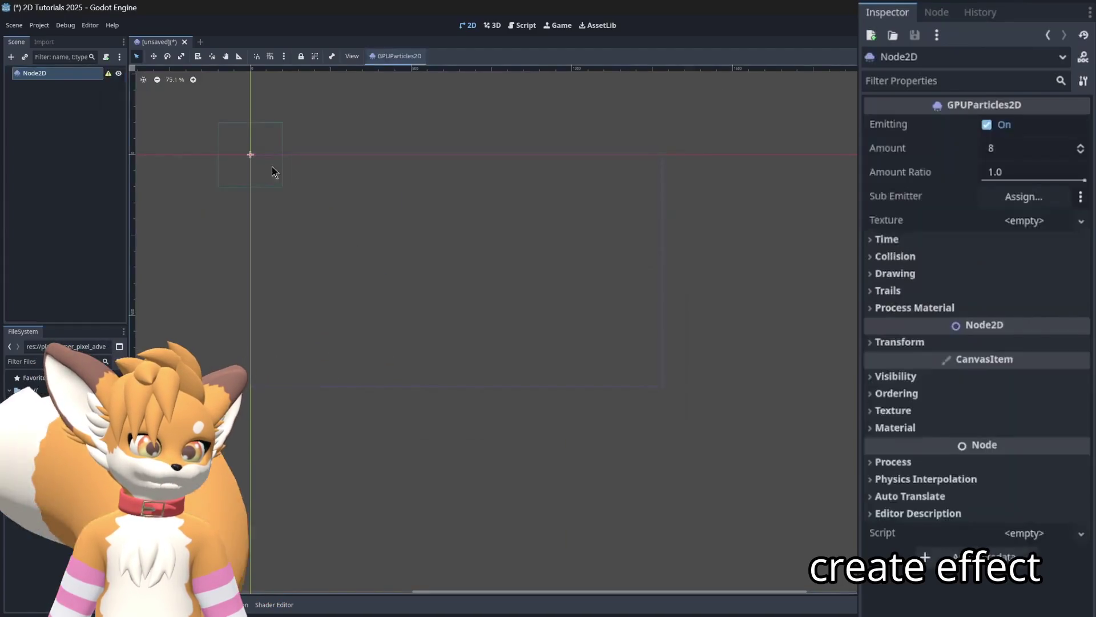
pyautogui.click(153, 56)
pyautogui.moveTo(251, 155); pyautogui.dragTo(460, 277)
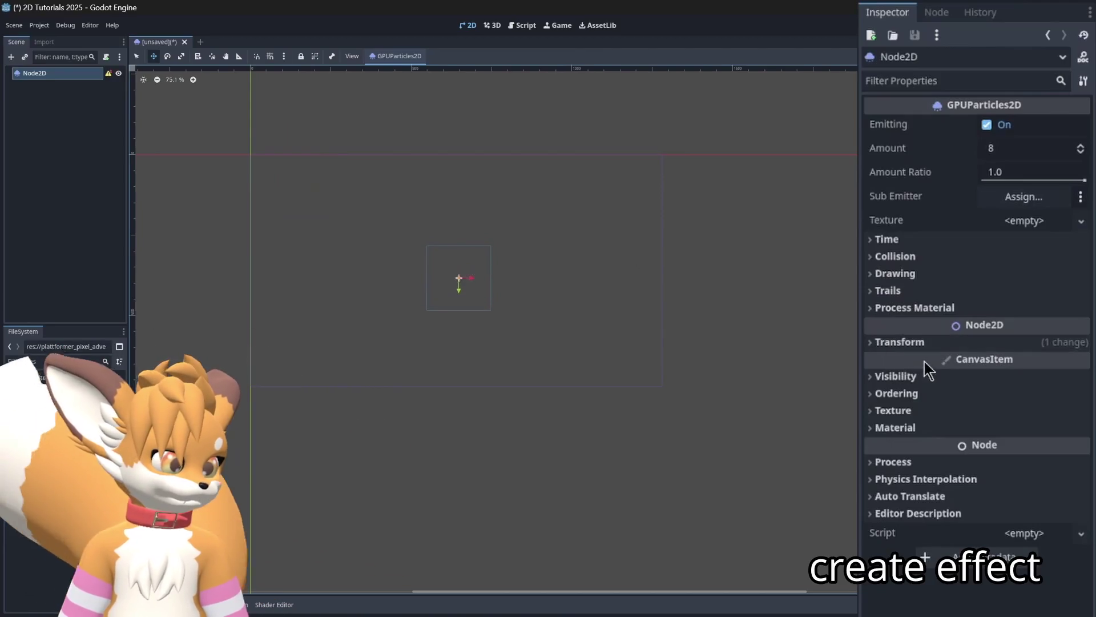
pyautogui.click(958, 308)
pyautogui.click(1051, 327)
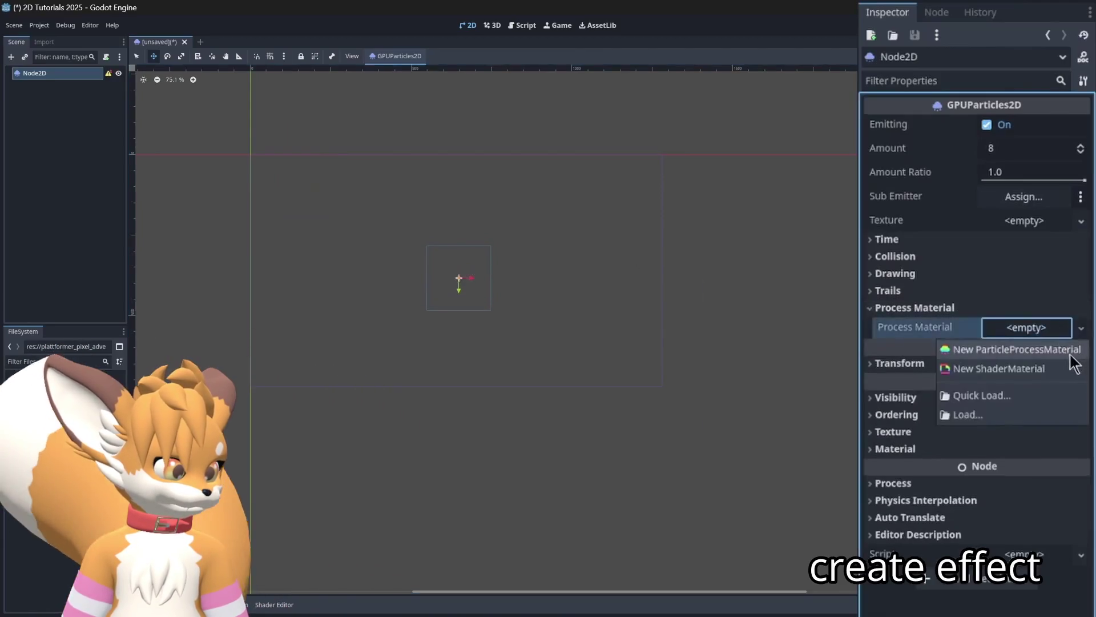
pyautogui.click(1055, 346)
pyautogui.click(951, 443)
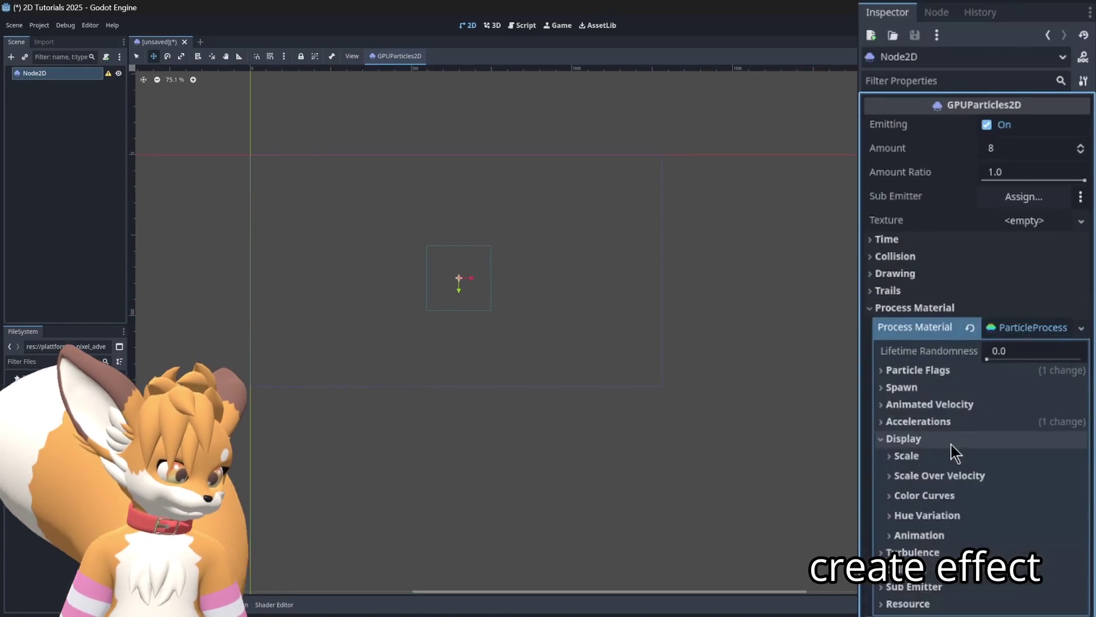
pyautogui.click(951, 457)
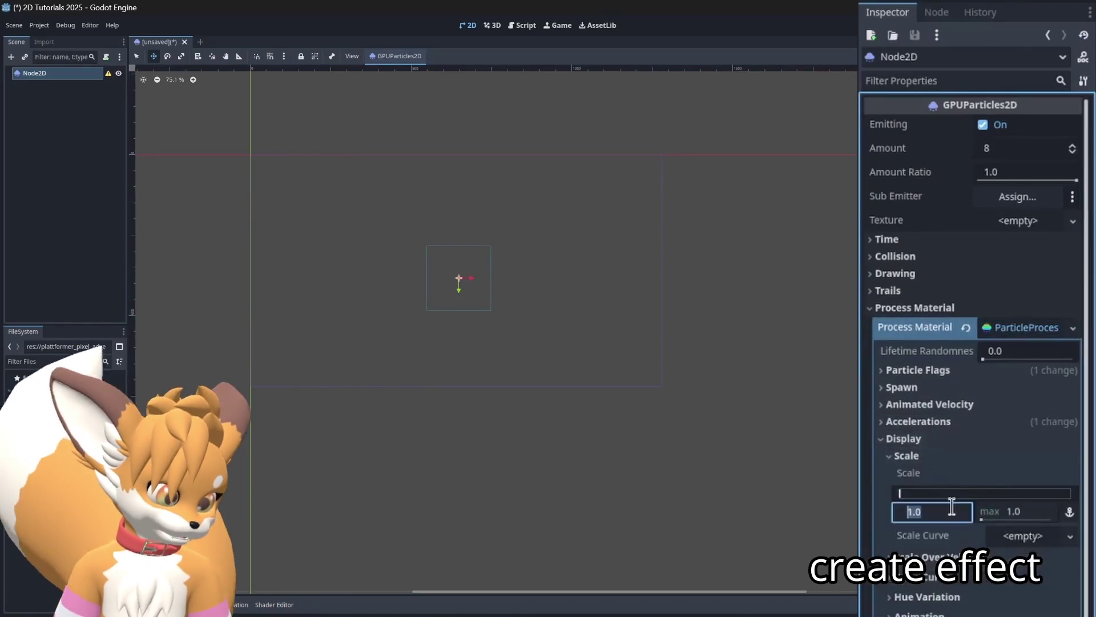
pyautogui.press('Tab')
pyautogui.write('5')
pyautogui.press('Return')
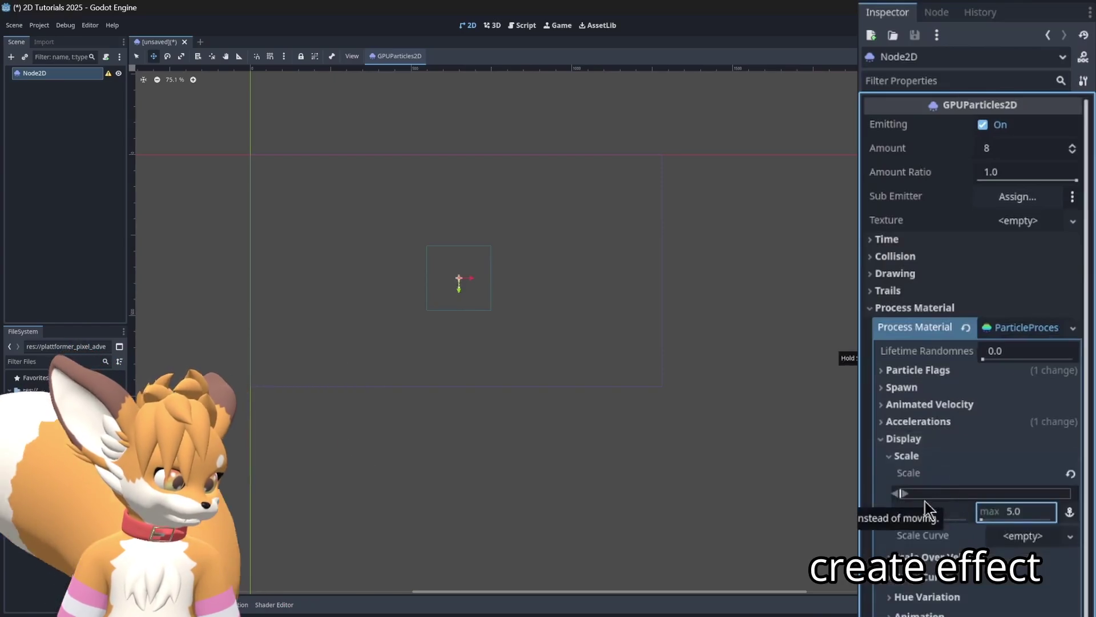
pyautogui.scroll(2, 326, 340)
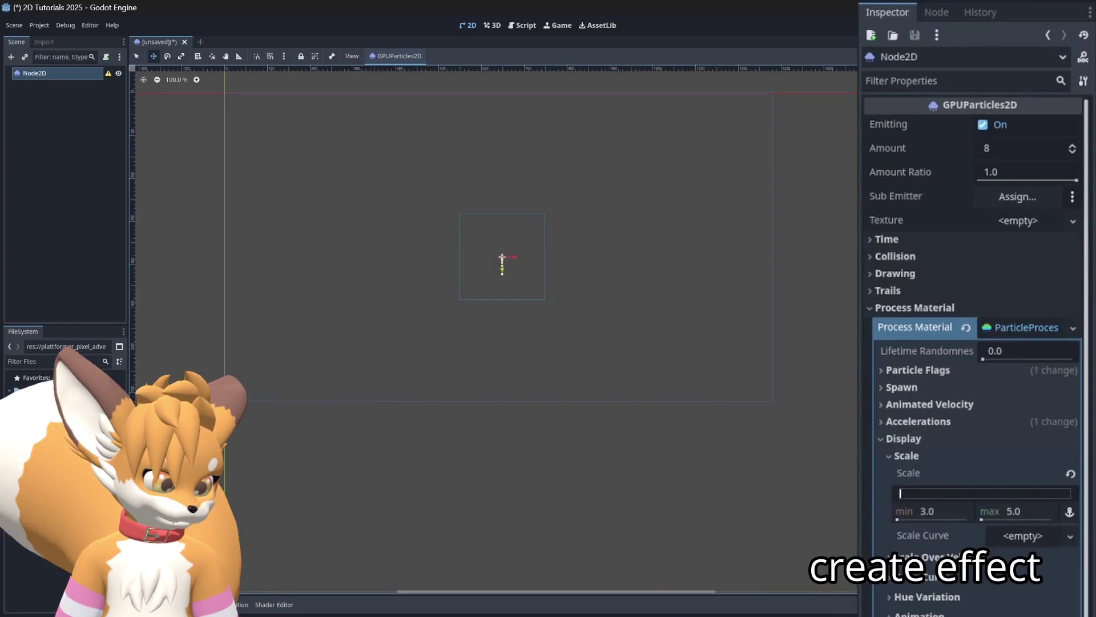
pyautogui.click(918, 308)
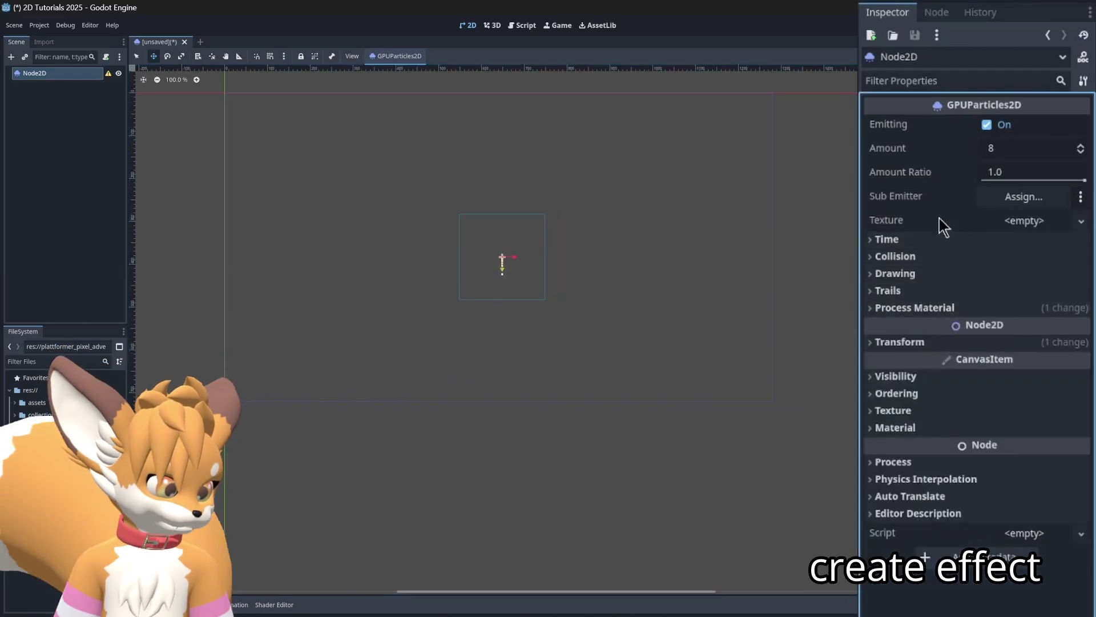
pyautogui.click(939, 244)
# - Navigate the process material to Spawn > Position and edit its Box emission settings
pyautogui.click(1011, 255)
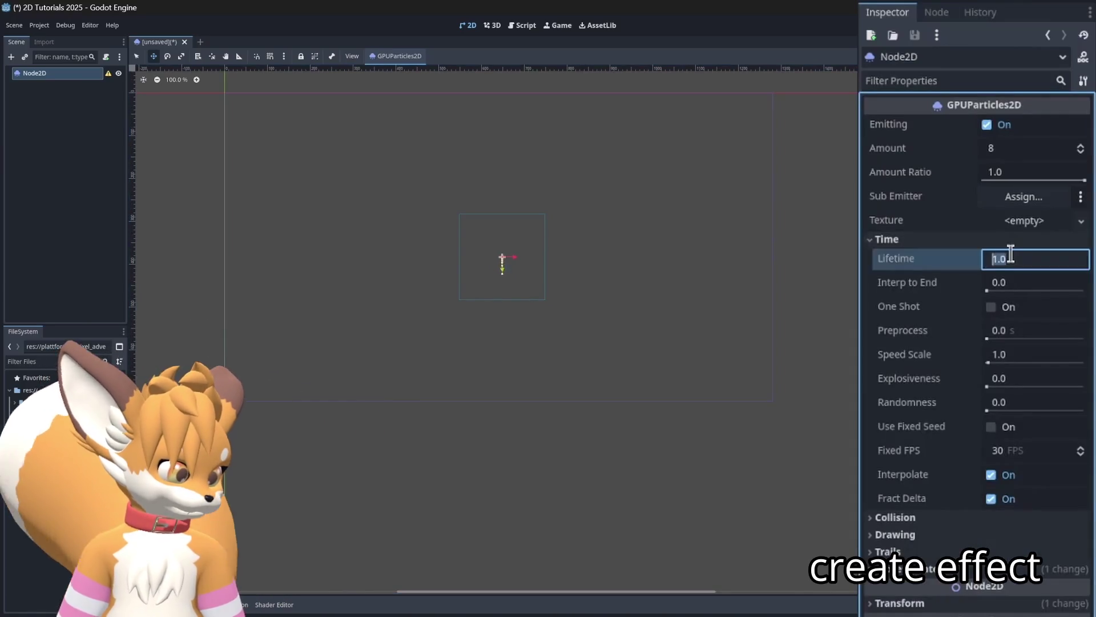
pyautogui.click(1021, 150)
pyautogui.write('00')
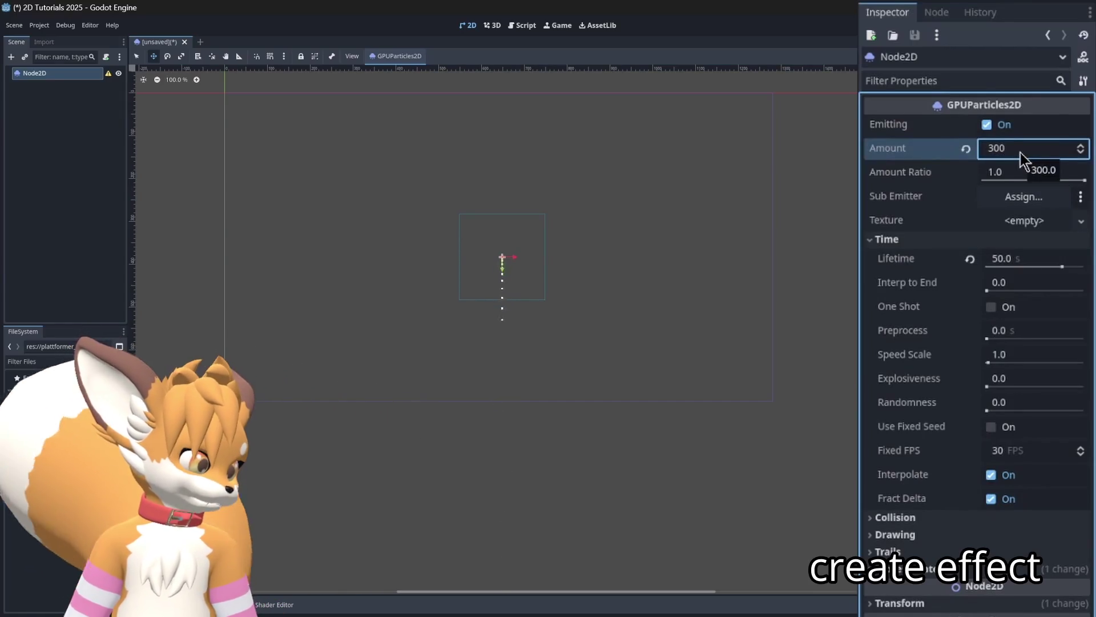
pyautogui.scroll(-5, 1001, 266)
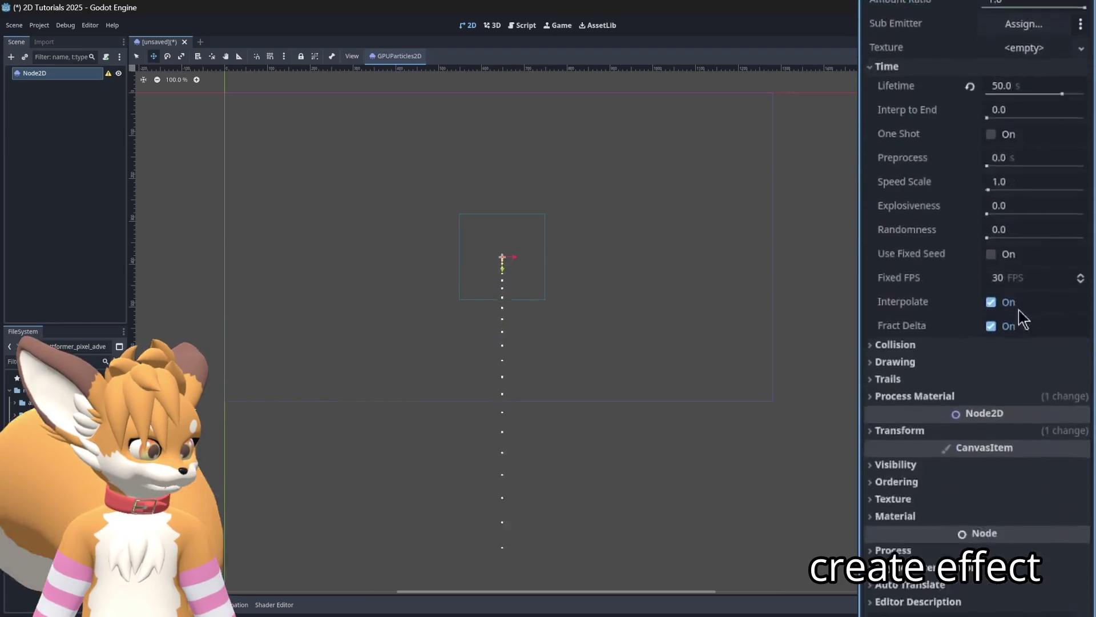
pyautogui.click(1045, 260)
pyautogui.scroll(-5, 1040, 303)
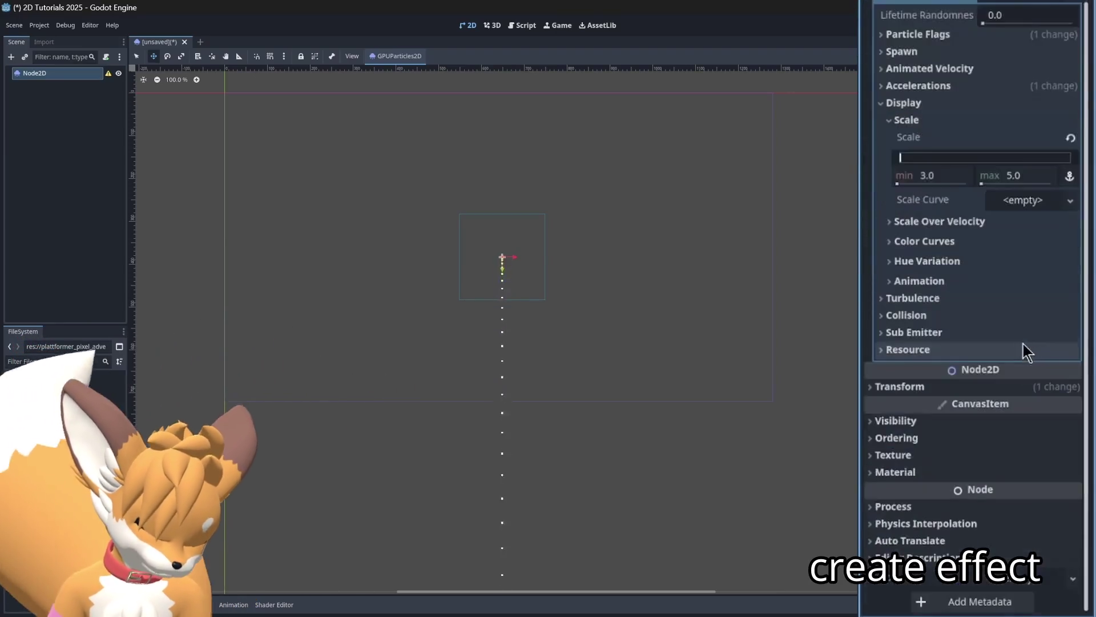
pyautogui.click(945, 108)
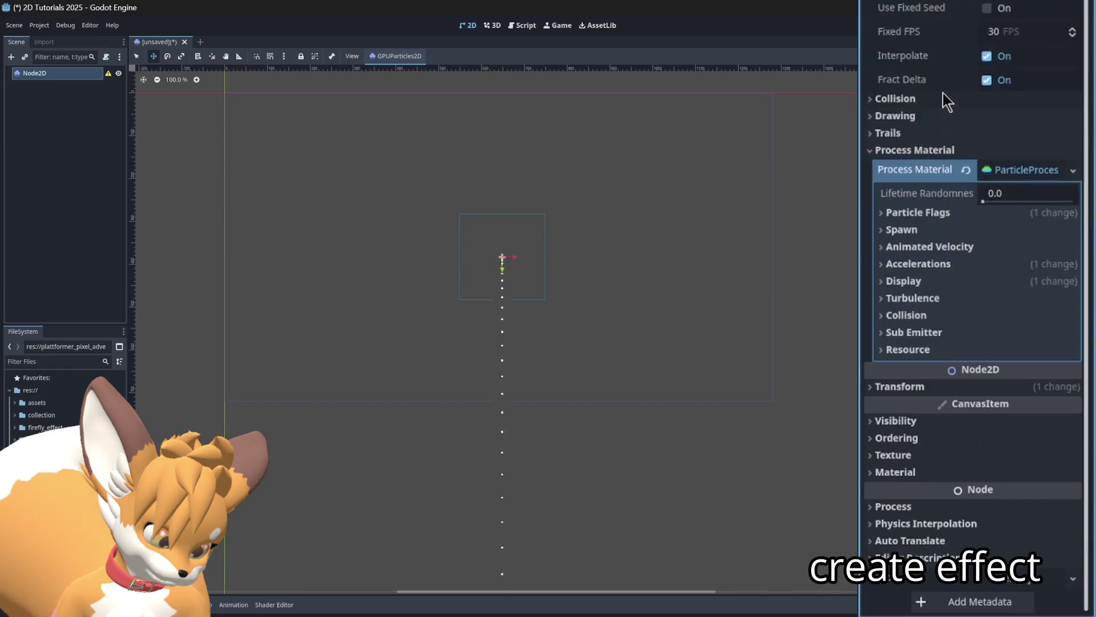
pyautogui.click(938, 230)
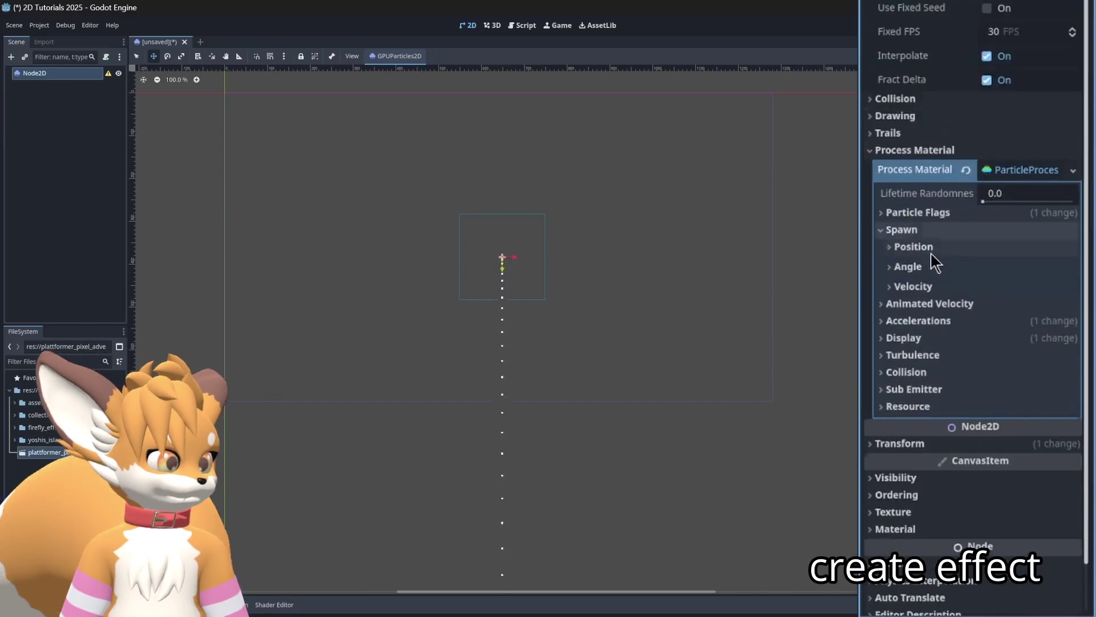
pyautogui.click(930, 248)
# - Set the Emission Box Extents y to 720/2 (360) and collapse the spawn settings
pyautogui.click(1032, 361)
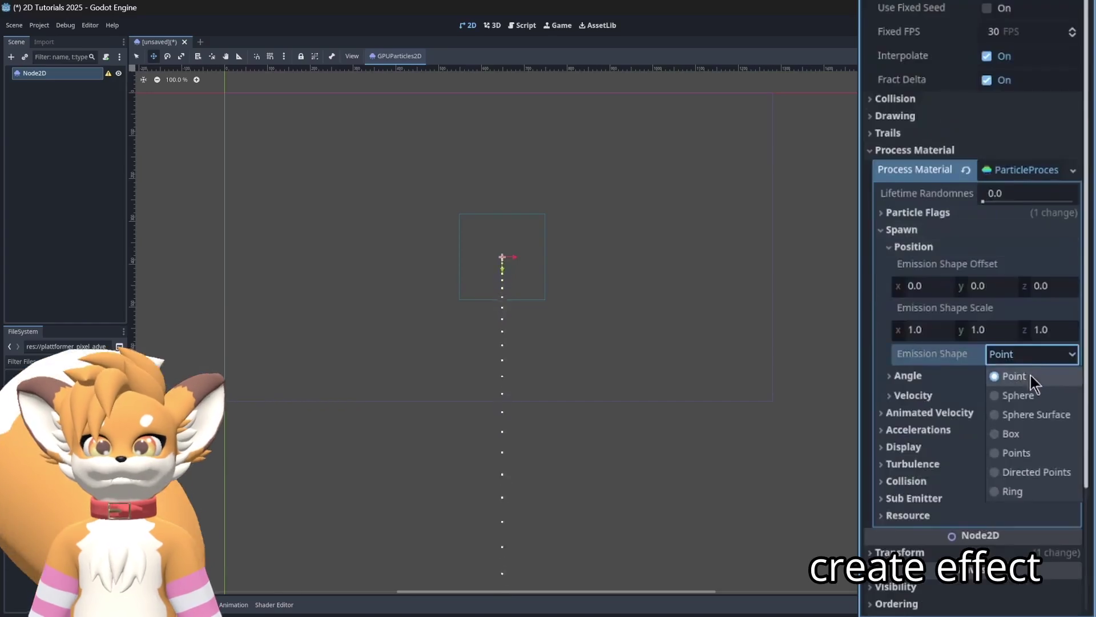
pyautogui.click(1028, 435)
pyautogui.click(932, 397)
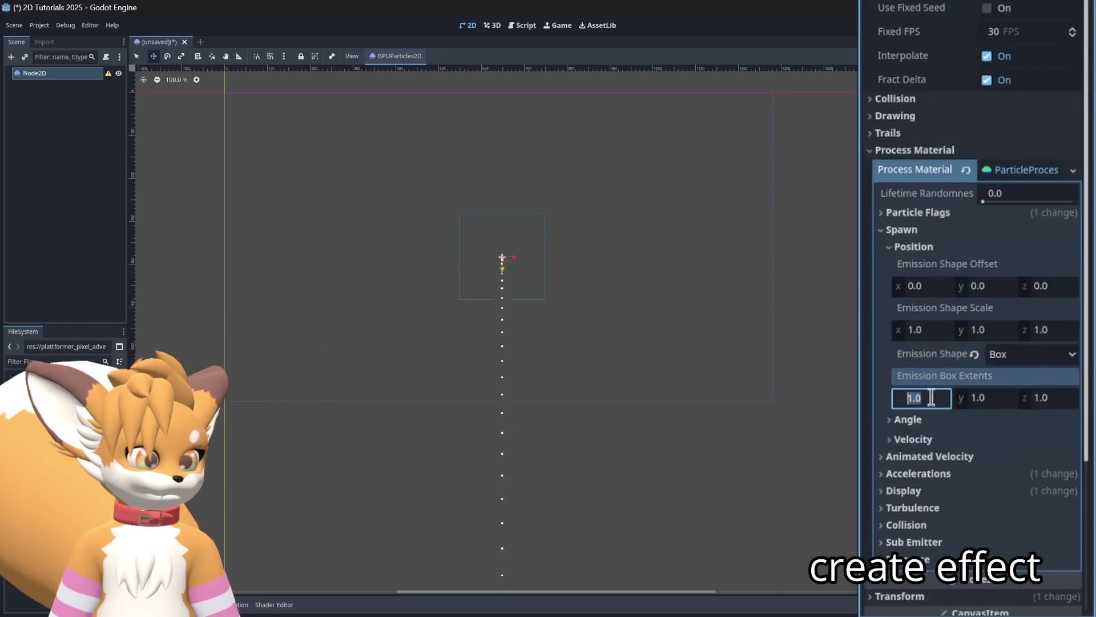
pyautogui.write('/2')
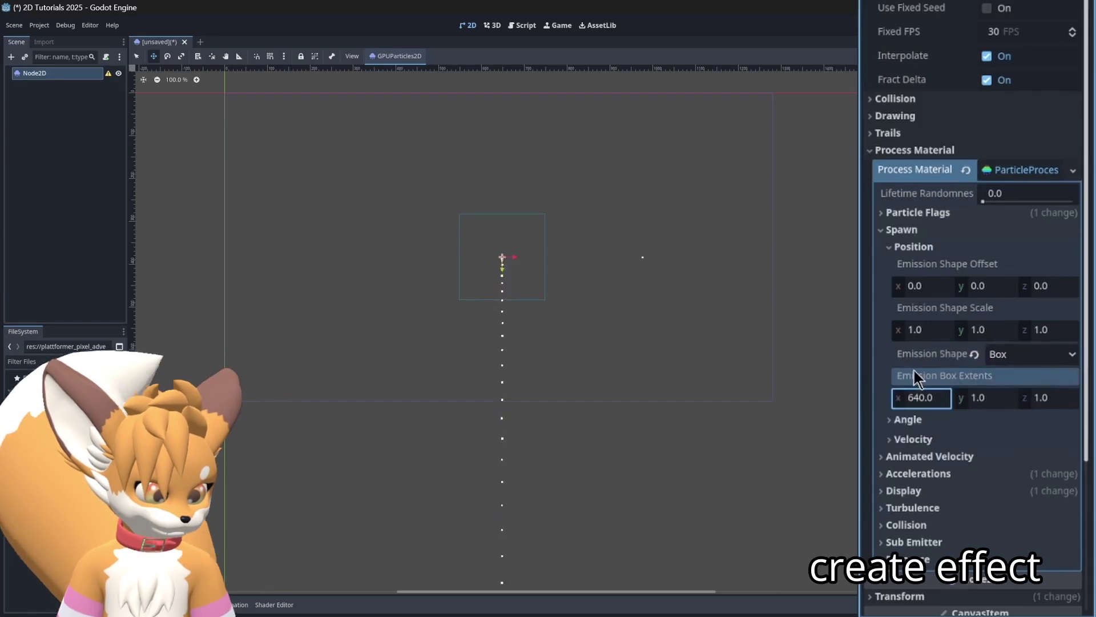
pyautogui.press('Tab')
pyautogui.write('72')
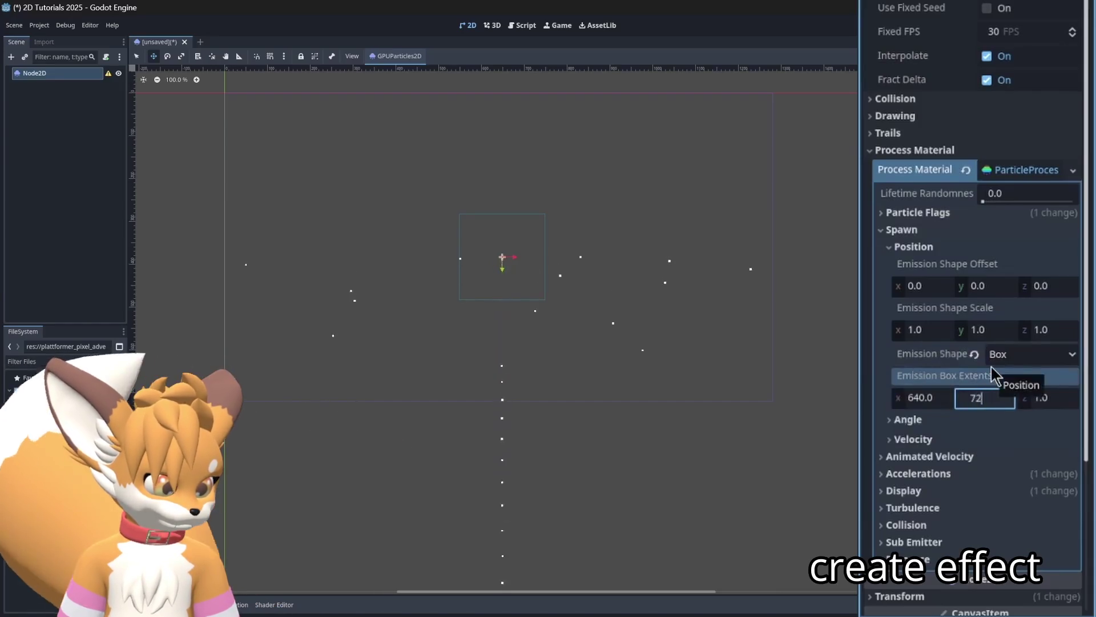
pyautogui.write('2')
pyautogui.press('Return')
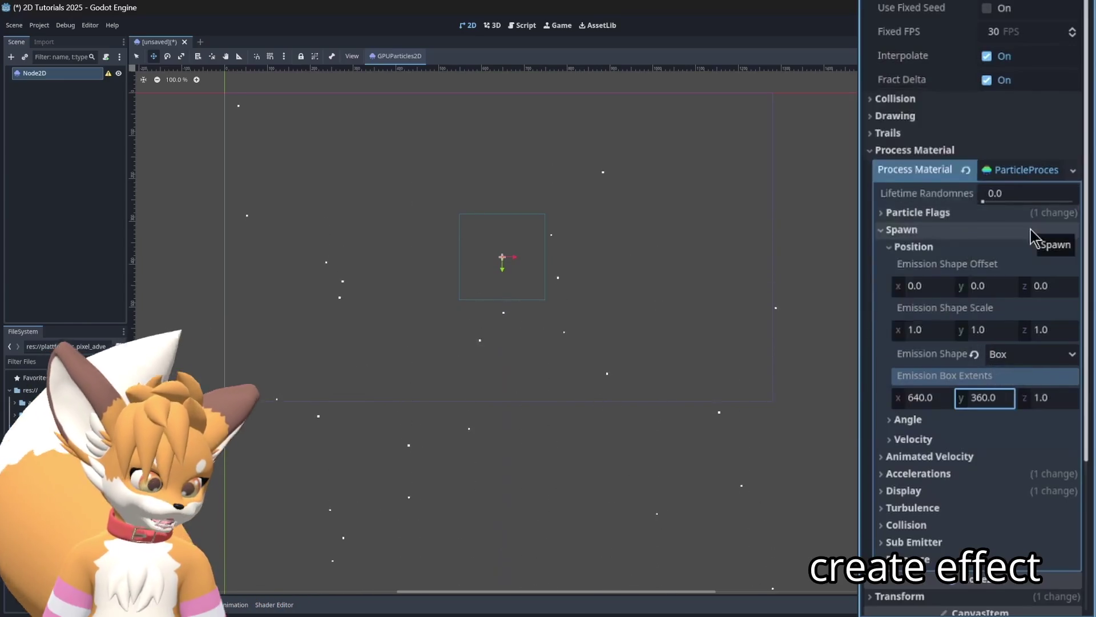
pyautogui.click(1030, 230)
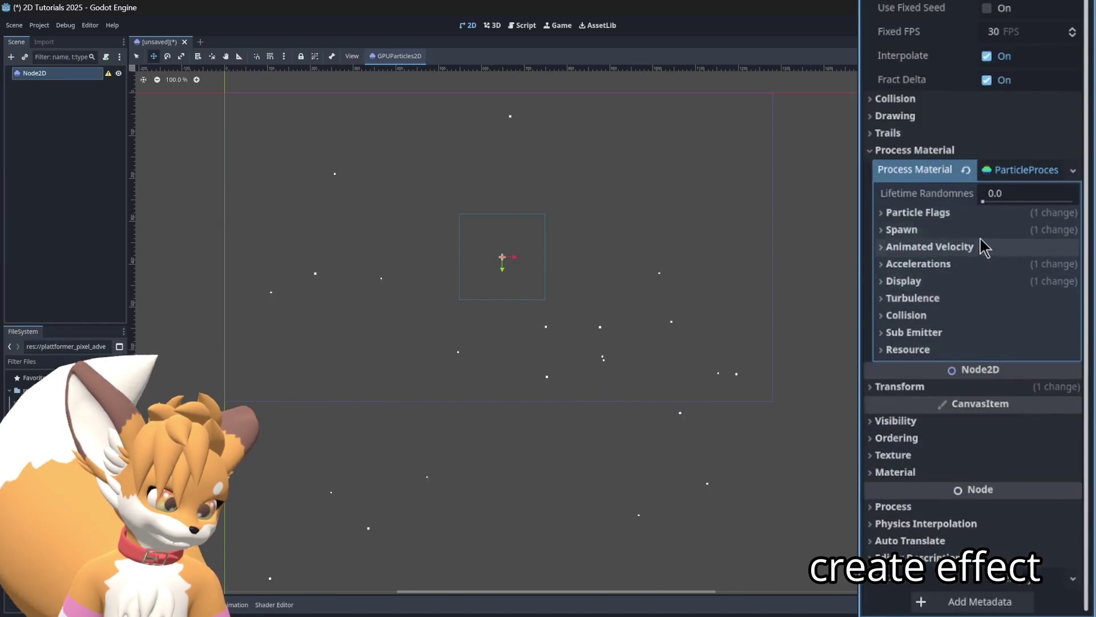
# - Create a new GradientTexture1D as the Color Ramp under Display > Color Curves
pyautogui.click(983, 281)
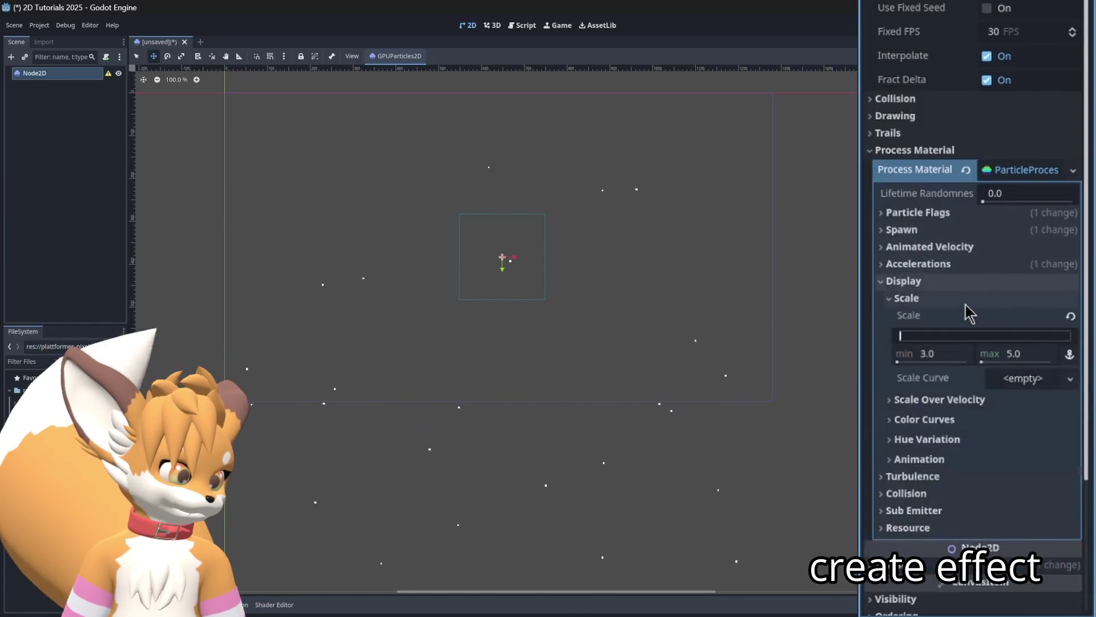
pyautogui.click(965, 299)
pyautogui.click(969, 339)
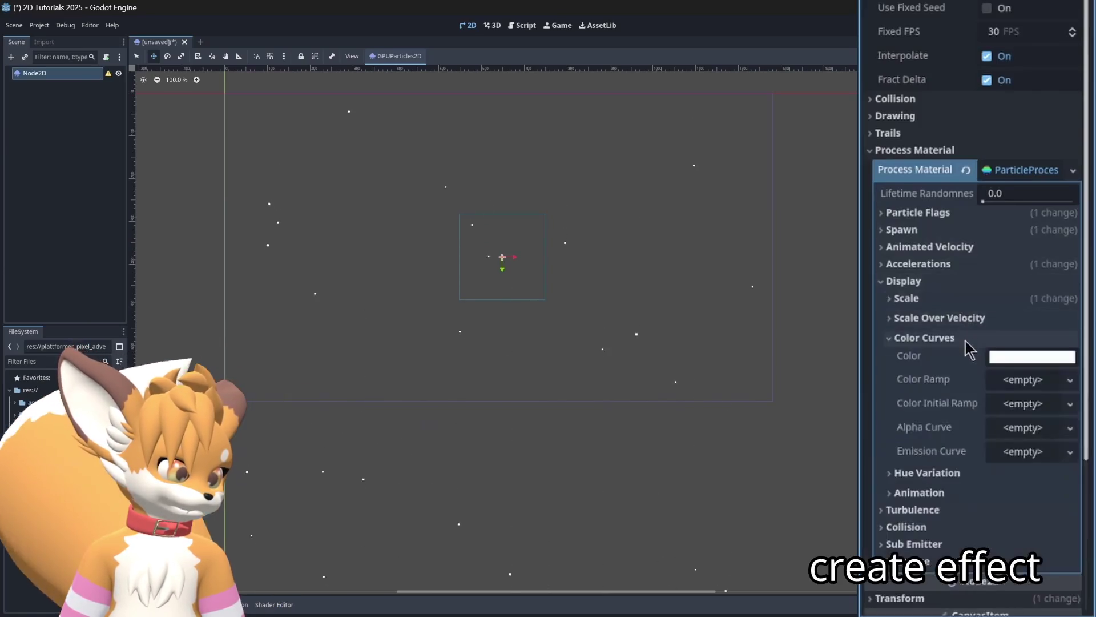
pyautogui.click(1035, 381)
pyautogui.click(1028, 400)
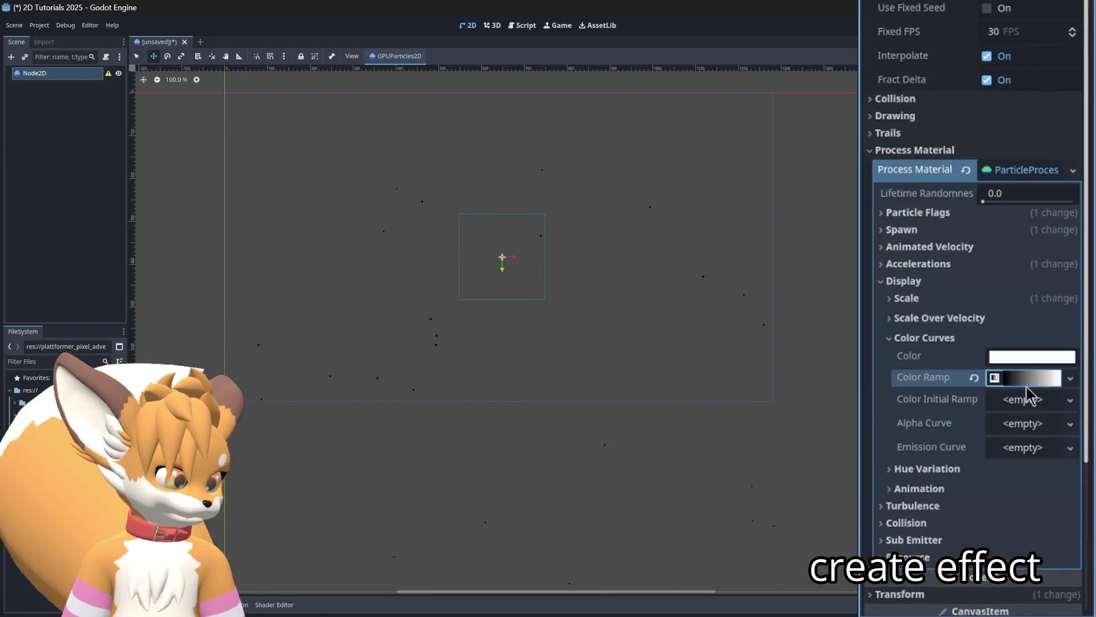
pyautogui.click(996, 399)
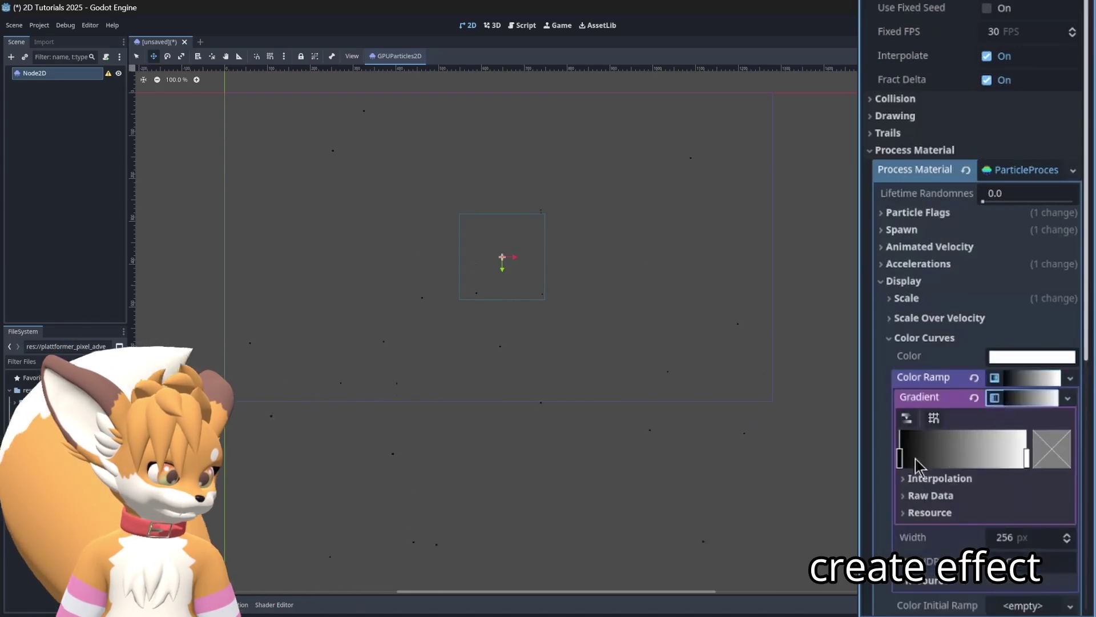
# - Make the gradient's left stop bright green and its right stop orange (e4ab26)
pyautogui.click(899, 459)
pyautogui.click(1047, 448)
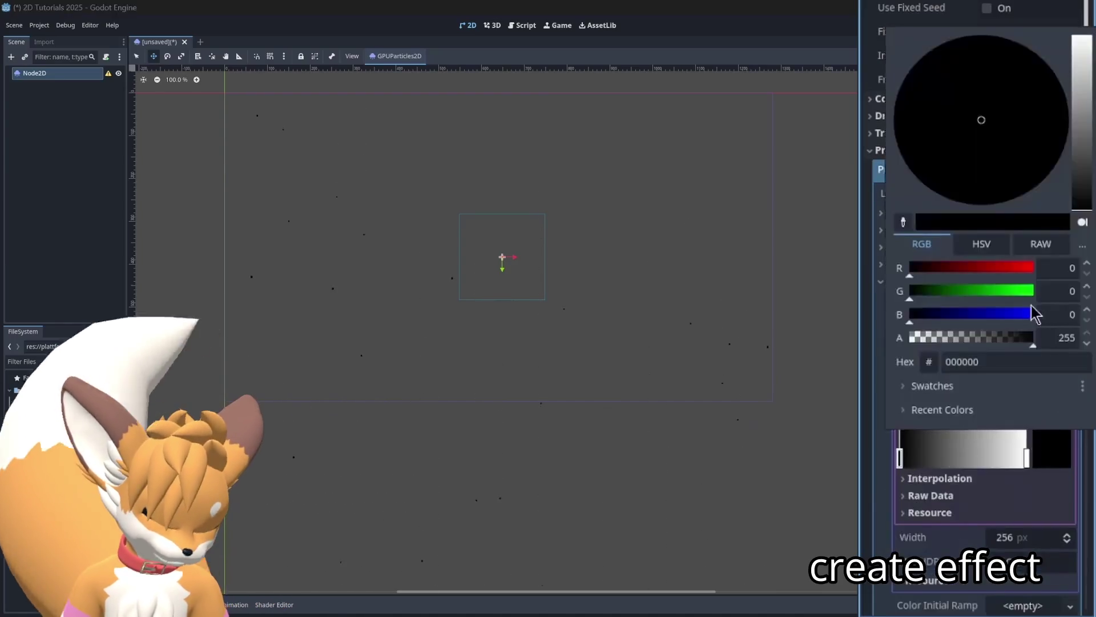
pyautogui.click(1028, 292)
pyautogui.click(1055, 496)
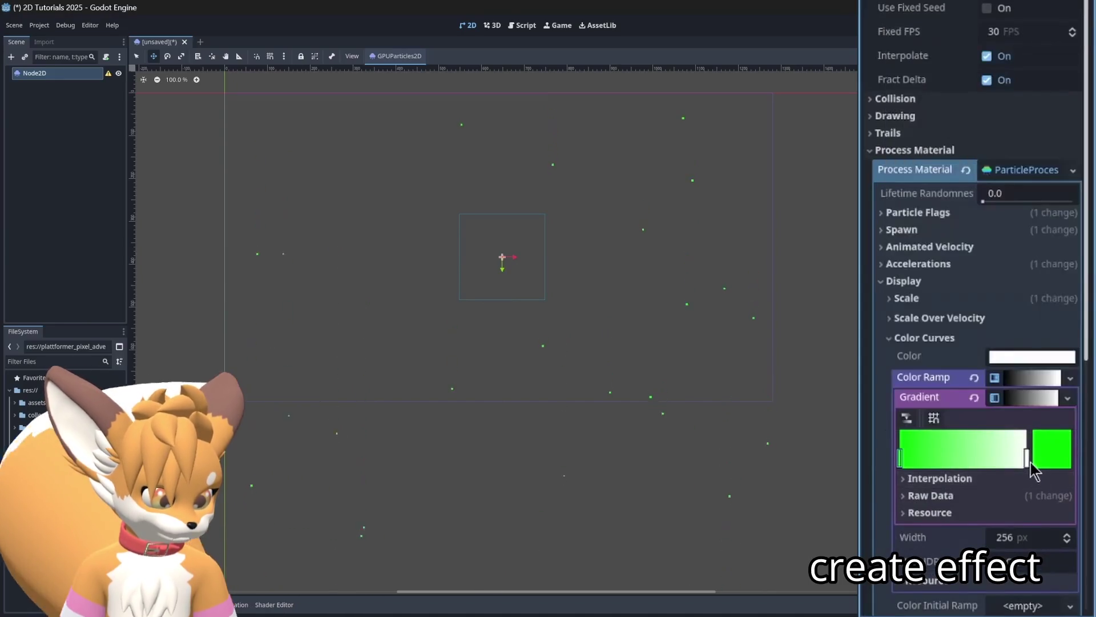
pyautogui.click(1053, 457)
pyautogui.moveTo(1077, 189); pyautogui.dragTo(1087, 86)
pyautogui.moveTo(982, 204); pyautogui.dragTo(1005, 206)
pyautogui.click(880, 269)
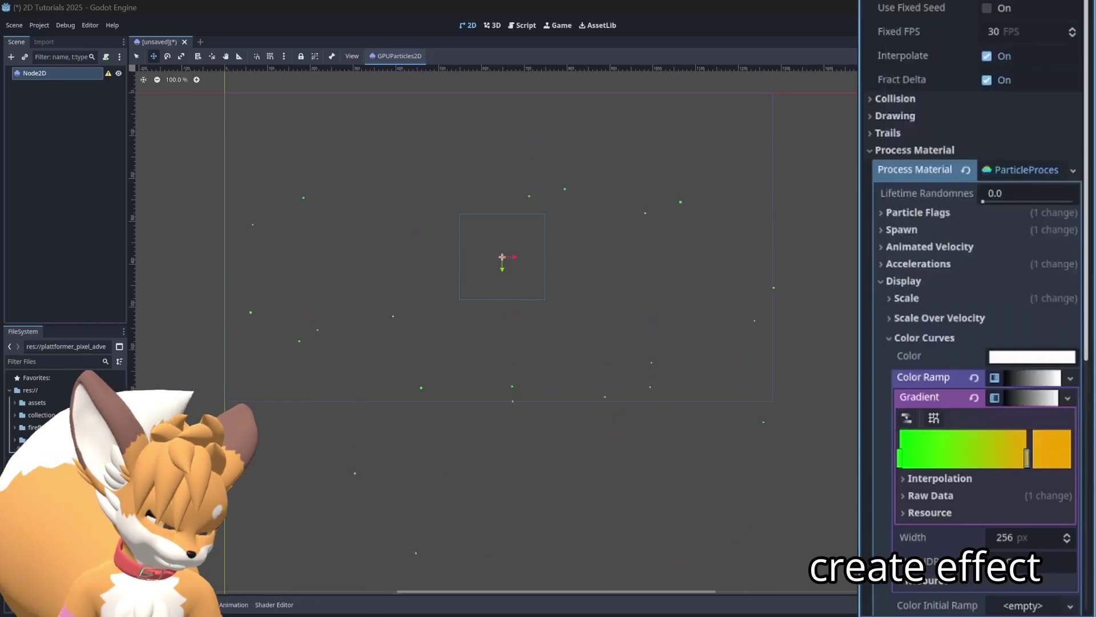
pyautogui.click(1040, 402)
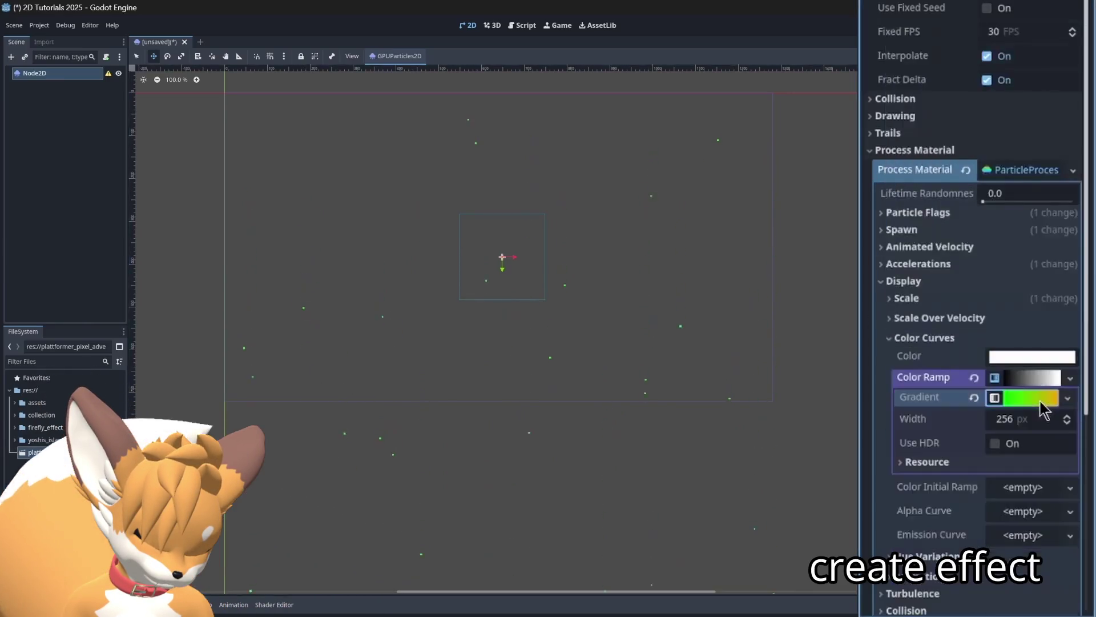
pyautogui.click(984, 280)
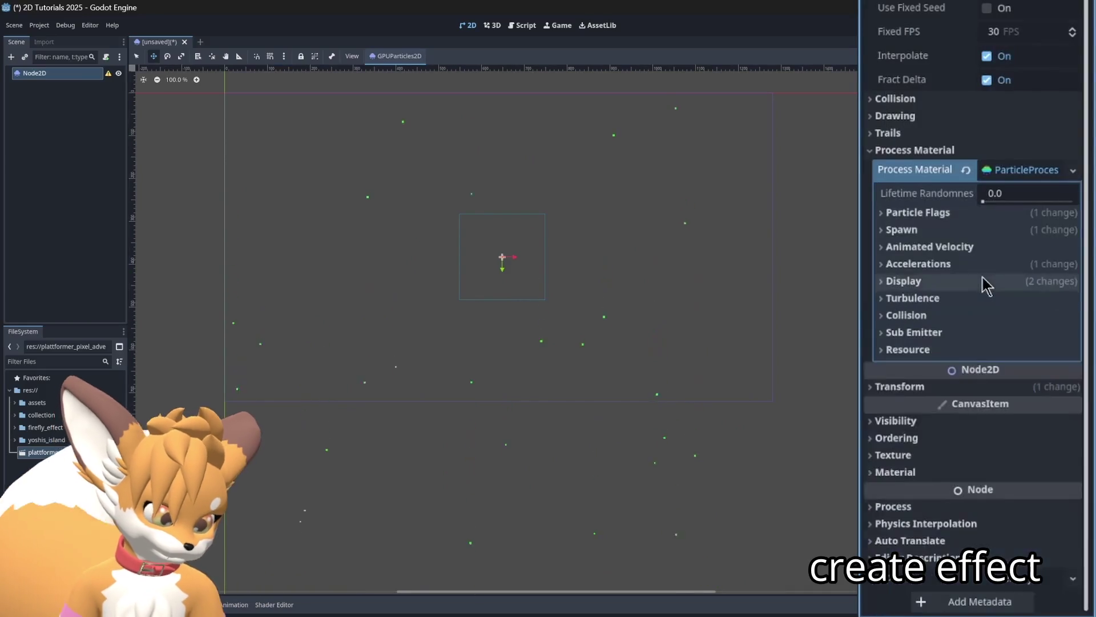
# - Set the gravity y value from 98.0 to 0 and enable turbulence
pyautogui.click(972, 300)
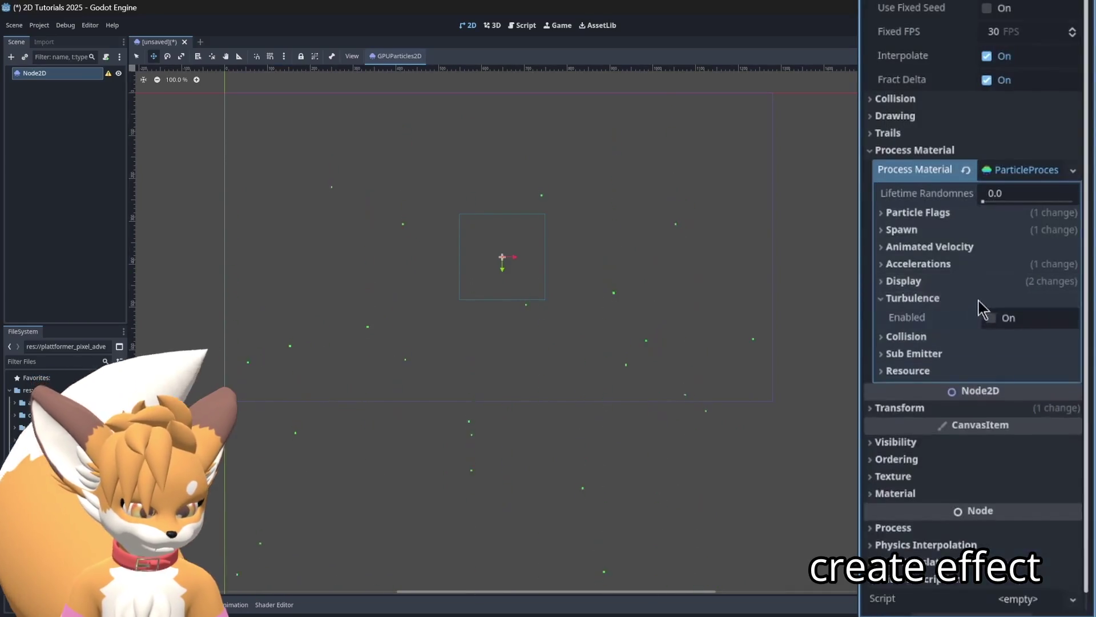
pyautogui.click(975, 264)
pyautogui.click(977, 282)
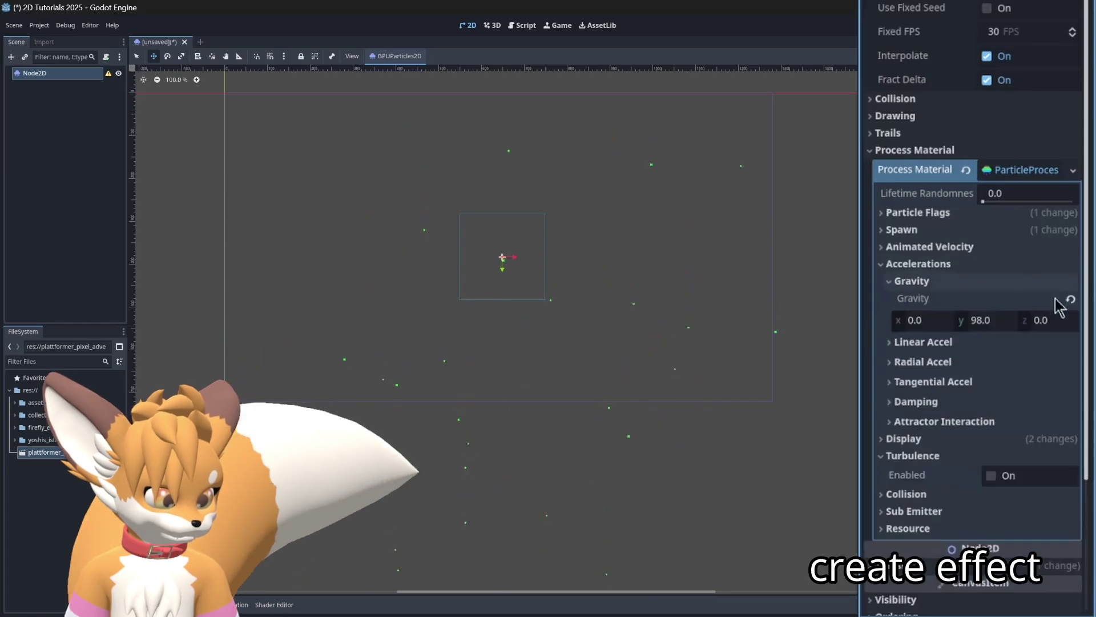
pyautogui.click(1003, 321)
pyautogui.write('0')
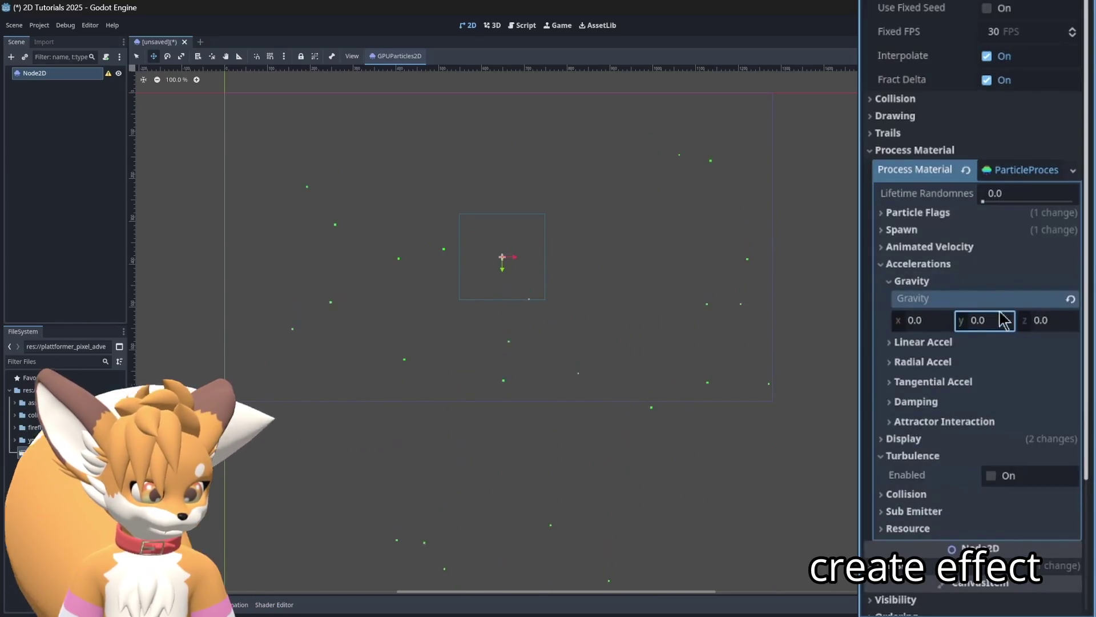
pyautogui.click(983, 281)
pyautogui.click(975, 266)
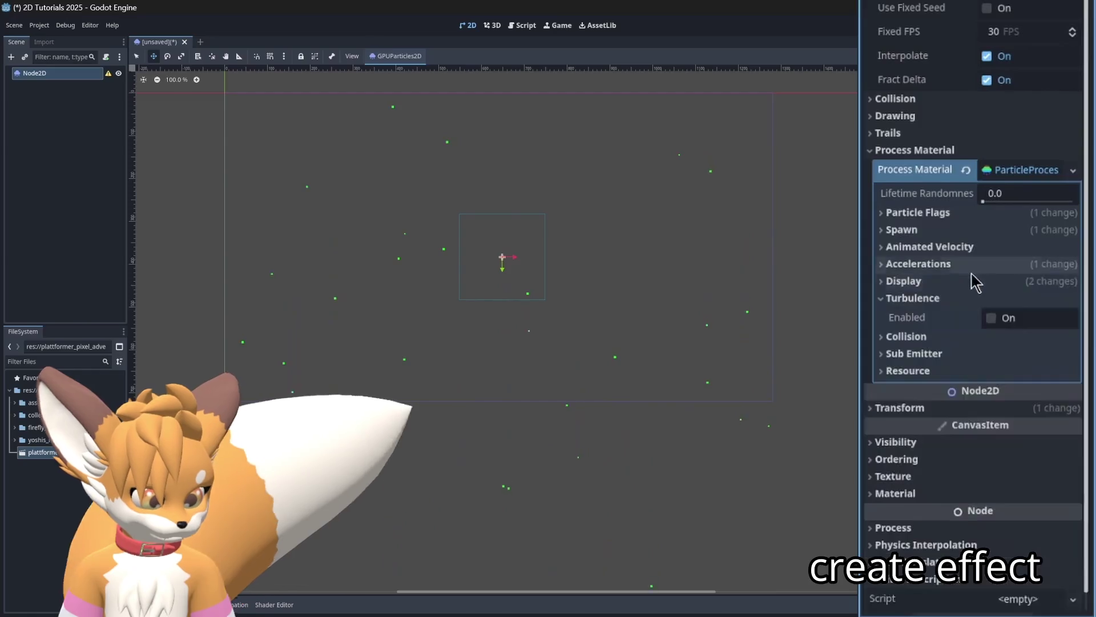
pyautogui.click(991, 318)
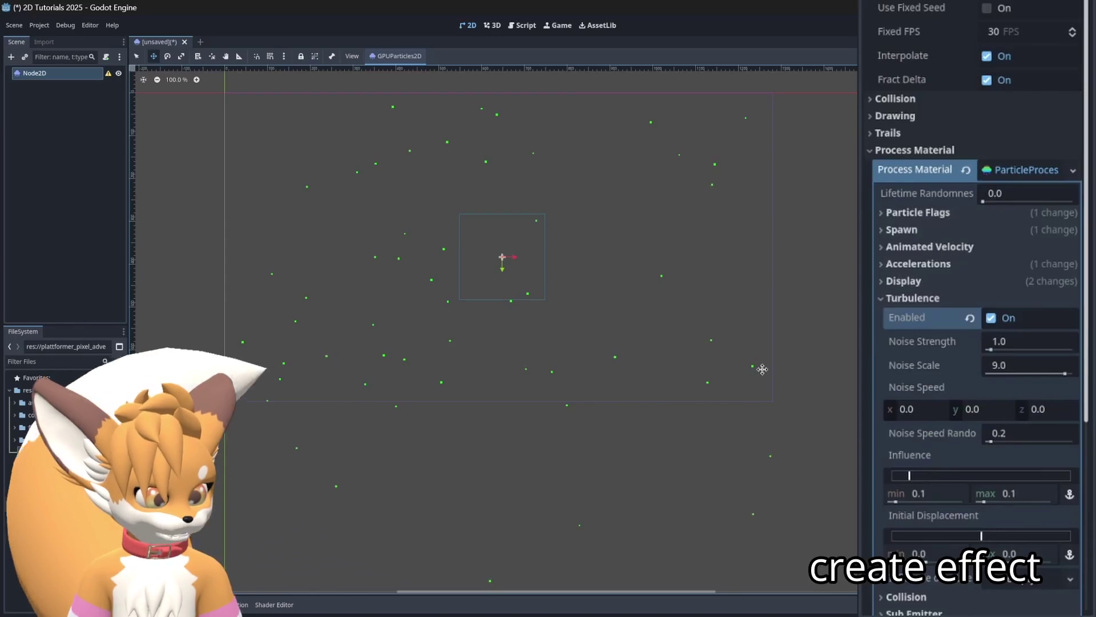
# - Set the maximum linear acceleration to 1.0, trying 2.0 first
pyautogui.scroll(-3, 673, 310)
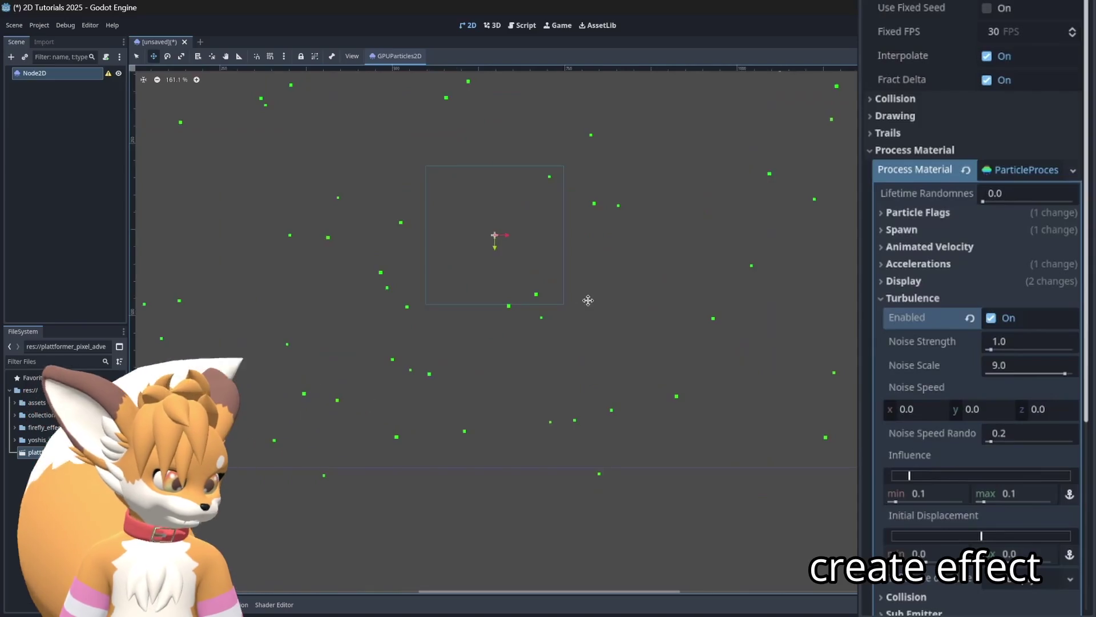
pyautogui.click(948, 266)
pyautogui.scroll(-4, 971, 171)
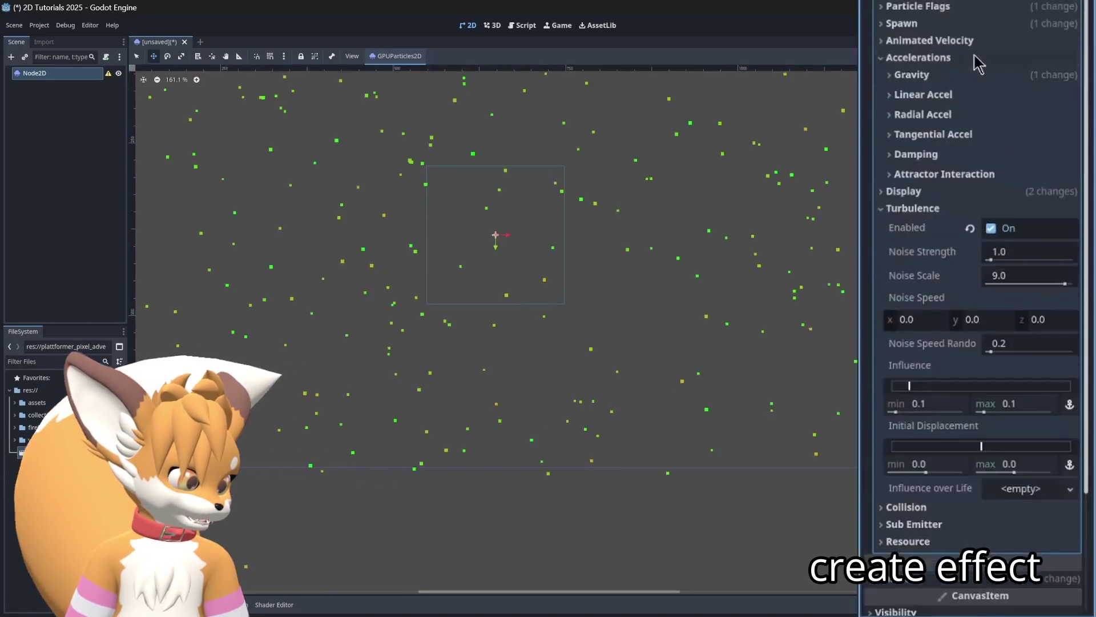
pyautogui.click(977, 104)
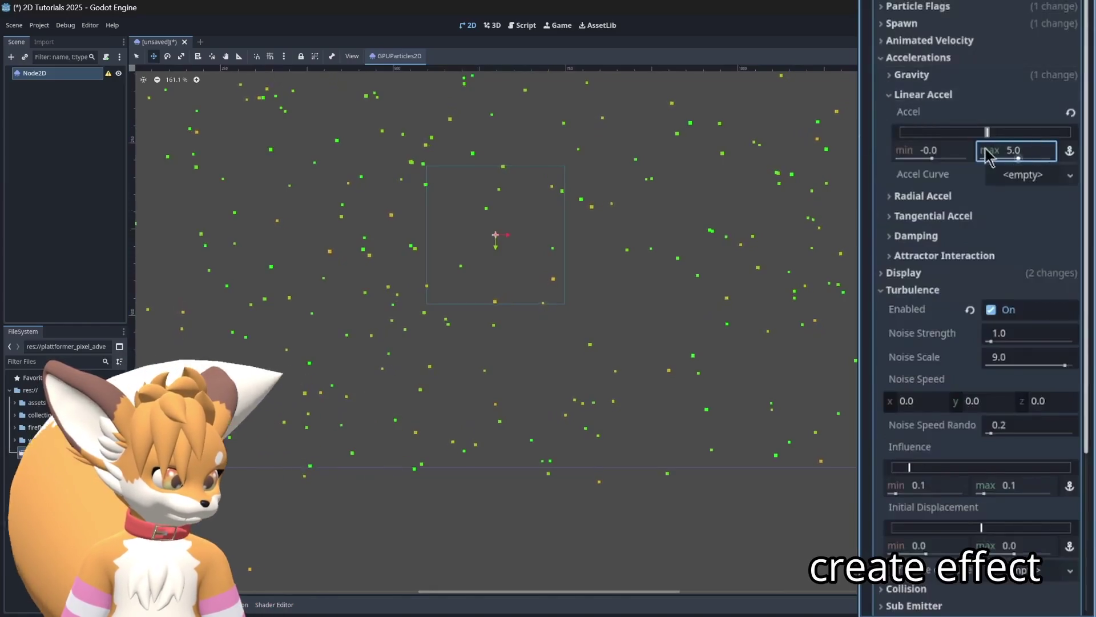
pyautogui.scroll(4, 669, 285)
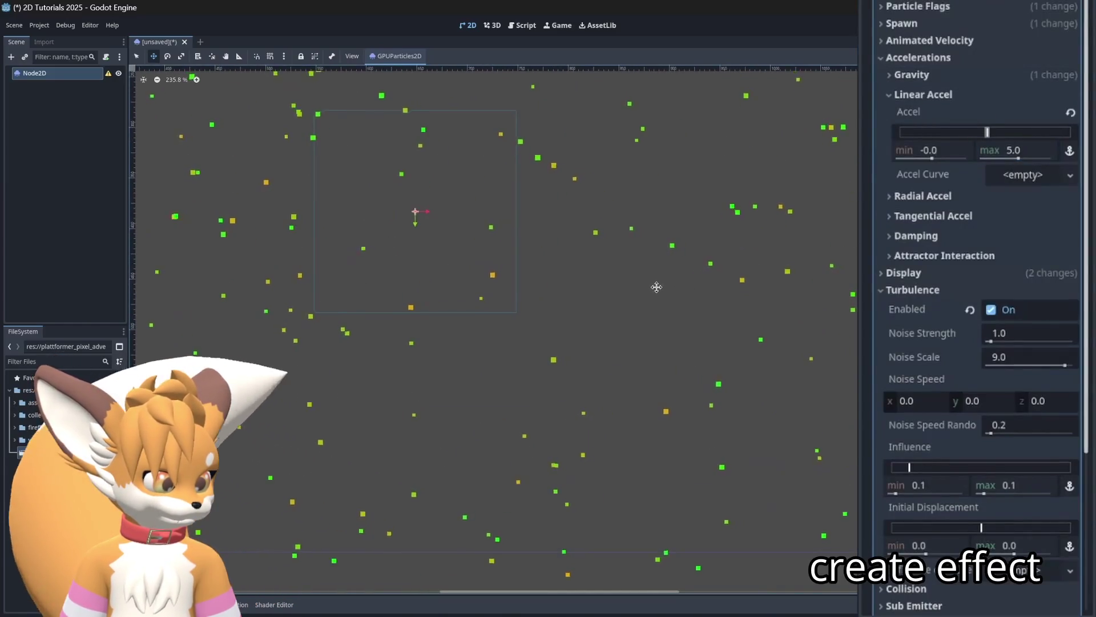
pyautogui.scroll(-2, 656, 287)
pyautogui.click(1034, 150)
pyautogui.write('2')
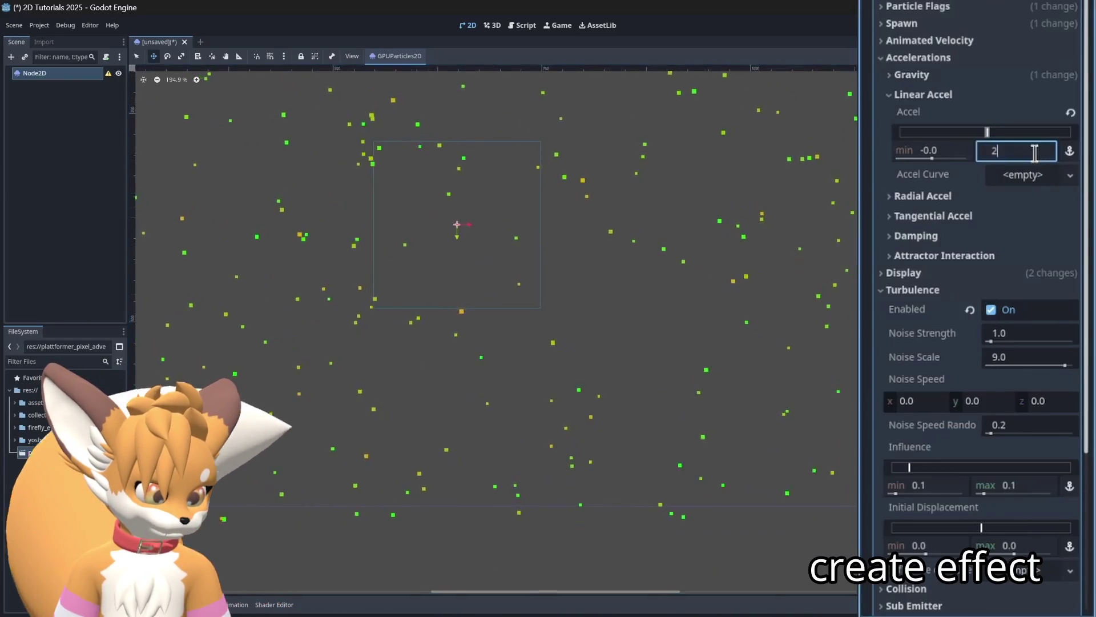
pyautogui.press('Return')
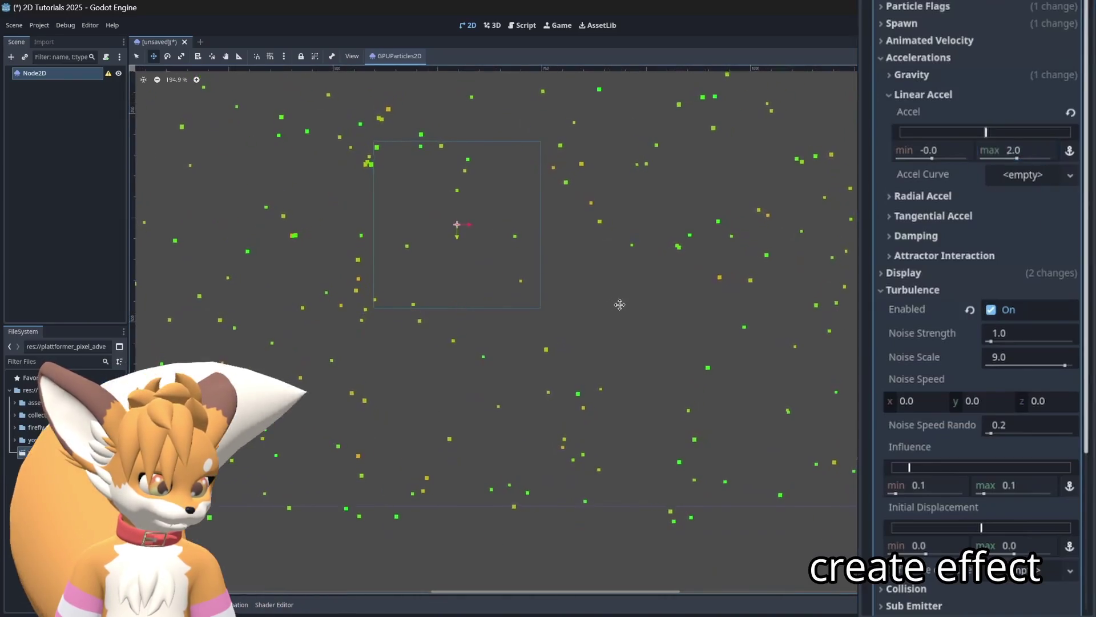
pyautogui.click(1018, 150)
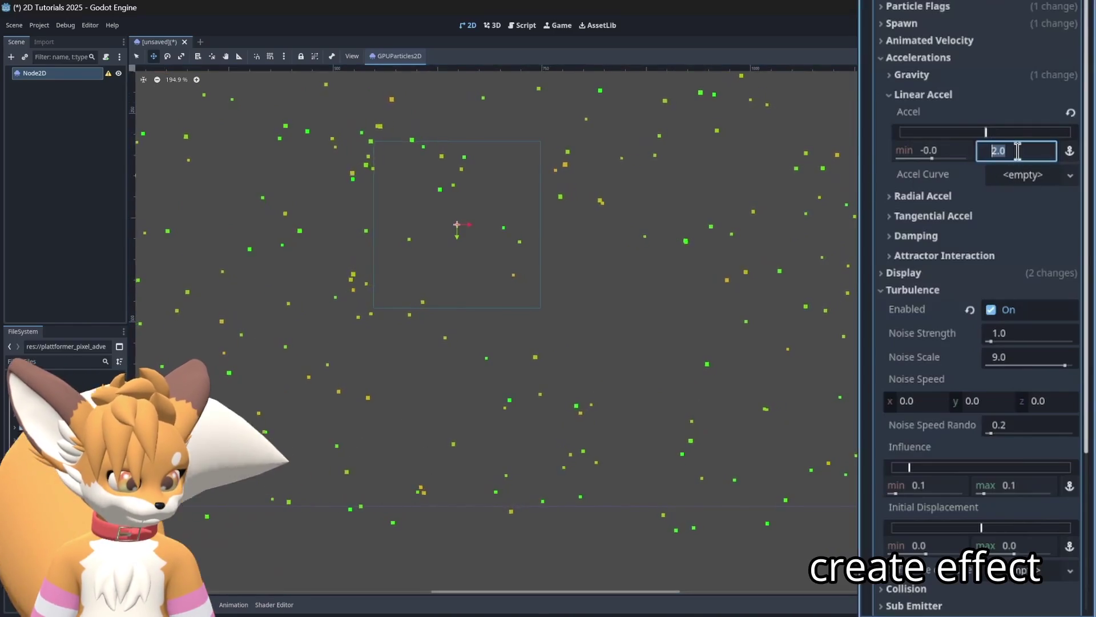
pyautogui.write('1.')
pyautogui.press('Return')
pyautogui.scroll(-4, 504, 302)
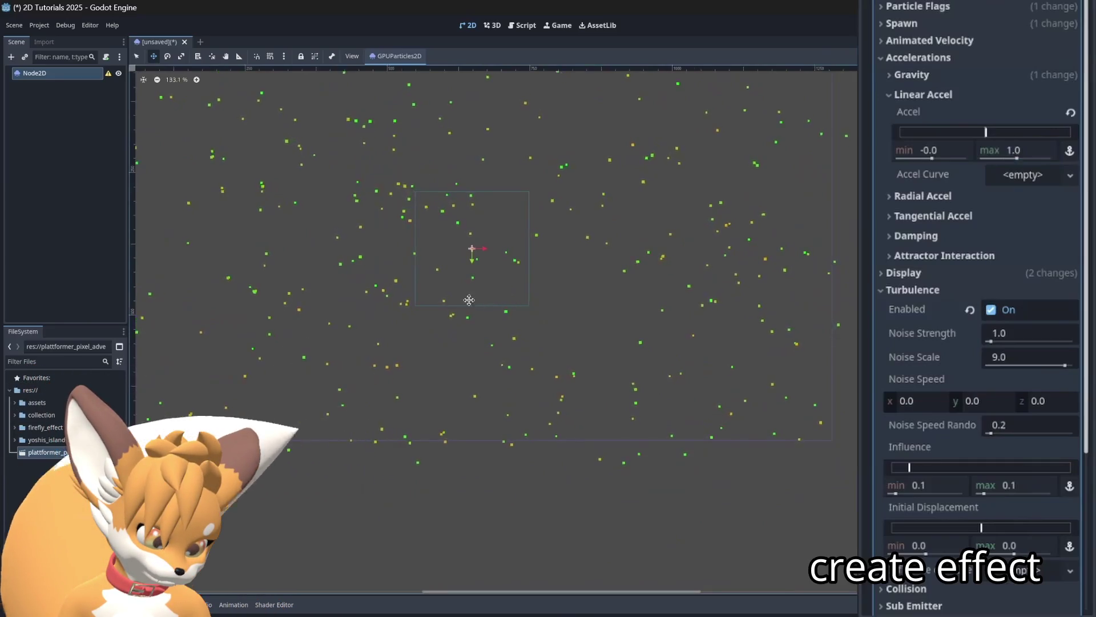
pyautogui.moveTo(468, 300); pyautogui.dragTo(537, 345)
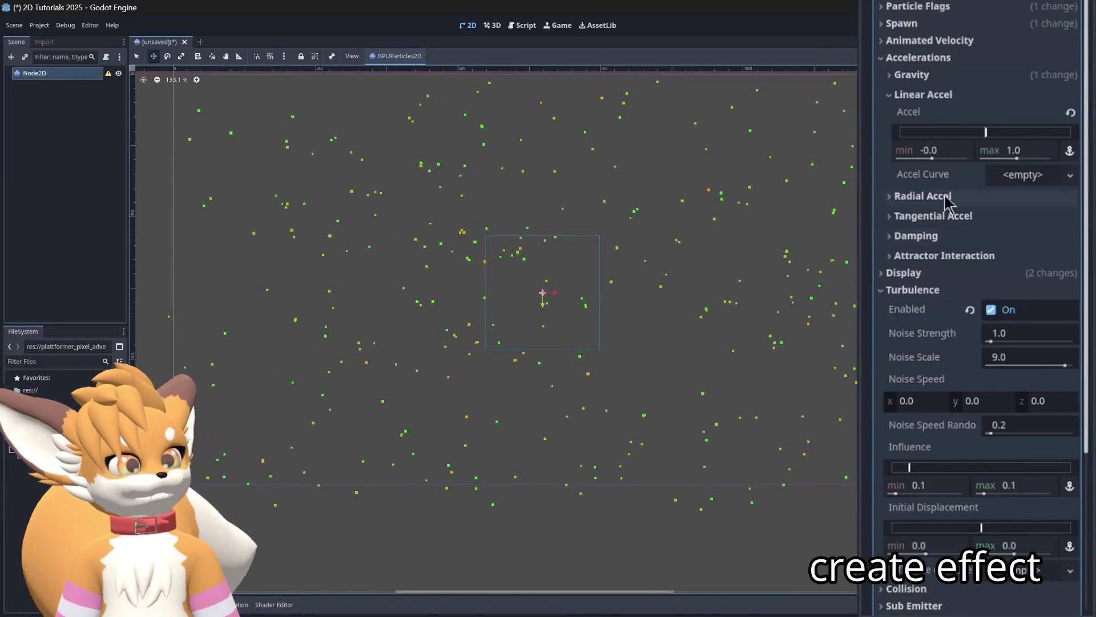
pyautogui.click(959, 97)
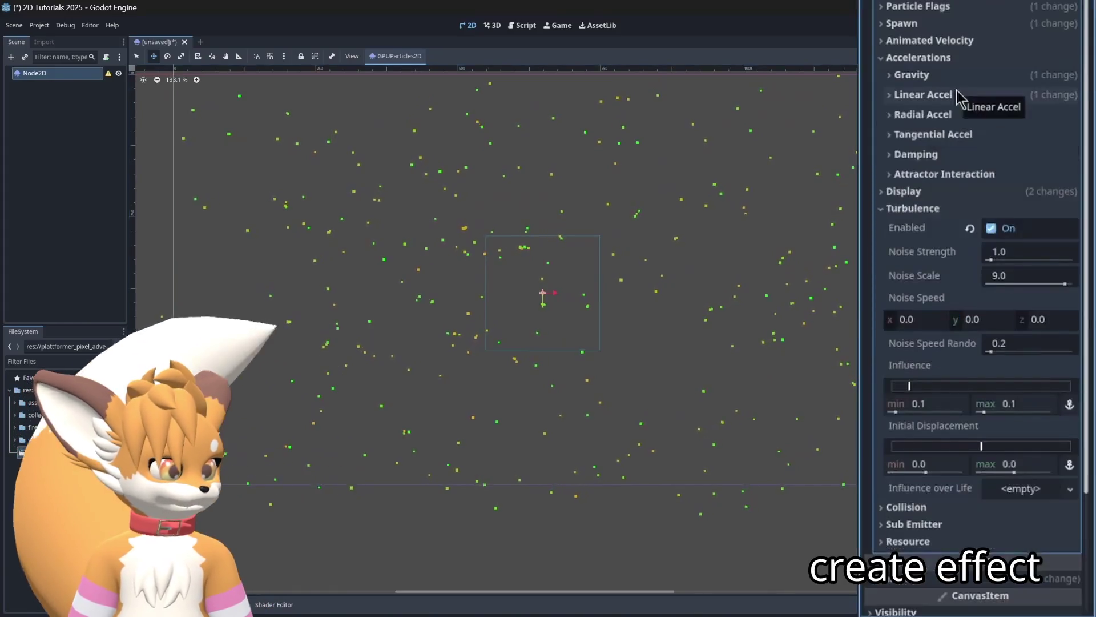
pyautogui.scroll(1, 960, 151)
pyautogui.scroll(9, 971, 172)
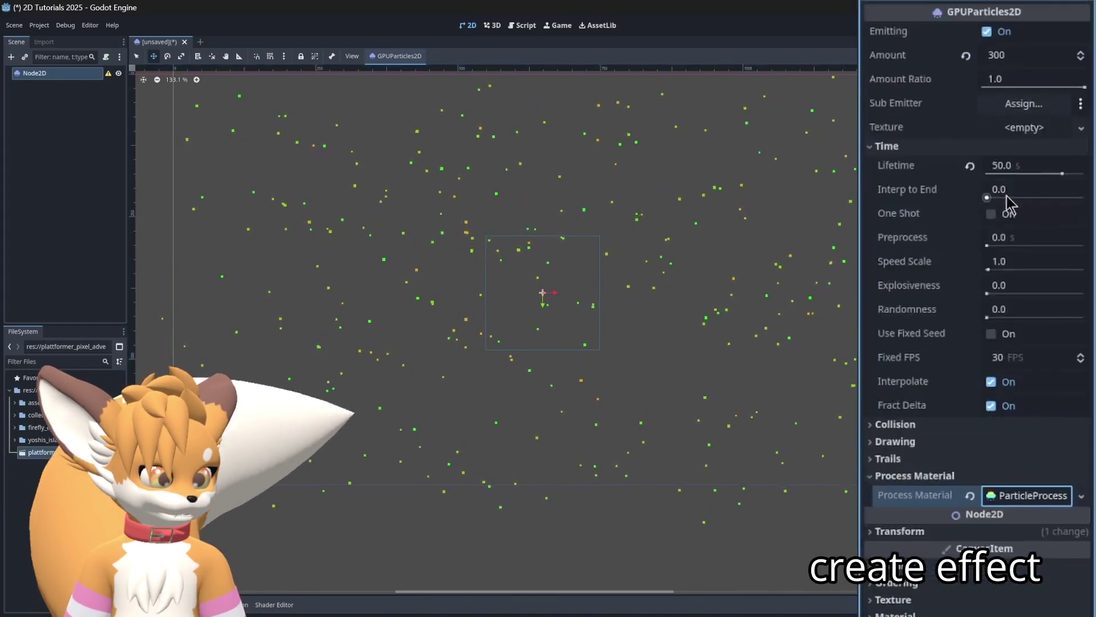
# - Assign Flare_small.PNG from the firefly_effect folder as the particle texture
pyautogui.click(22, 339)
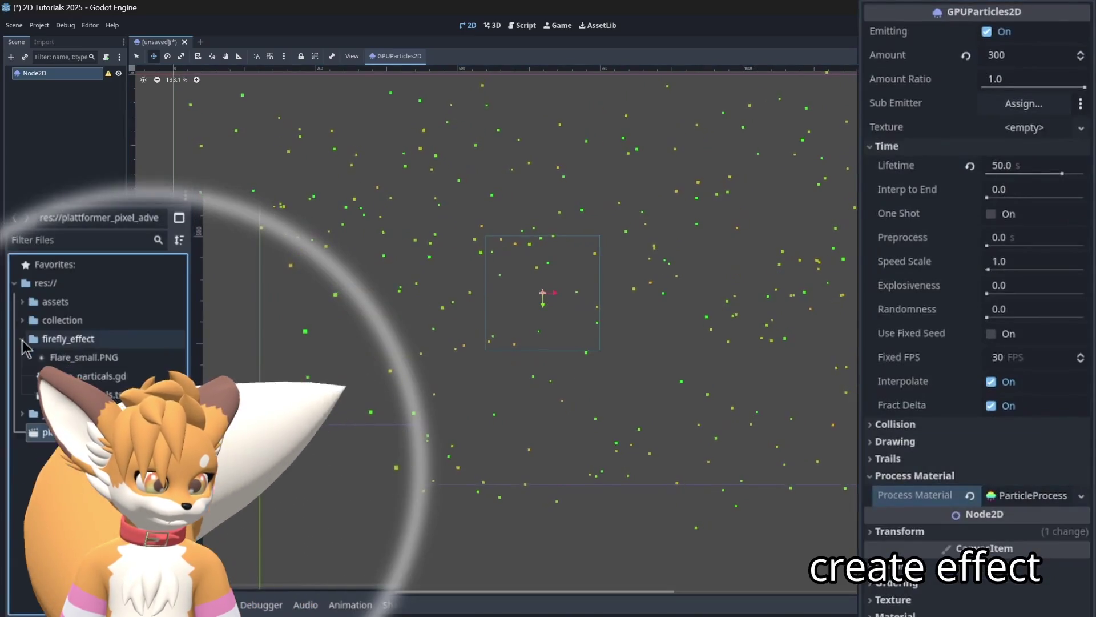
pyautogui.moveTo(84, 357); pyautogui.dragTo(1093, 100)
pyautogui.moveTo(1042, 147); pyautogui.dragTo(1040, 140)
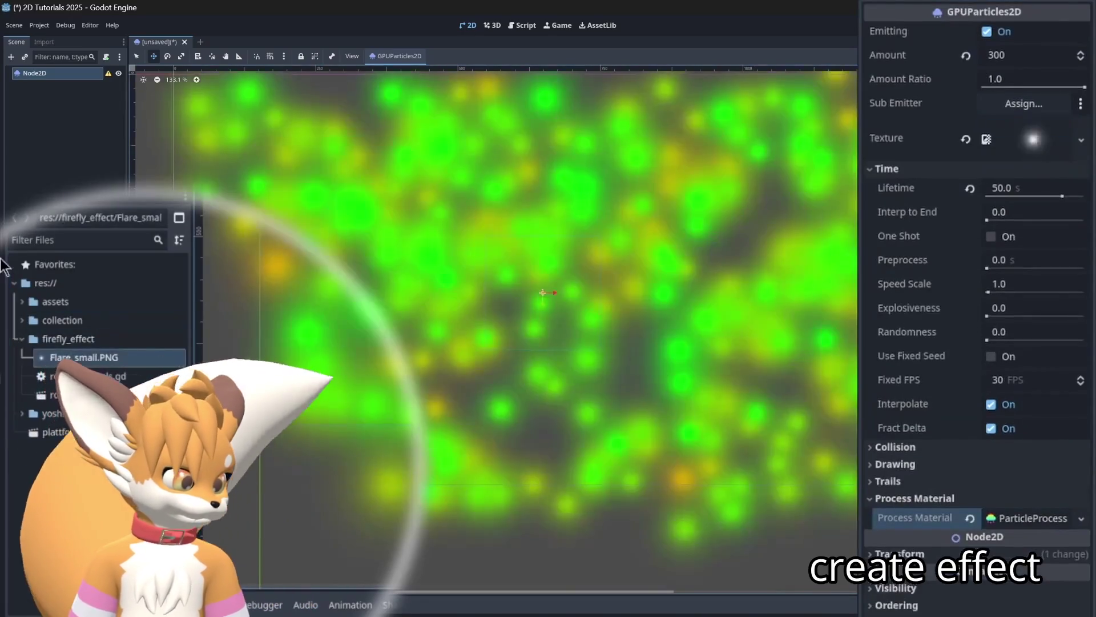
pyautogui.click(22, 339)
# - Expand ParticleProcessMaterial, fold Accelerations, Turbulence and Color Curves, and expand Display
pyautogui.scroll(-5, 1028, 409)
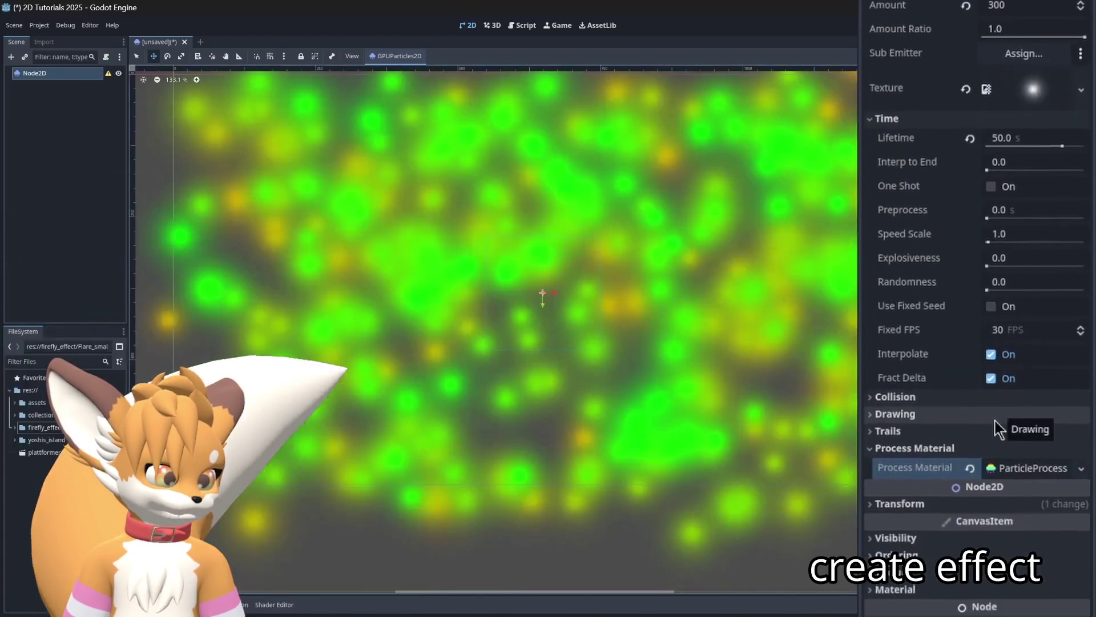
pyautogui.click(1012, 394)
pyautogui.scroll(-1, 971, 342)
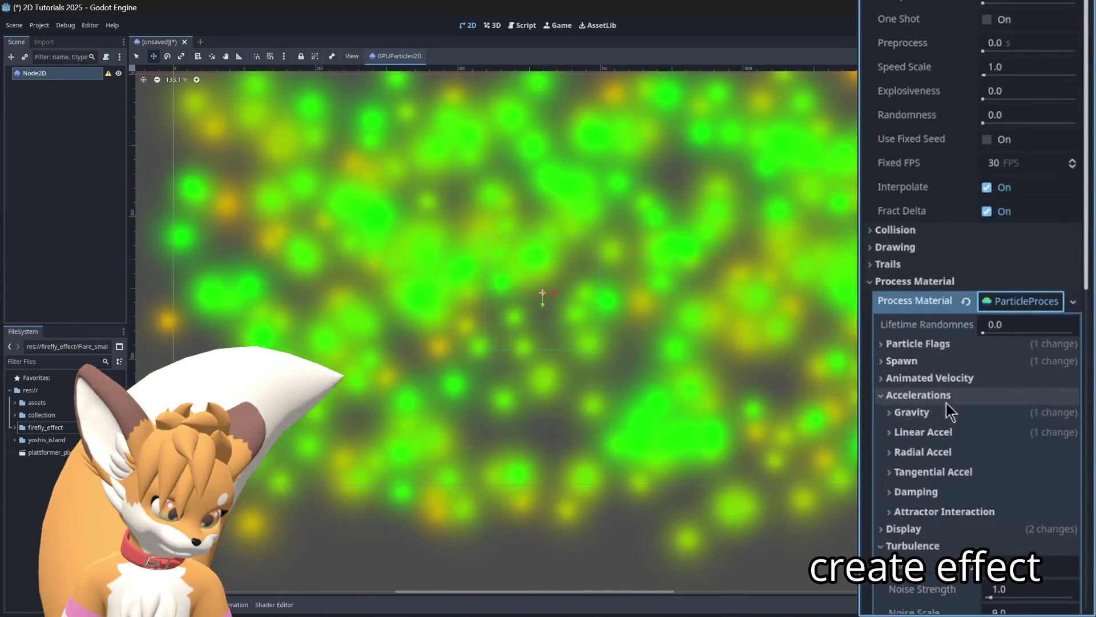
pyautogui.click(946, 401)
pyautogui.scroll(-5, 947, 402)
pyautogui.click(914, 151)
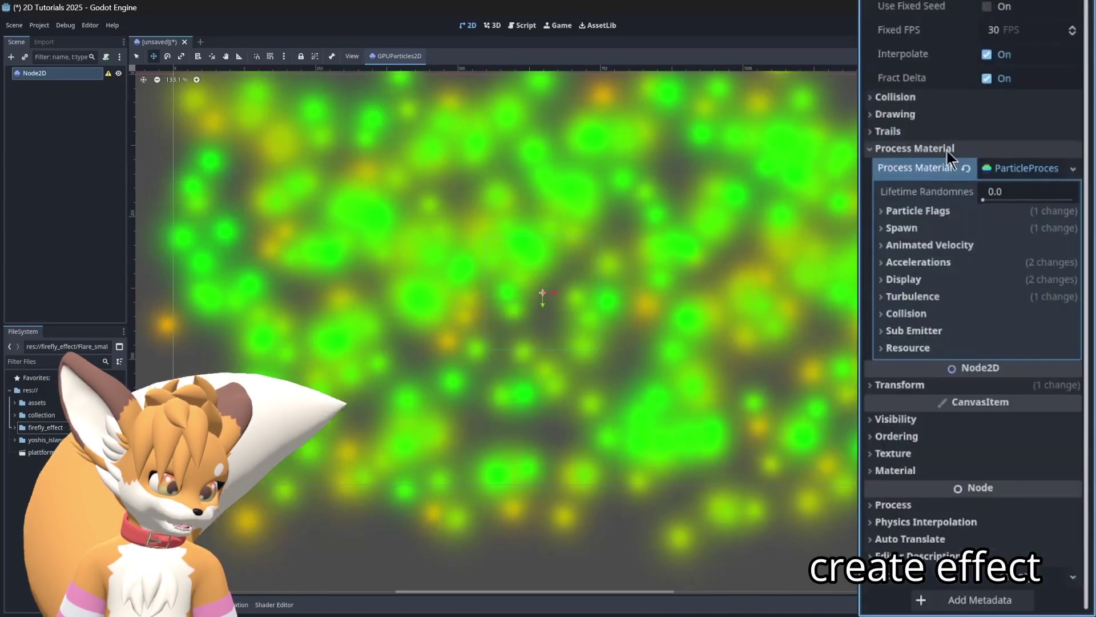
pyautogui.click(926, 280)
pyautogui.click(950, 338)
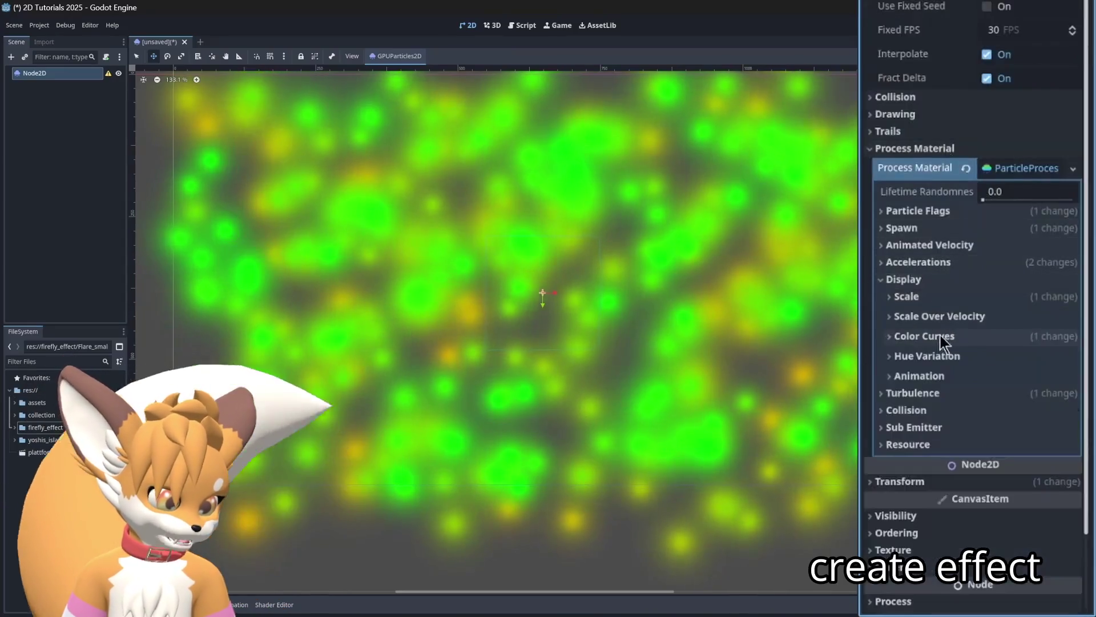
# - Set the particle scale range to min 0.3 and max 0.8
pyautogui.click(934, 297)
pyautogui.click(946, 353)
pyautogui.write('1')
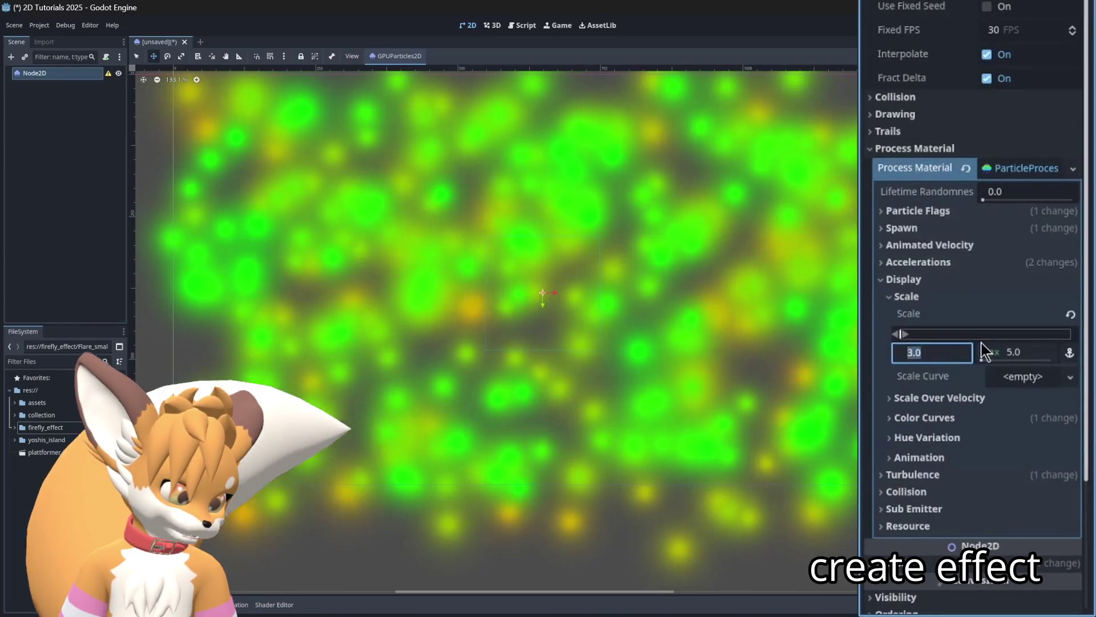
pyautogui.click(984, 350)
pyautogui.write('.1')
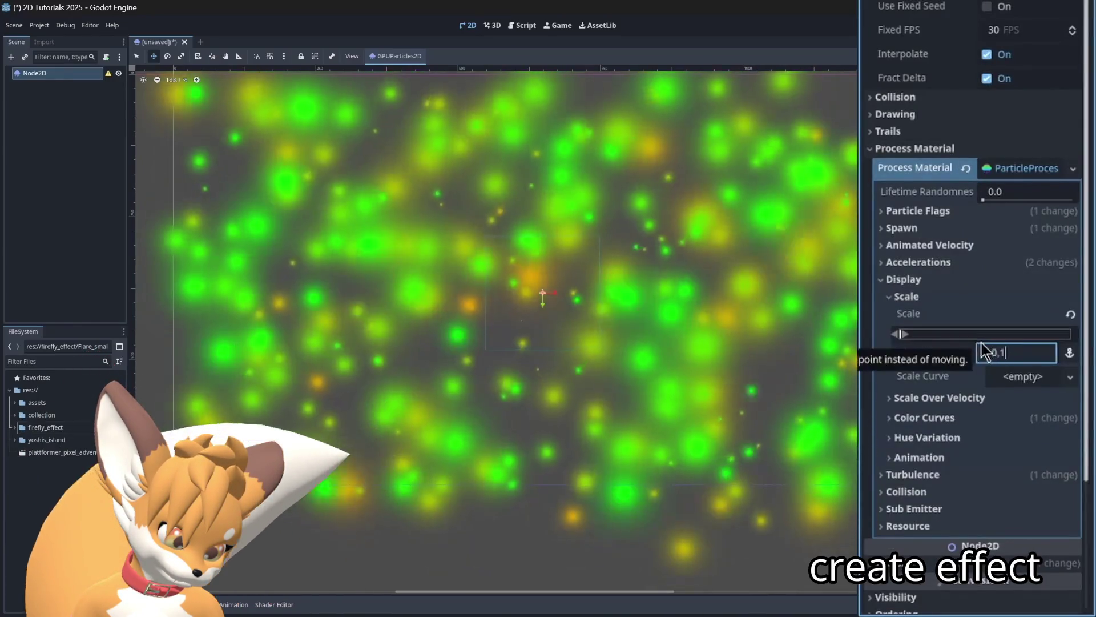
pyautogui.press('Return')
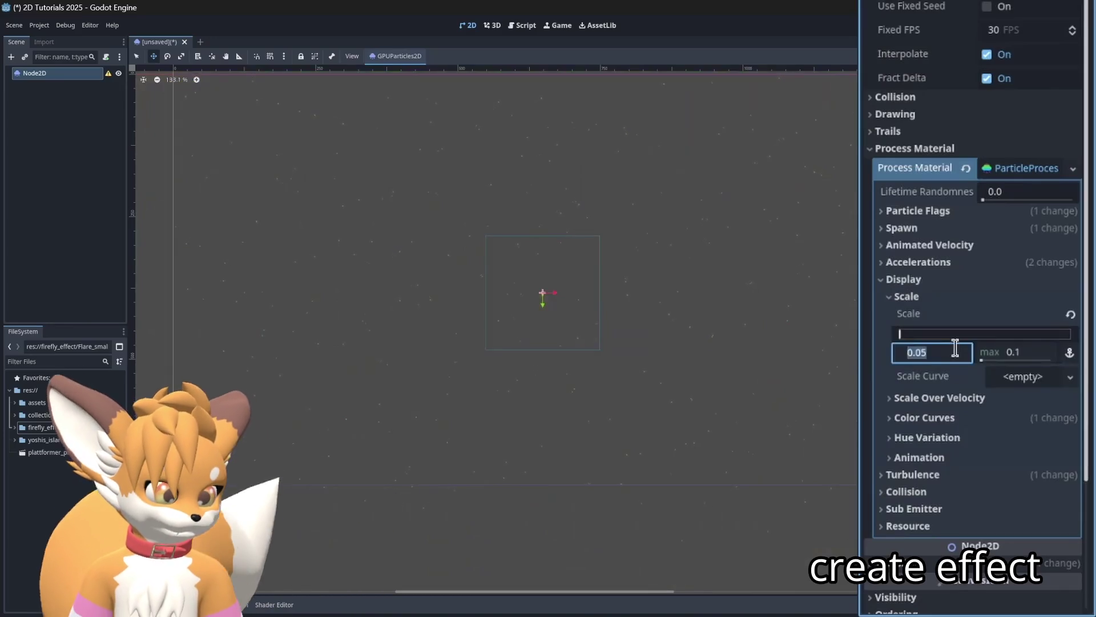
pyautogui.write('0,05')
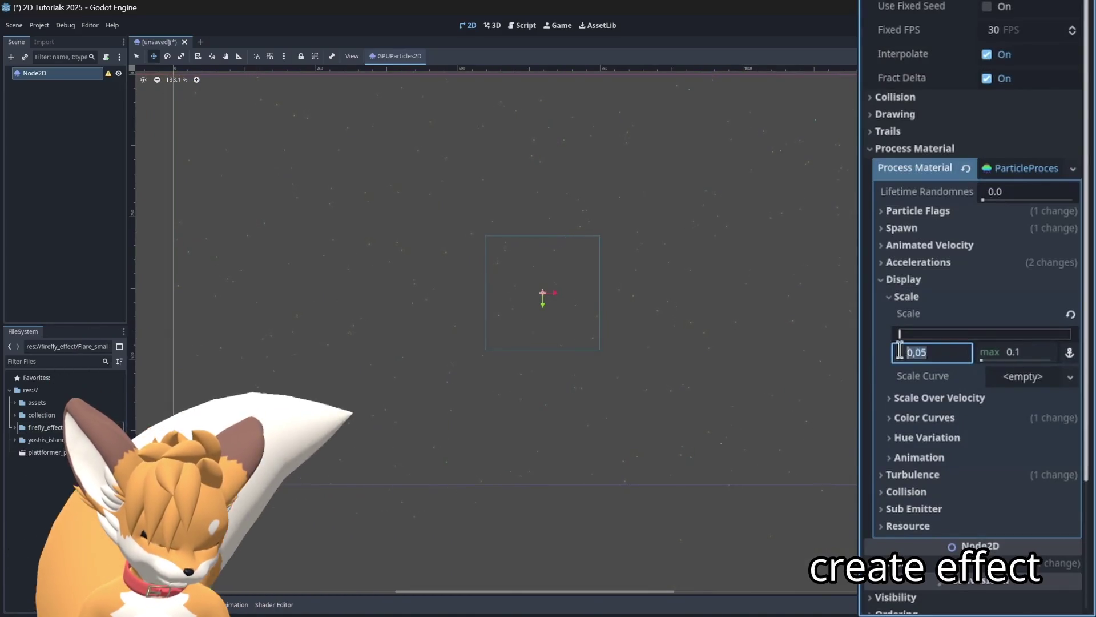
pyautogui.write('0.3')
pyautogui.press('Tab')
pyautogui.write('0.8')
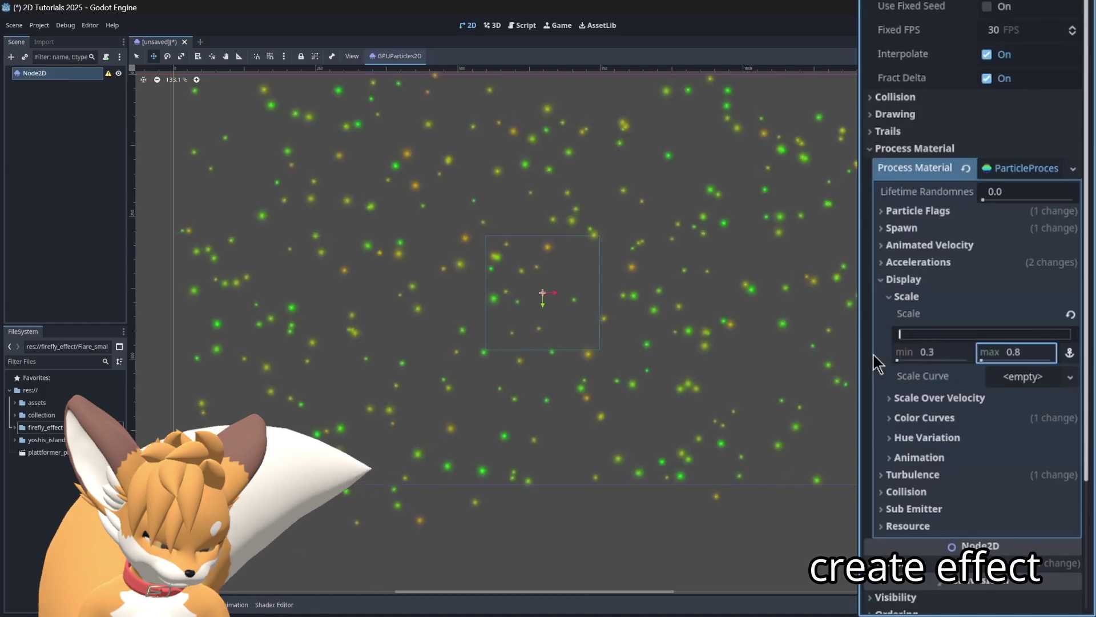
pyautogui.scroll(-1, 590, 308)
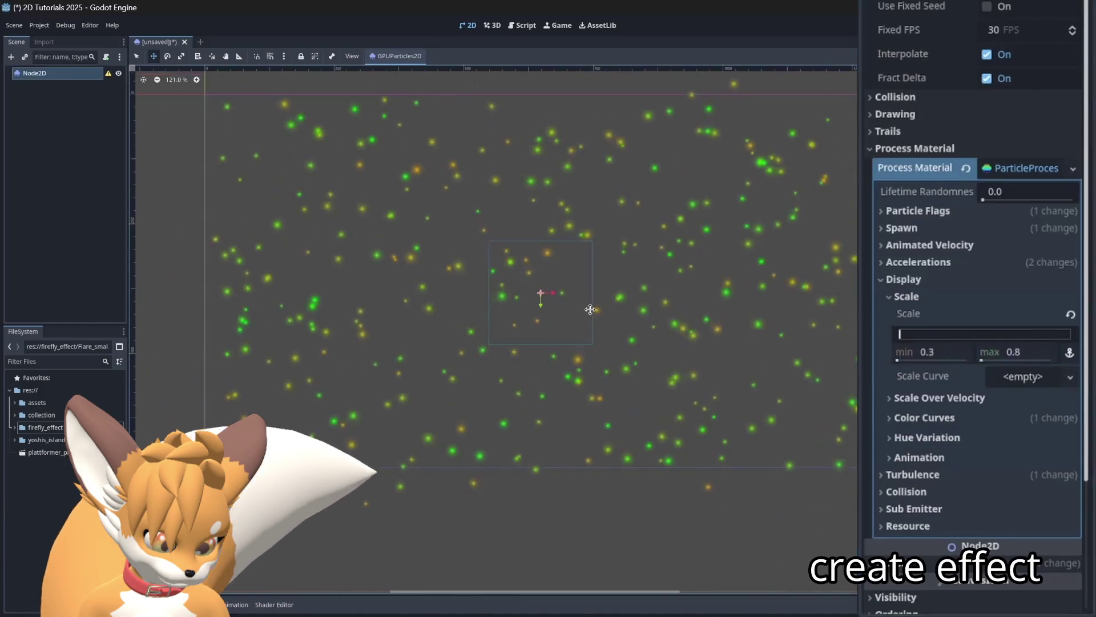
# - Save the scene as firefly_effect.tscn and start attaching a script to the particle node
pyautogui.hotkey('ctrl', 's')
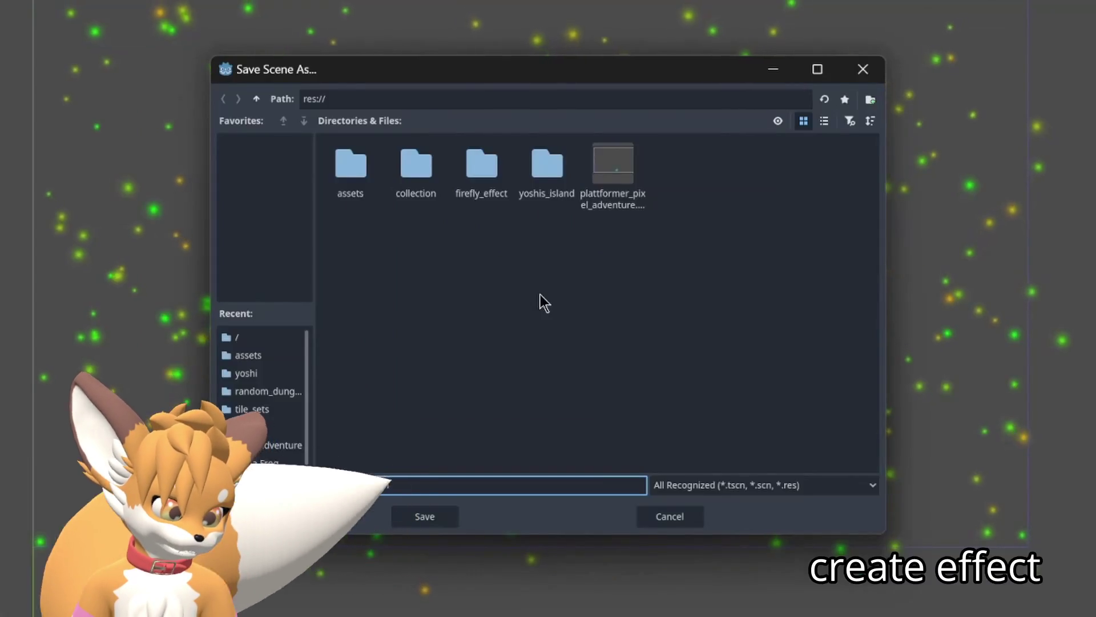
pyautogui.write('firefly_effect')
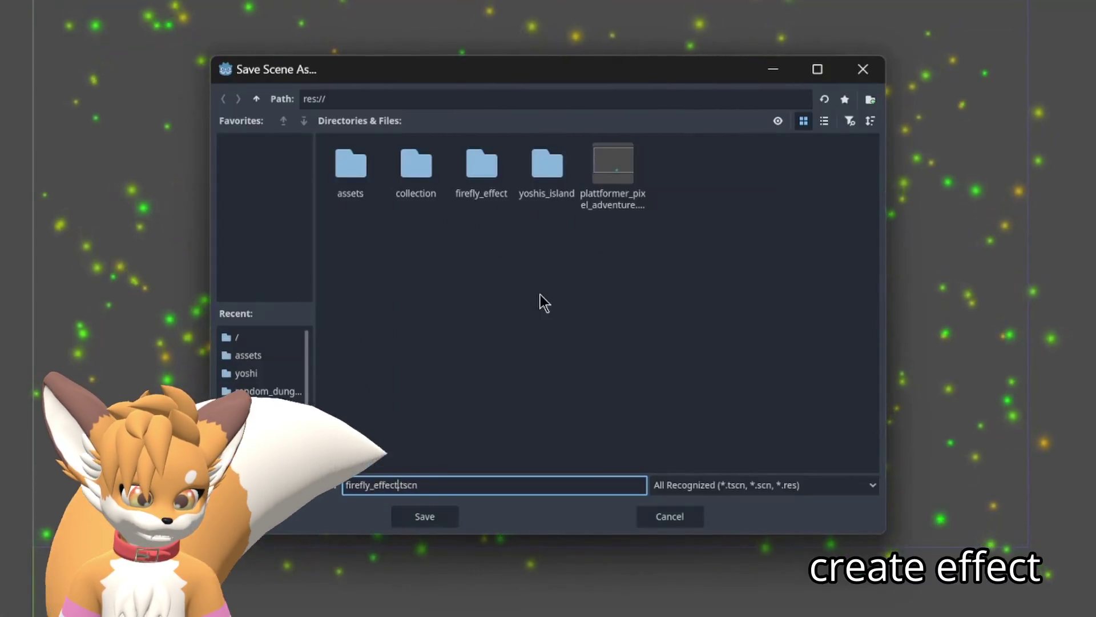
pyautogui.press('Return')
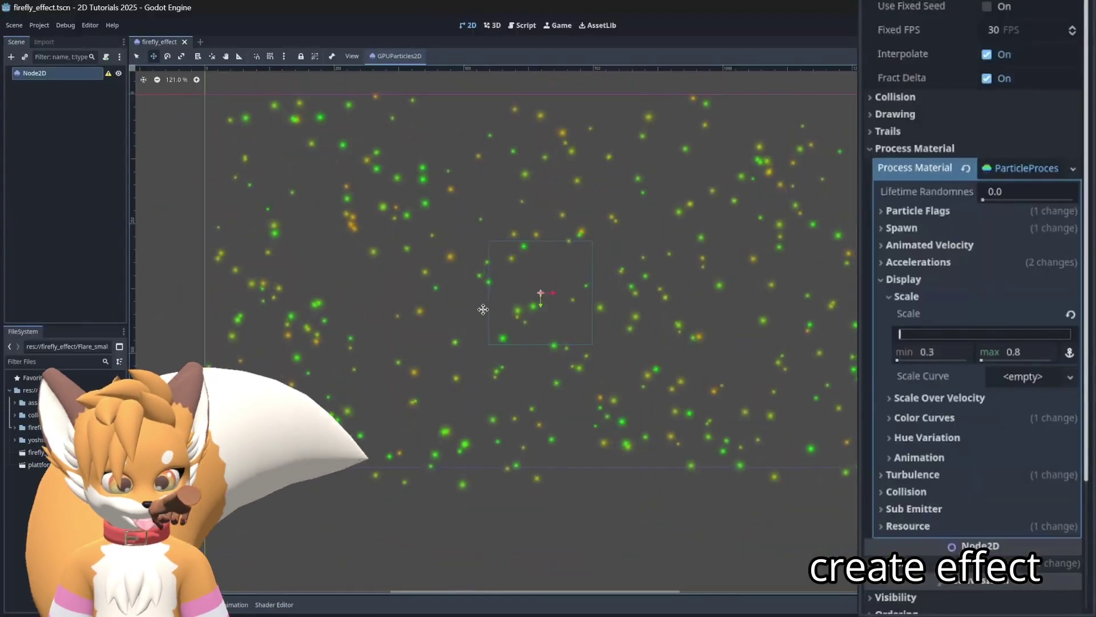
pyautogui.click(106, 56)
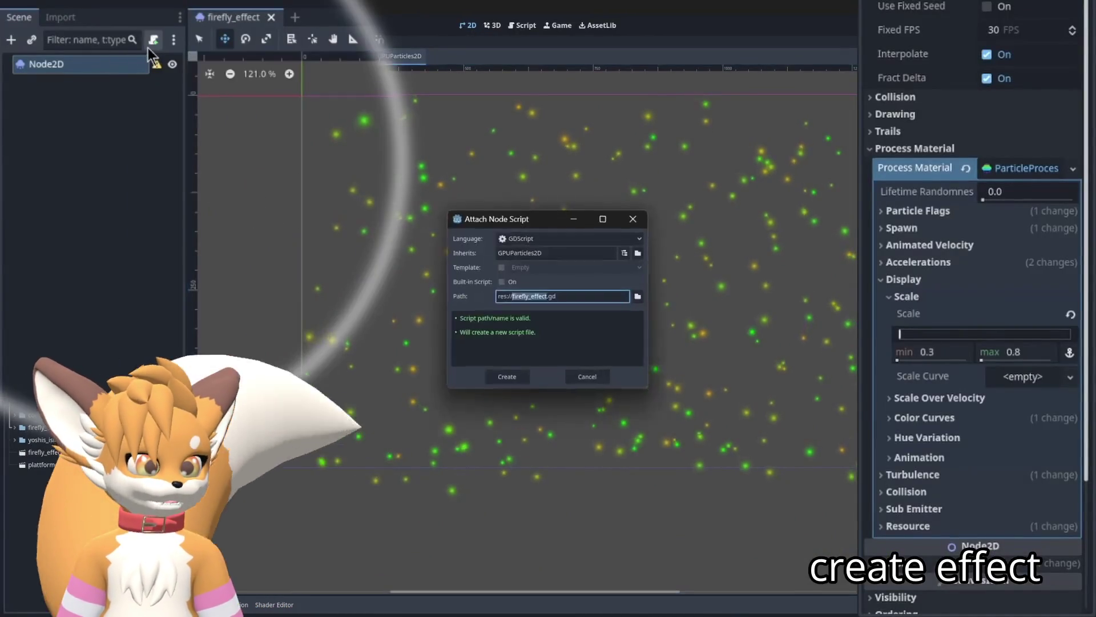
# - Create firefly_effect.gd, then open plattformer_pixel_adventure.tscn from the FileSystem dock
pyautogui.click(507, 376)
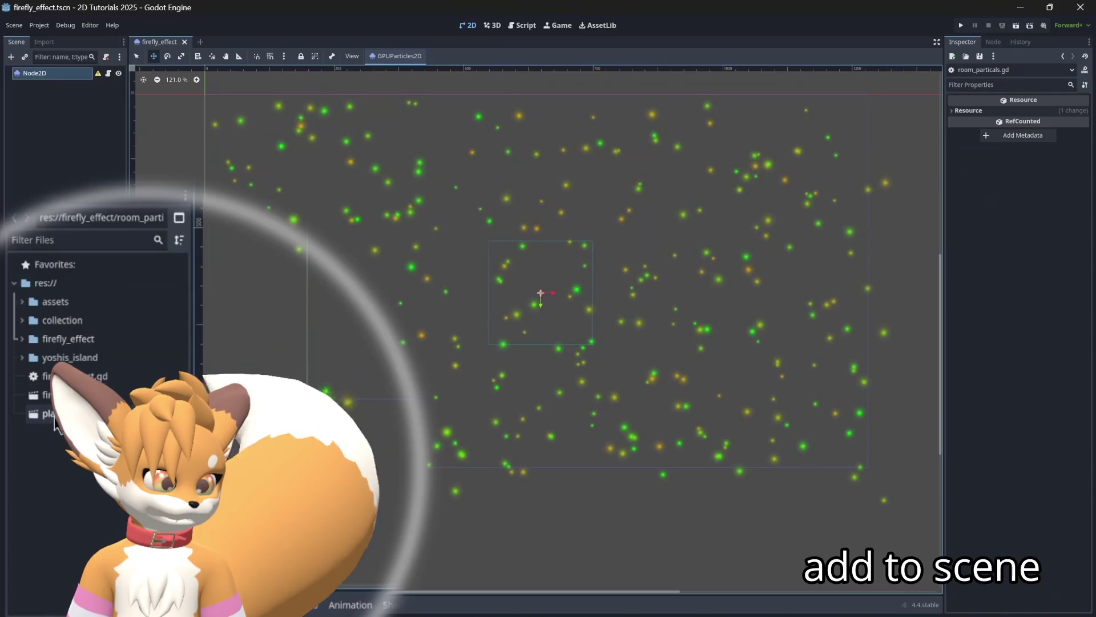
pyautogui.doubleClick(55, 419)
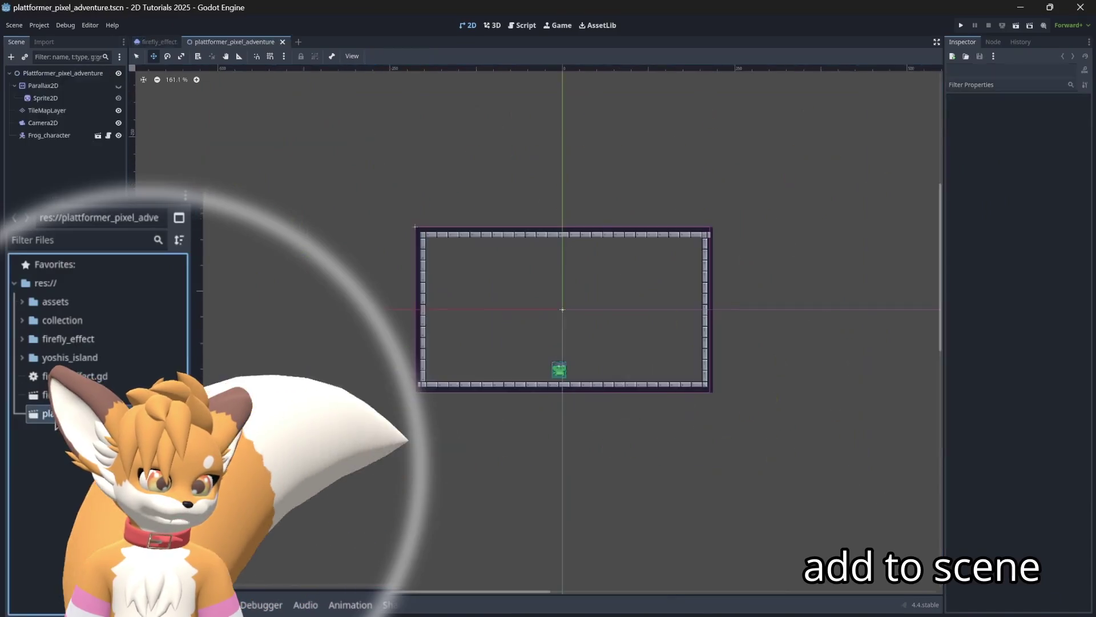
# - Drop firefly_effect.tscn into the level viewport, save the level, and select Camera2D
pyautogui.moveTo(51, 407); pyautogui.dragTo(857, 392)
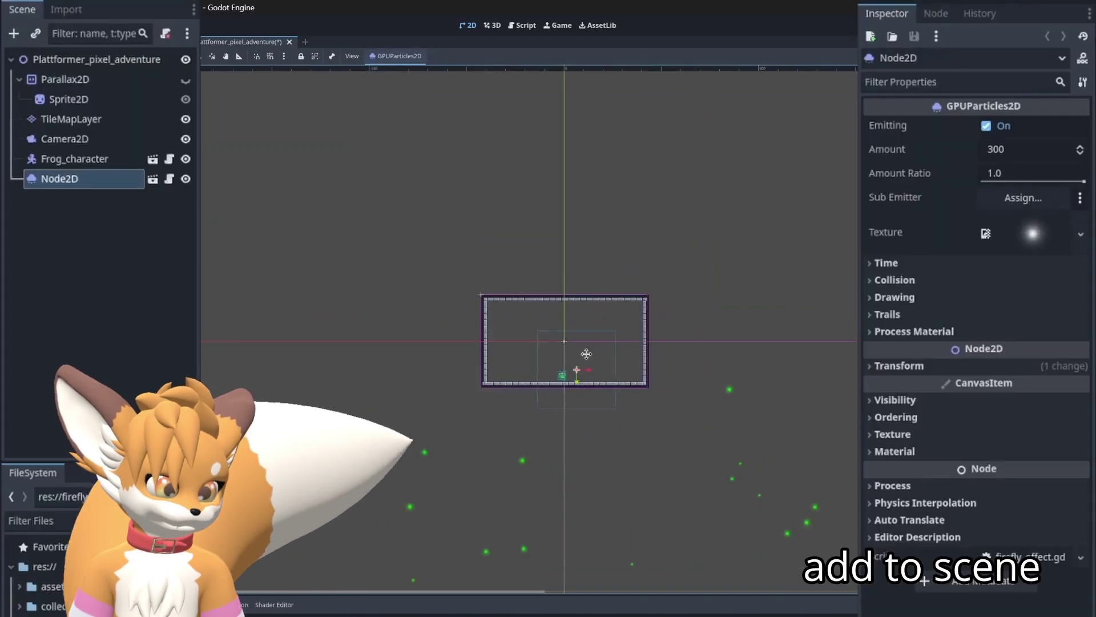
pyautogui.scroll(3, 584, 349)
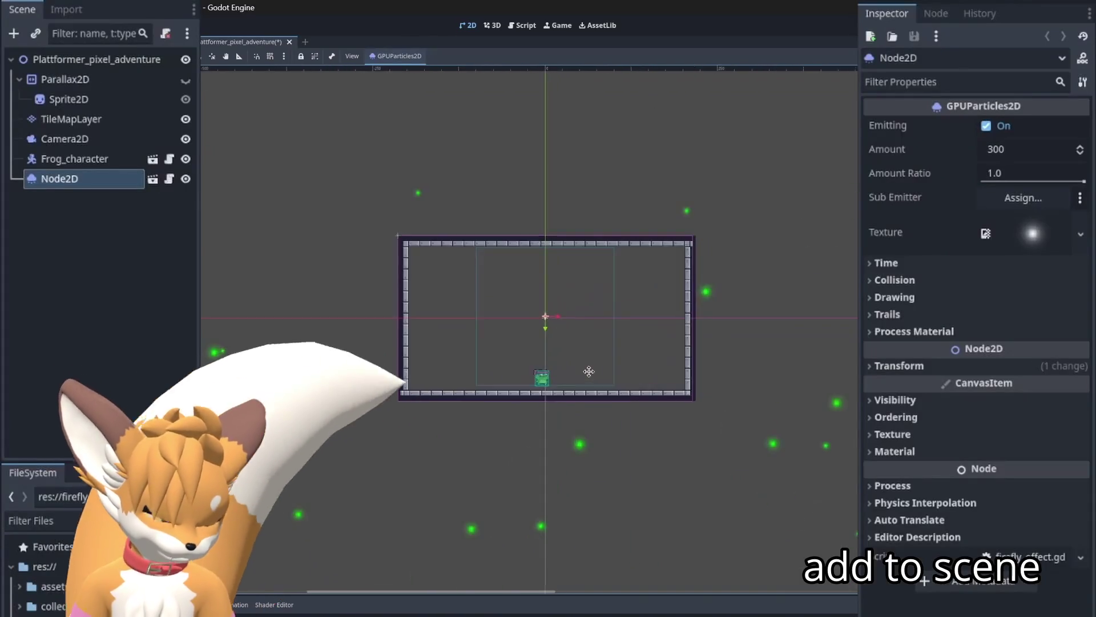
pyautogui.scroll(1, 438, 329)
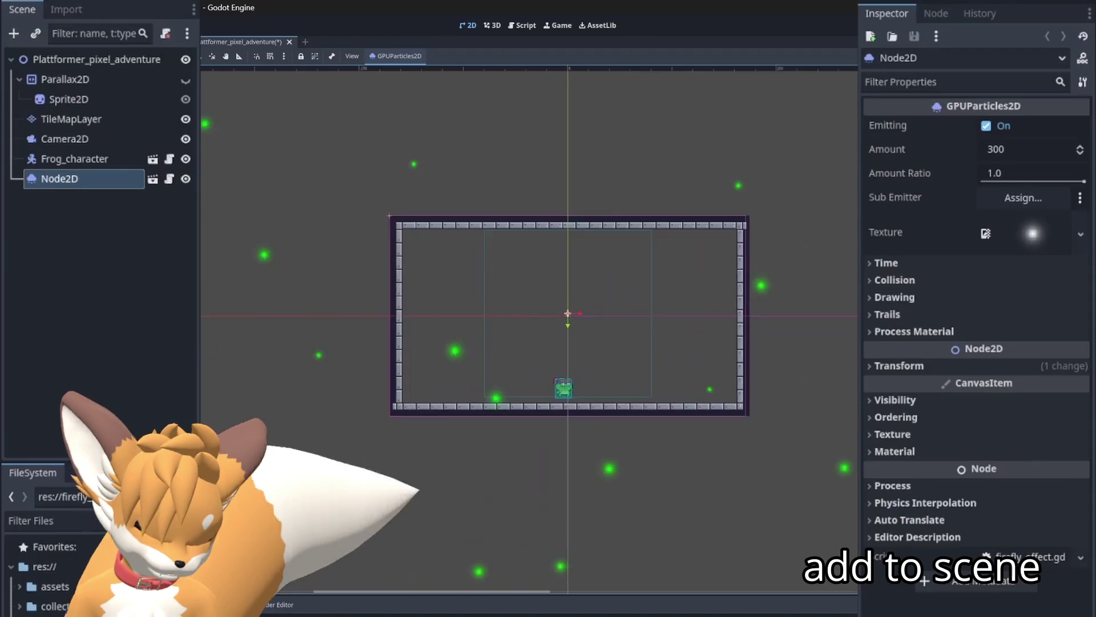
pyautogui.hotkey('ctrl', 's')
pyautogui.click(102, 139)
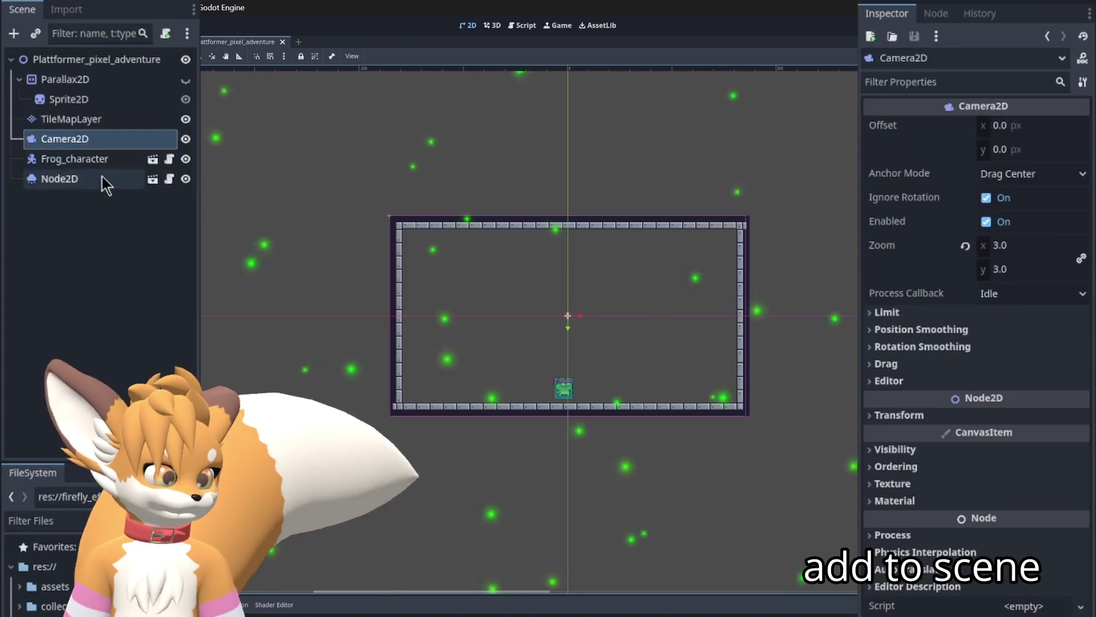
# - Set the firefly particle scale to 0.3/3 min and 0.8/3 max, then run the game to preview
pyautogui.click(102, 177)
pyautogui.click(951, 330)
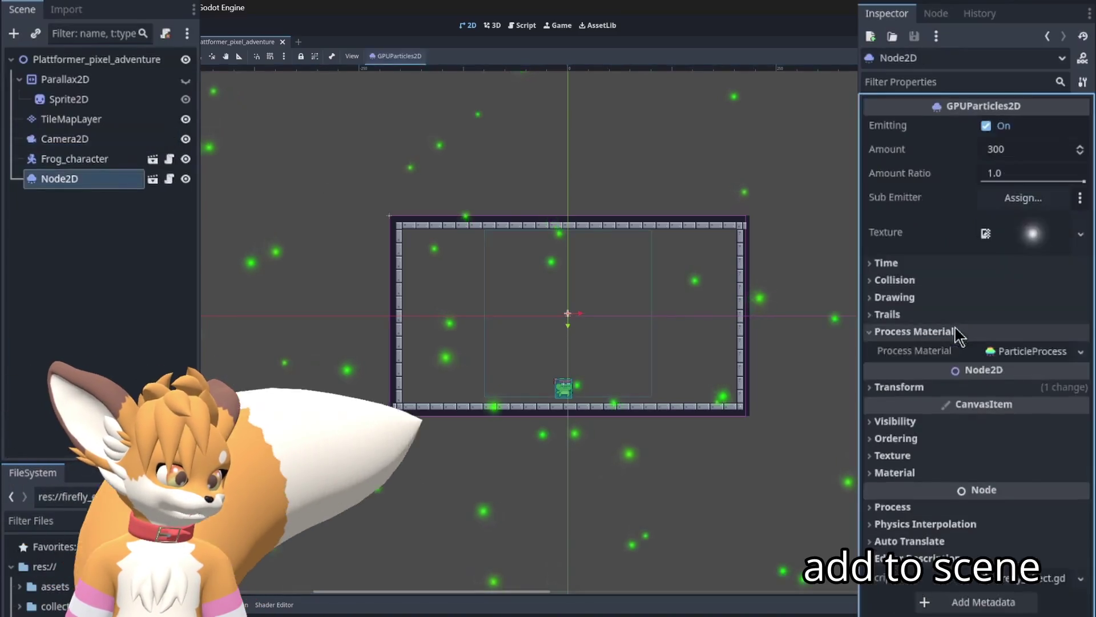
pyautogui.click(1010, 352)
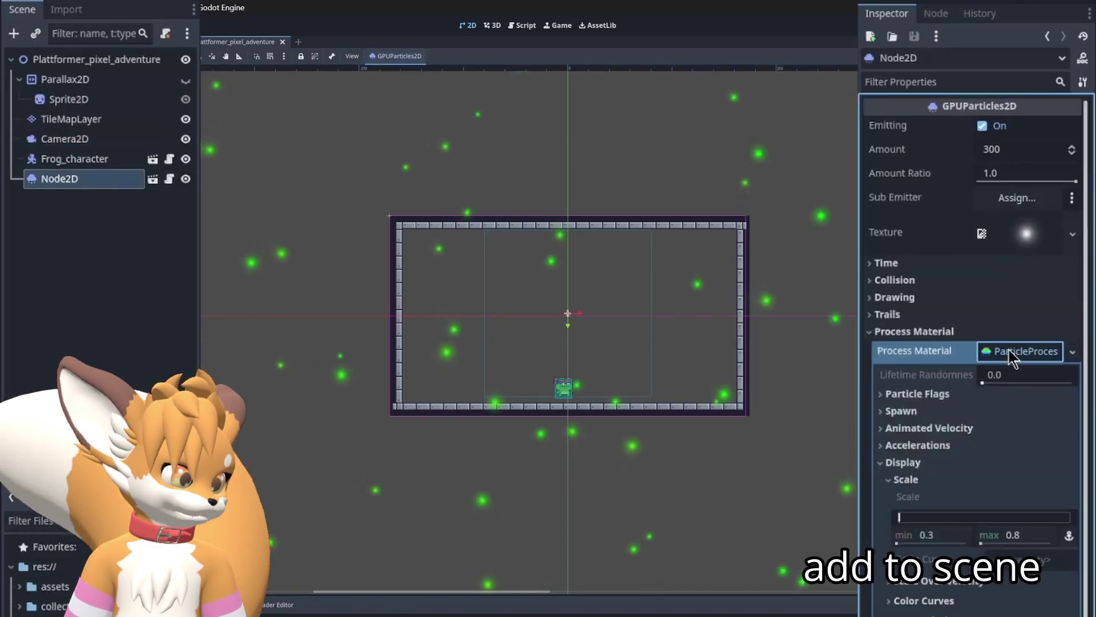
pyautogui.click(945, 535)
pyautogui.write('/3')
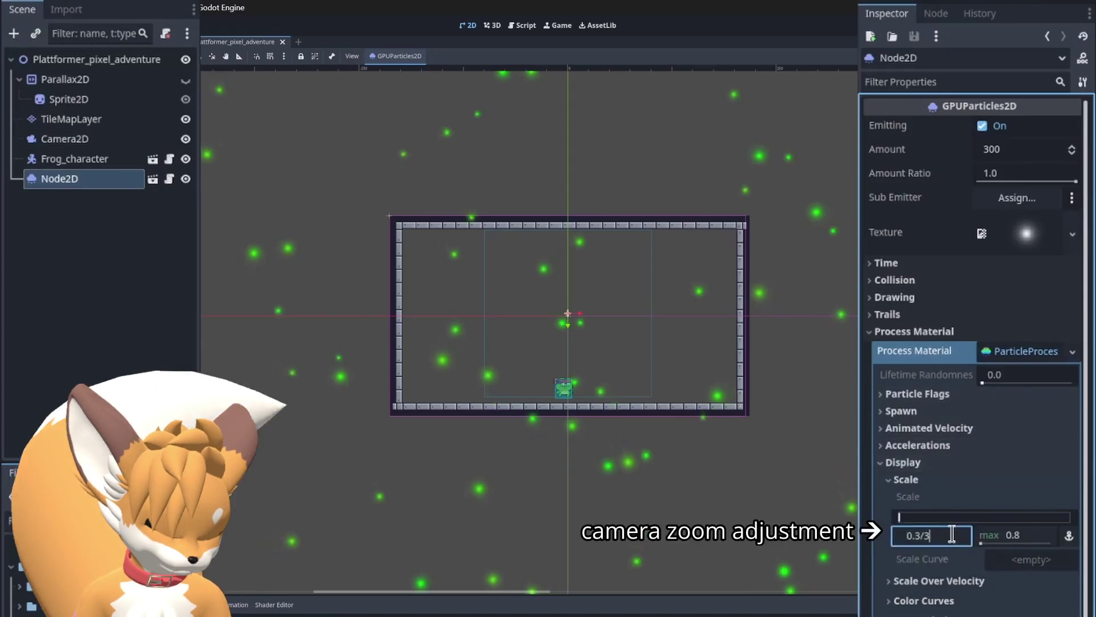
pyautogui.press('Tab')
pyautogui.click(1016, 536)
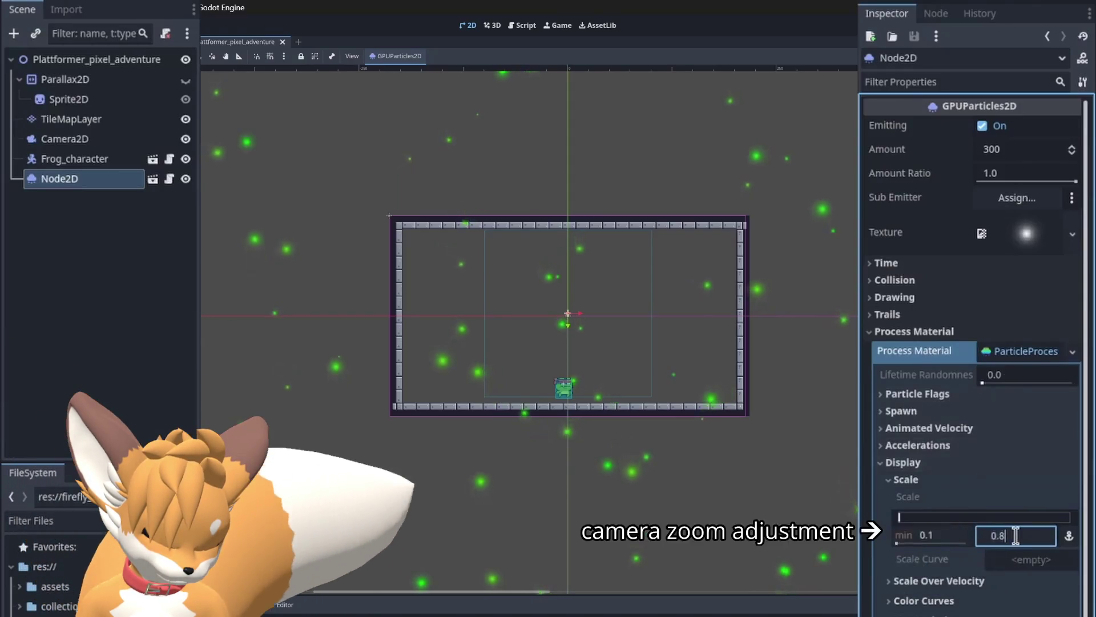
pyautogui.write('/3')
pyautogui.press('Return')
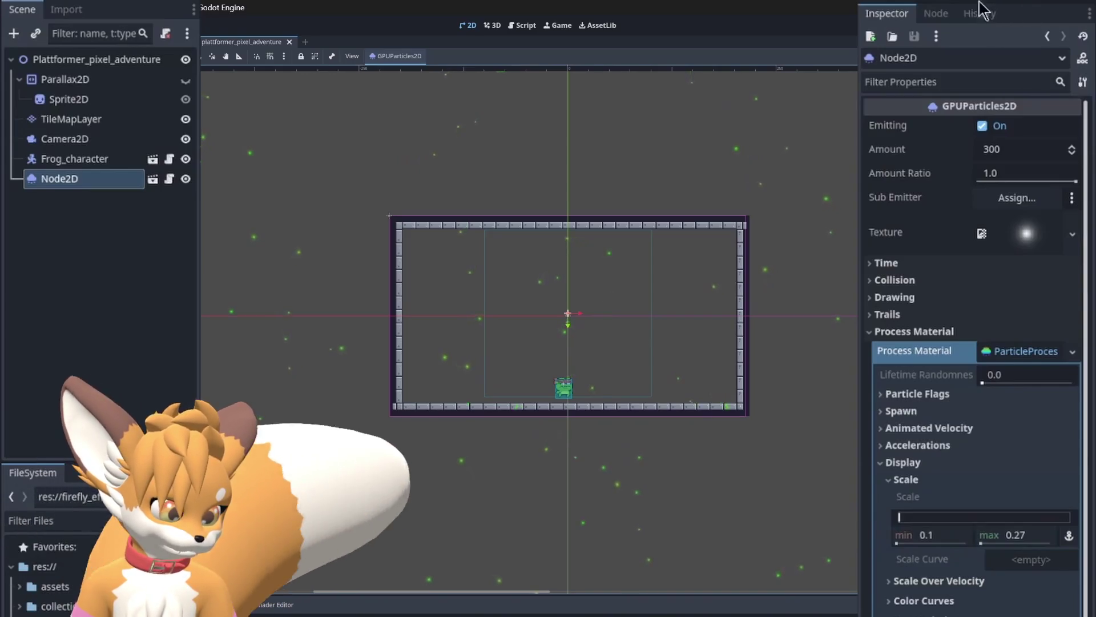
pyautogui.click(977, 2)
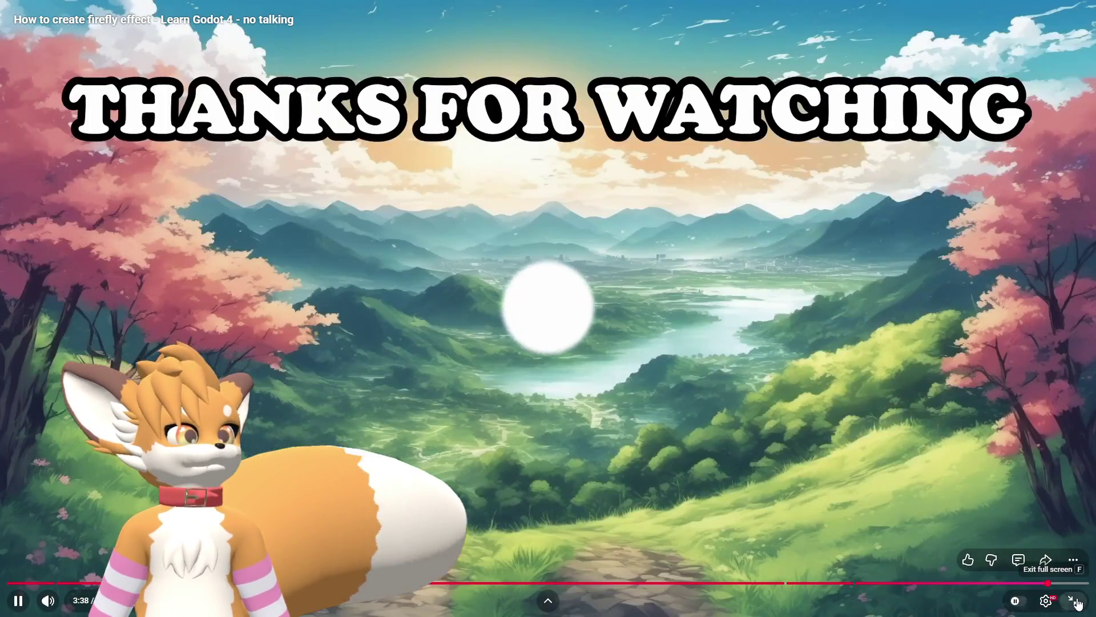
# - Exit full screen and like the firefly tutorial video
pyautogui.click(1072, 600)
pyautogui.scroll(-1, 628, 486)
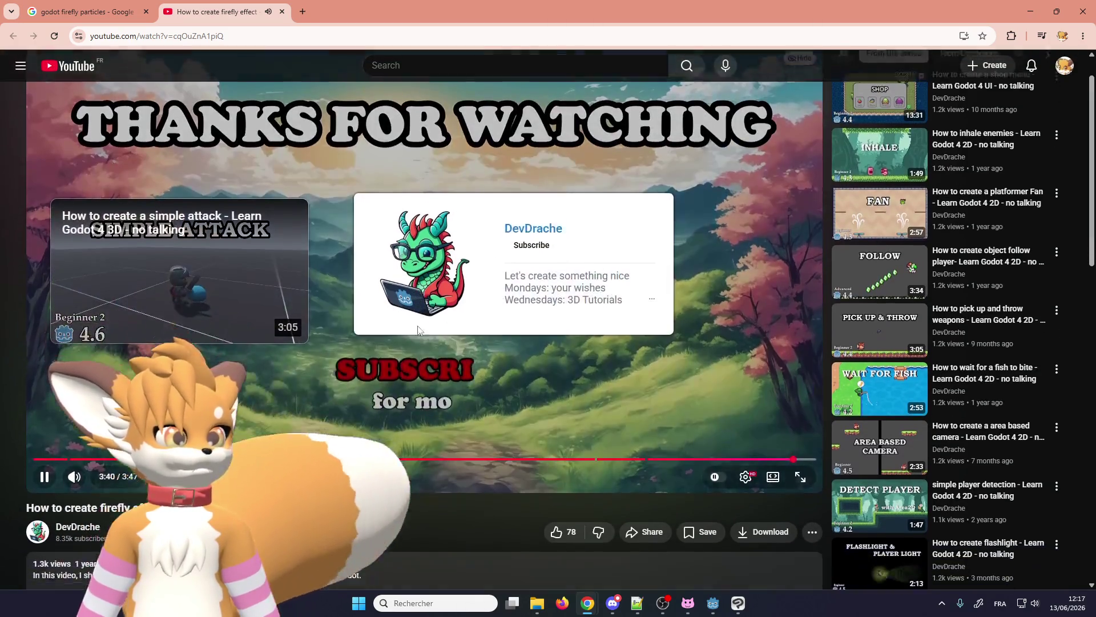
pyautogui.click(564, 524)
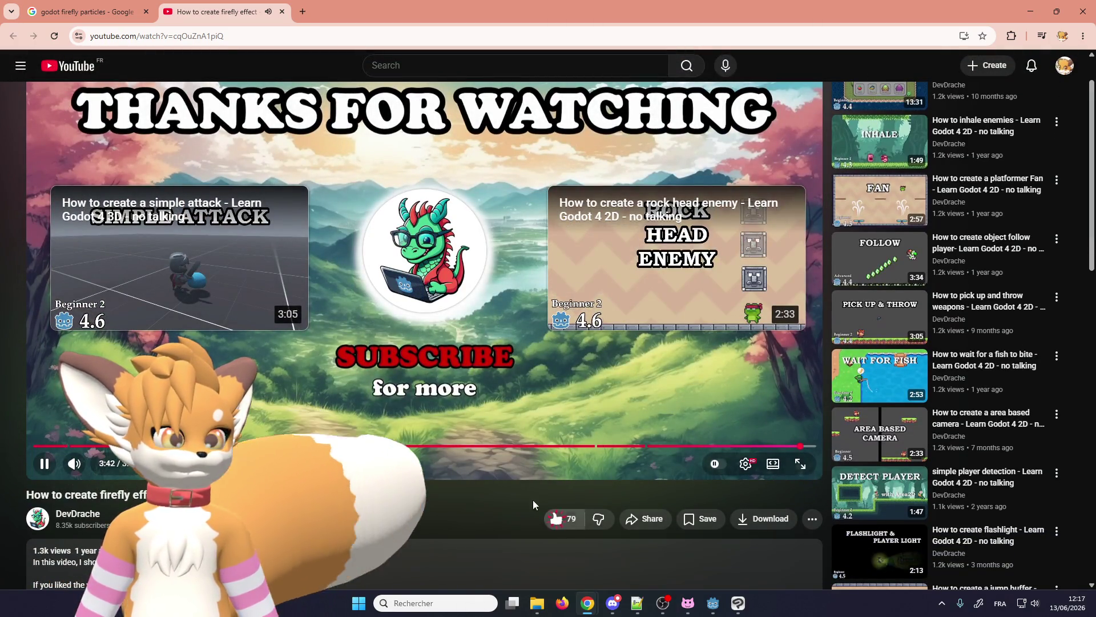
# - Bookmark the tutorial page and jump the video to 2:22 via a viewer comment's timestamp
pyautogui.click(983, 36)
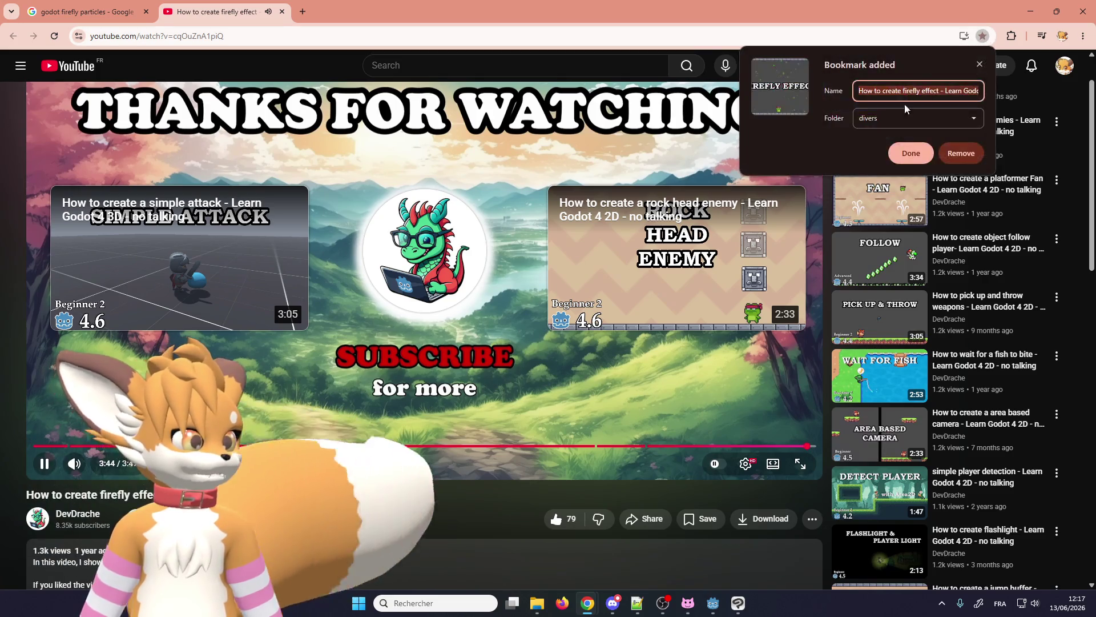
pyautogui.scroll(-6, 228, 320)
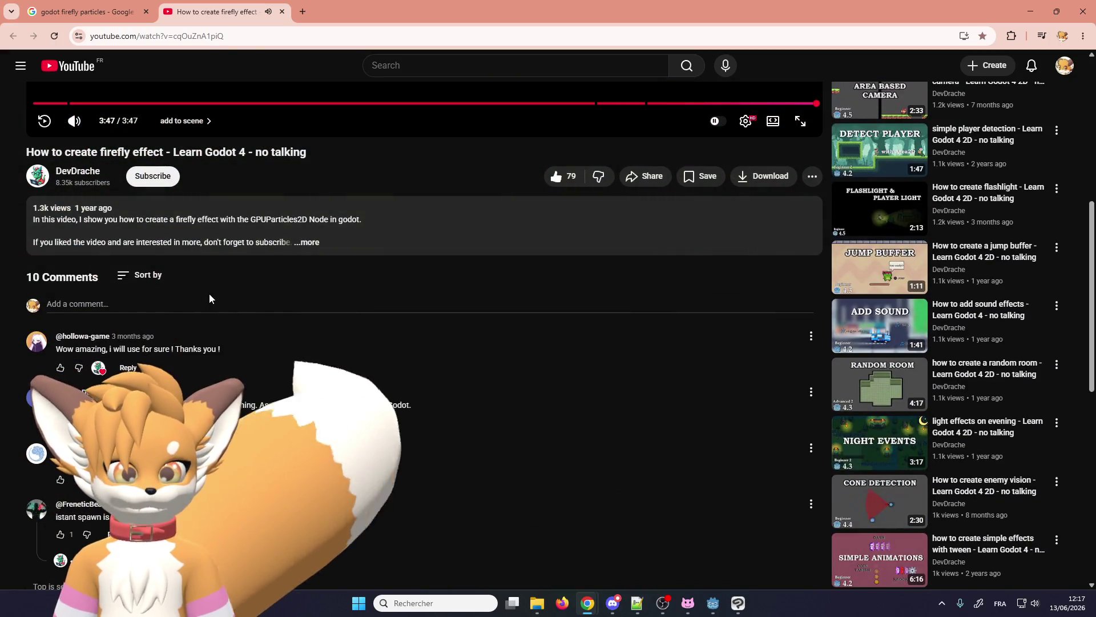
pyautogui.scroll(-2, 225, 302)
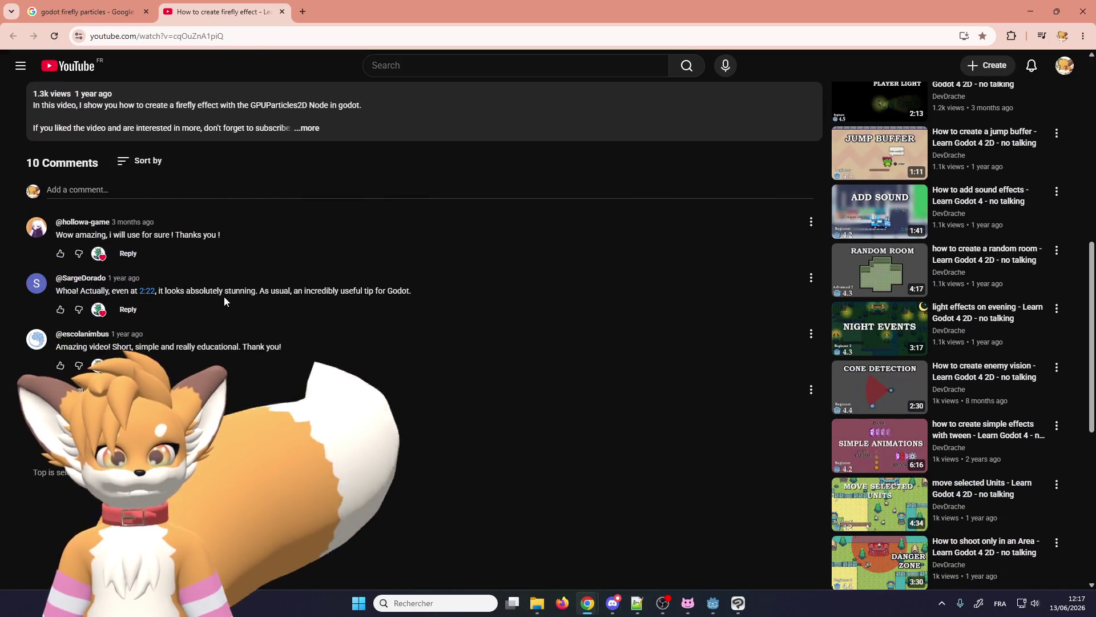
pyautogui.click(145, 292)
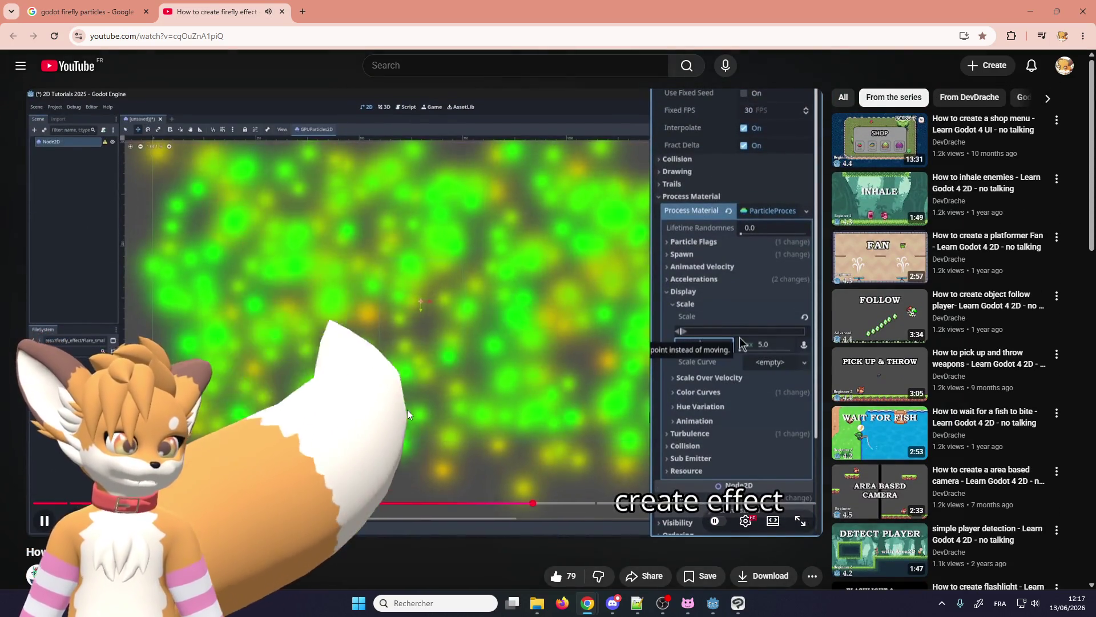
# - Watch the tutorial full screen, seeking back to the turbulence settings part and resuming playback
pyautogui.click(407, 410)
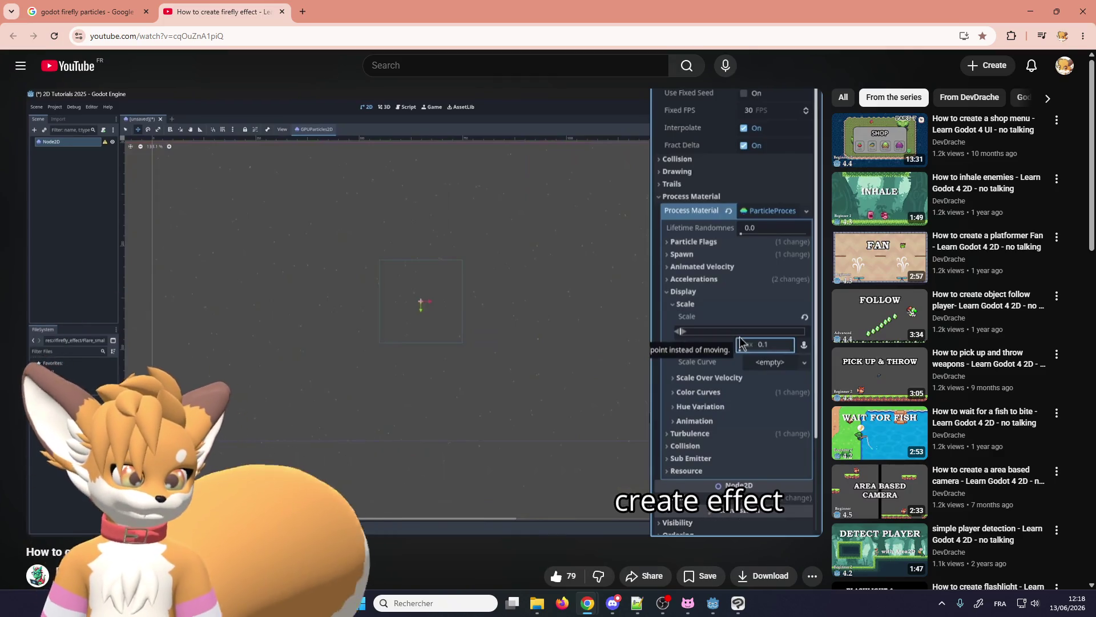
pyautogui.click(505, 494)
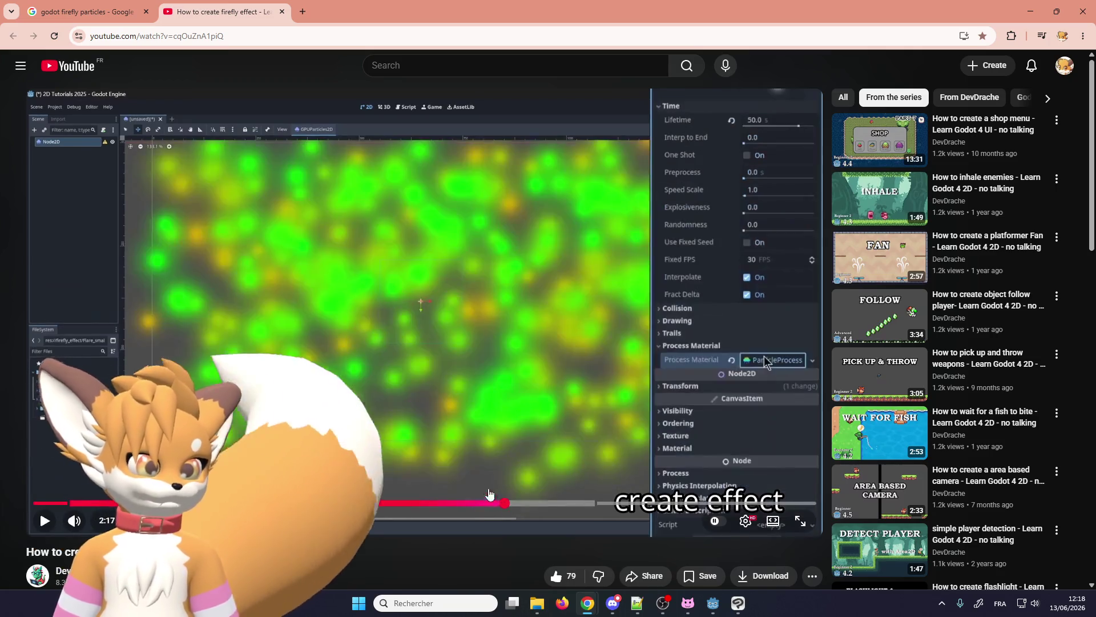
pyautogui.click(462, 444)
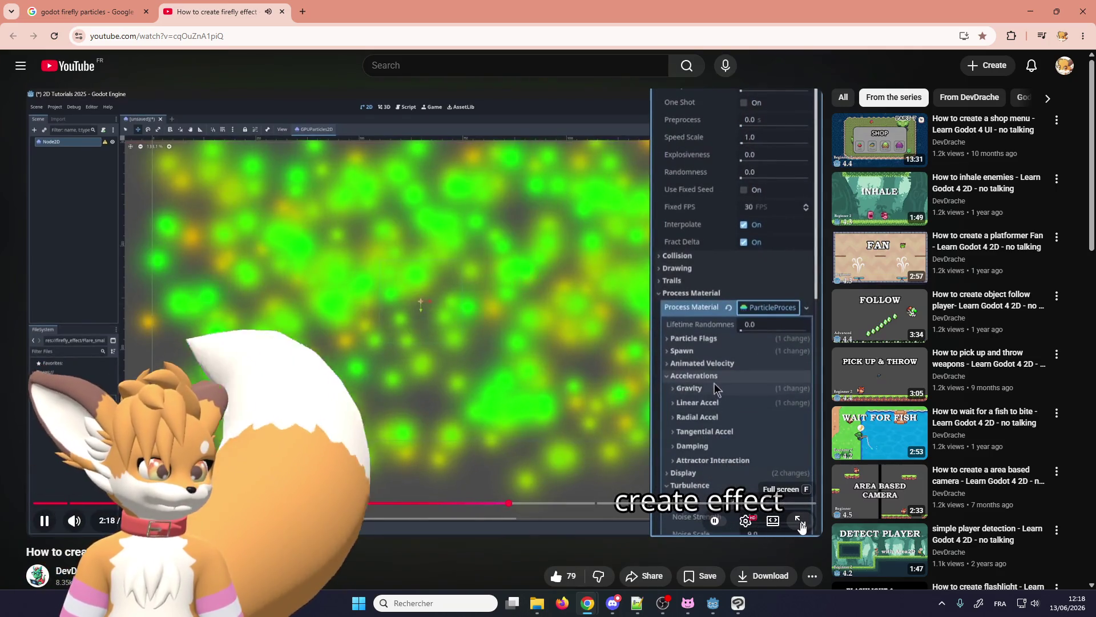
pyautogui.click(801, 526)
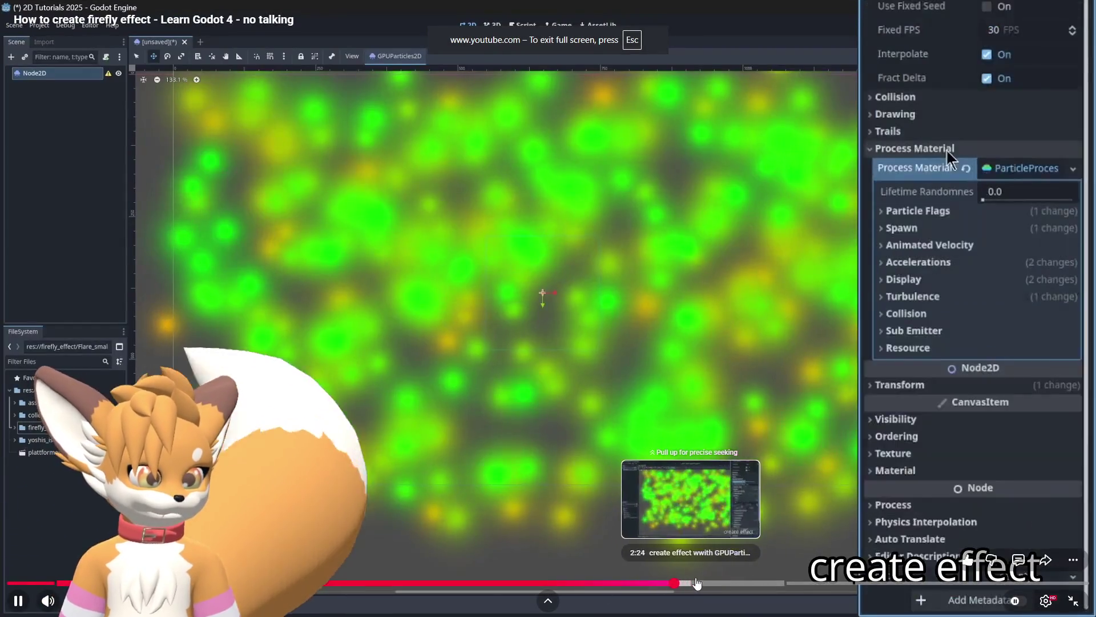
pyautogui.click(713, 582)
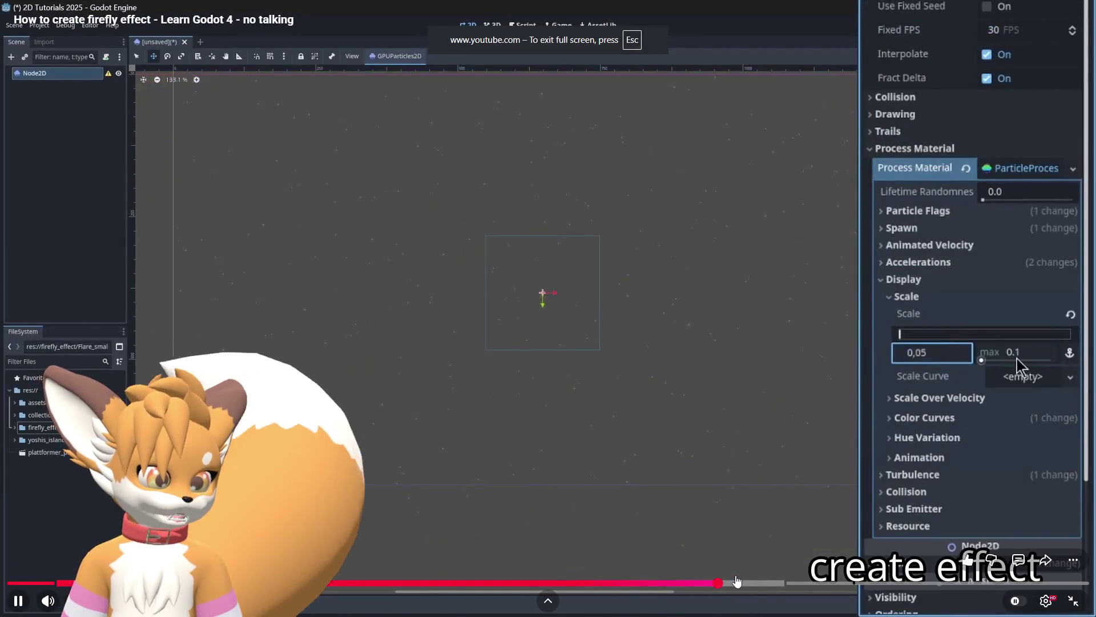
pyautogui.click(521, 582)
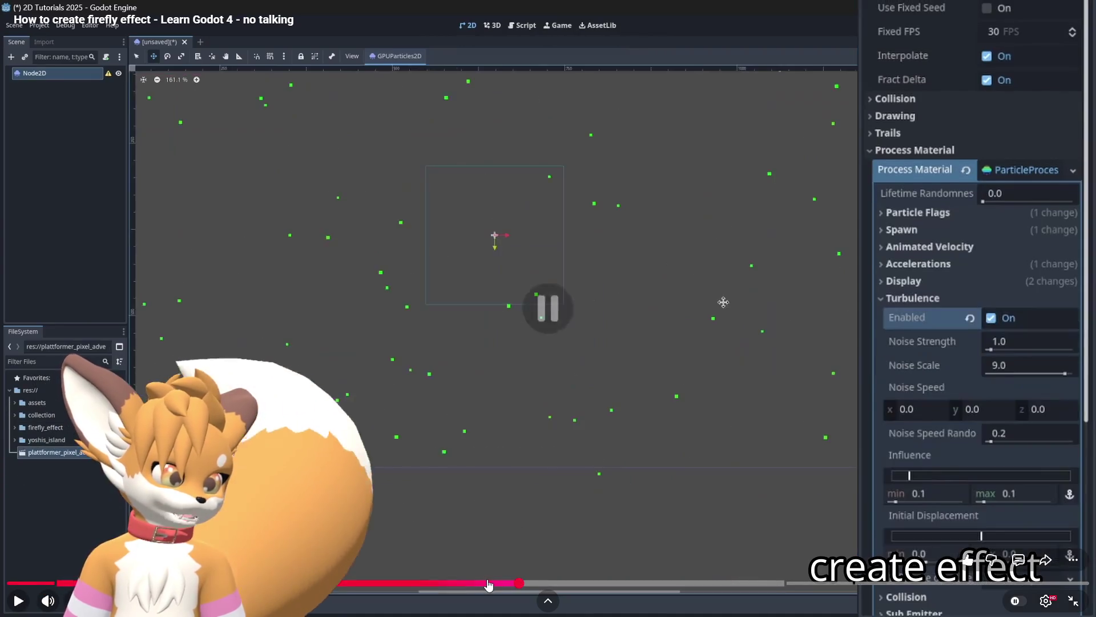
pyautogui.click(512, 543)
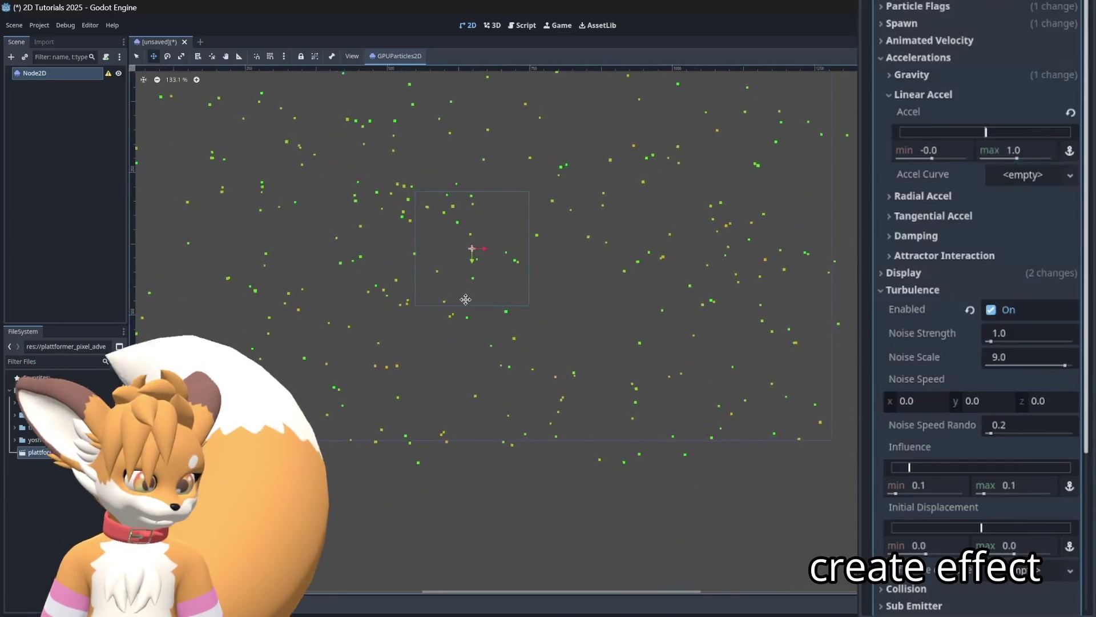
# - Play through the tutorial's Flare_small.PNG texture step, pausing and resuming along the way
pyautogui.moveTo(465, 300); pyautogui.dragTo(536, 343)
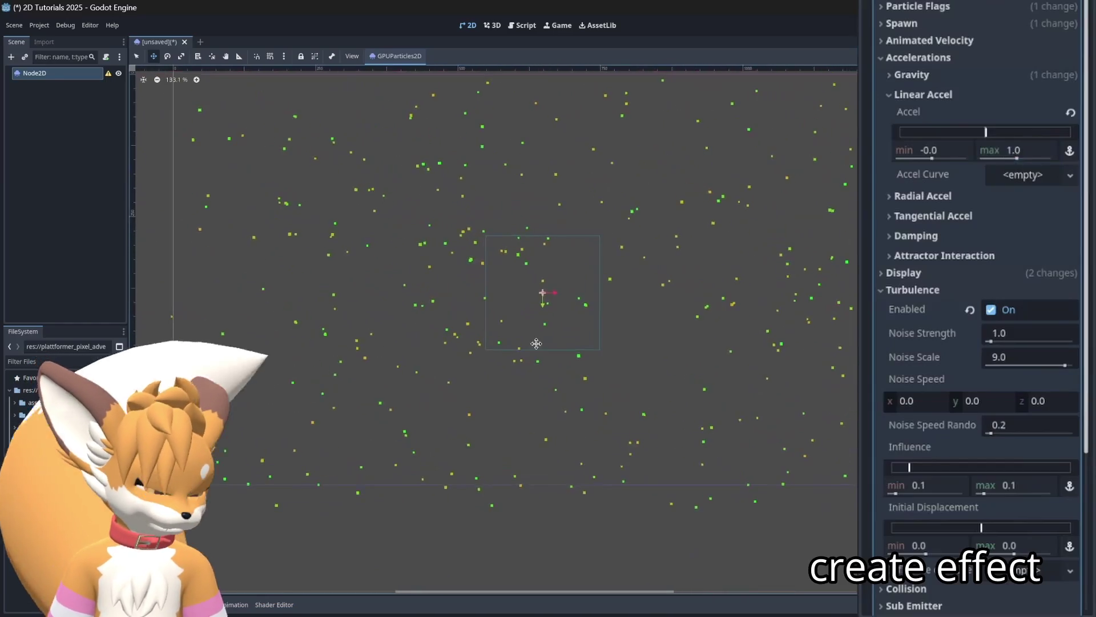
pyautogui.click(954, 95)
pyautogui.scroll(15, 960, 114)
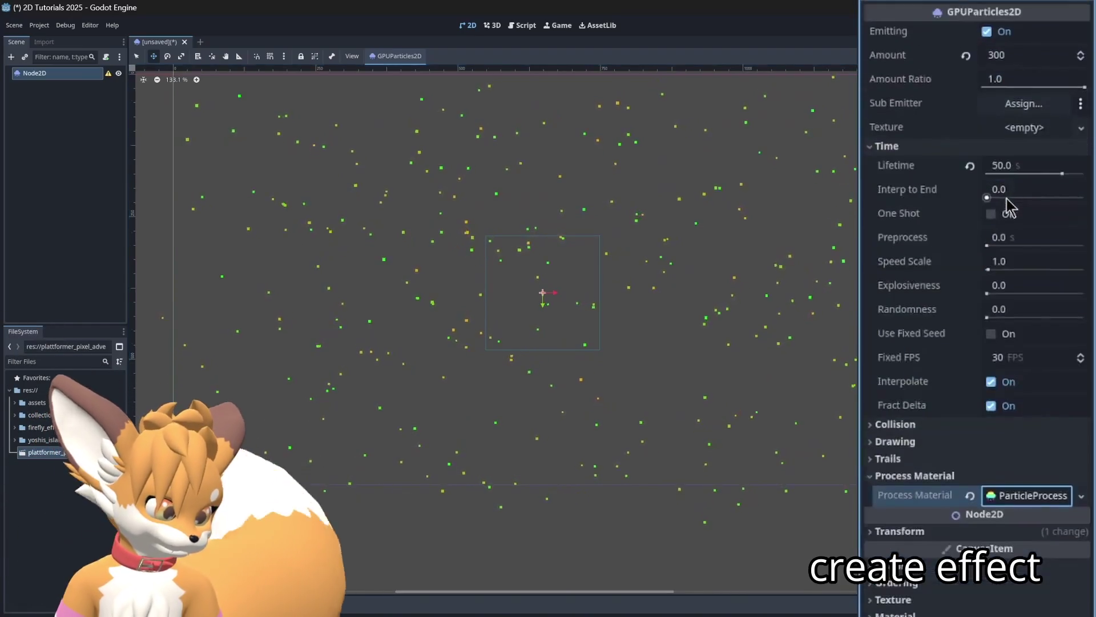
pyautogui.click(439, 458)
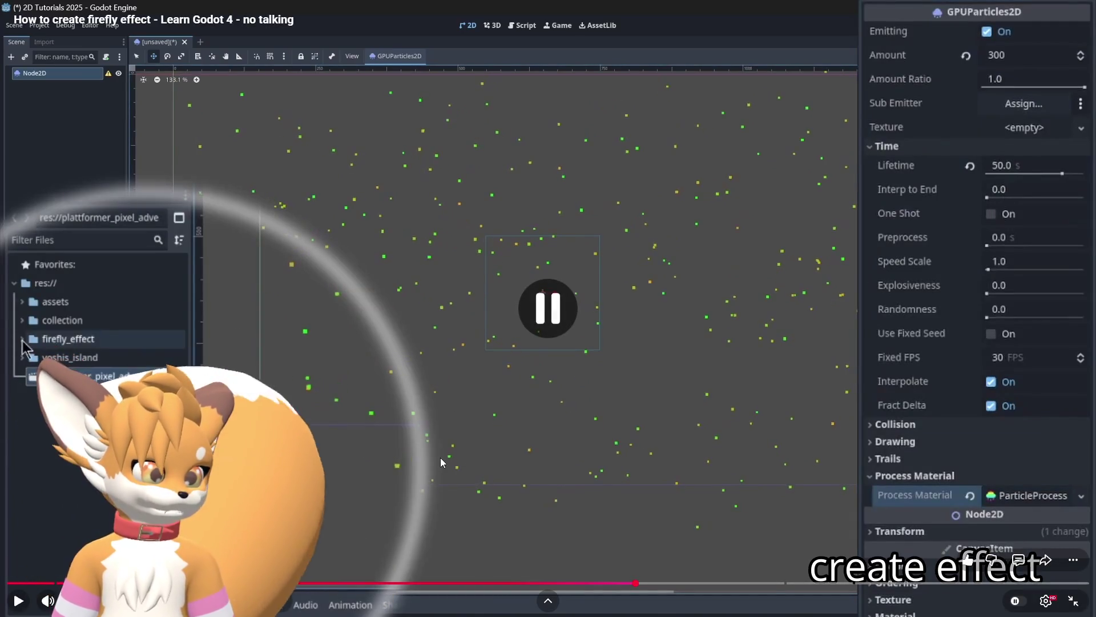
pyautogui.click(386, 441)
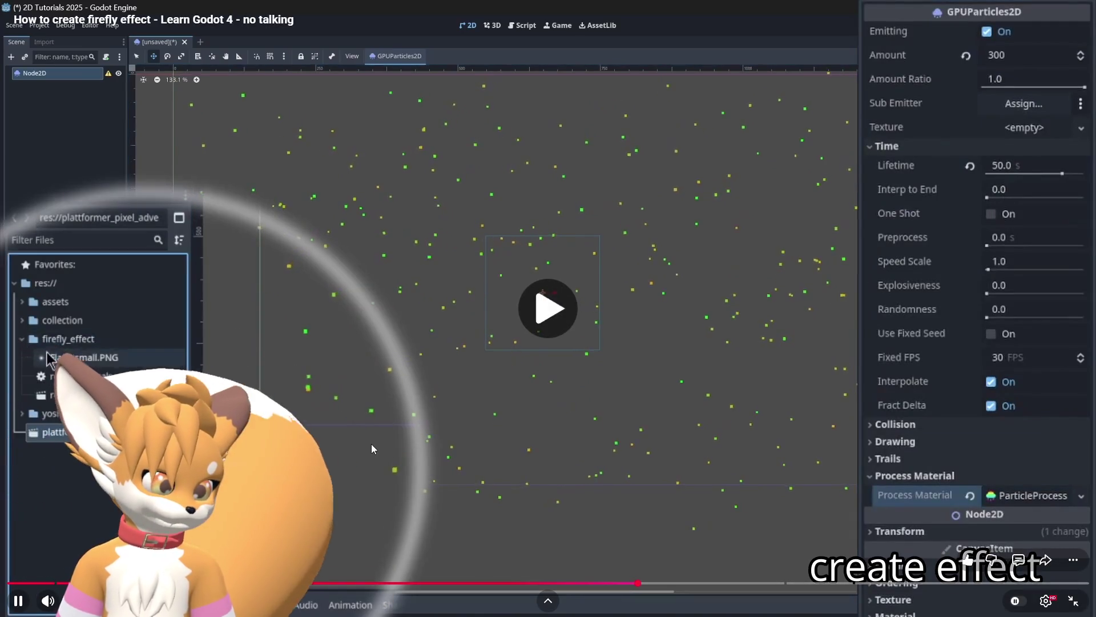
pyautogui.click(370, 446)
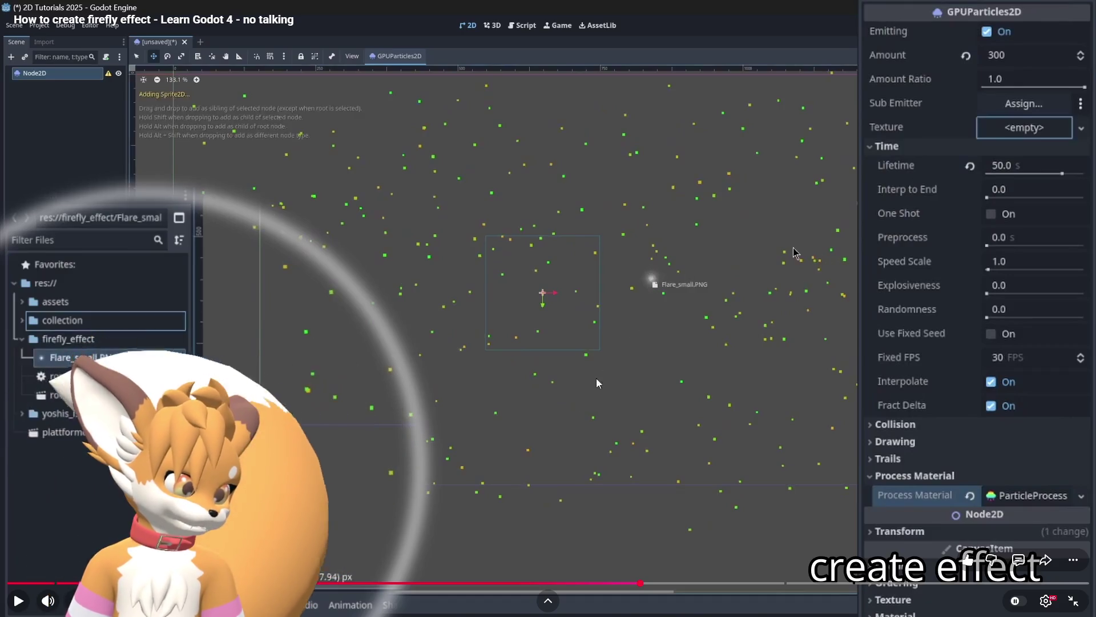
pyautogui.click(540, 413)
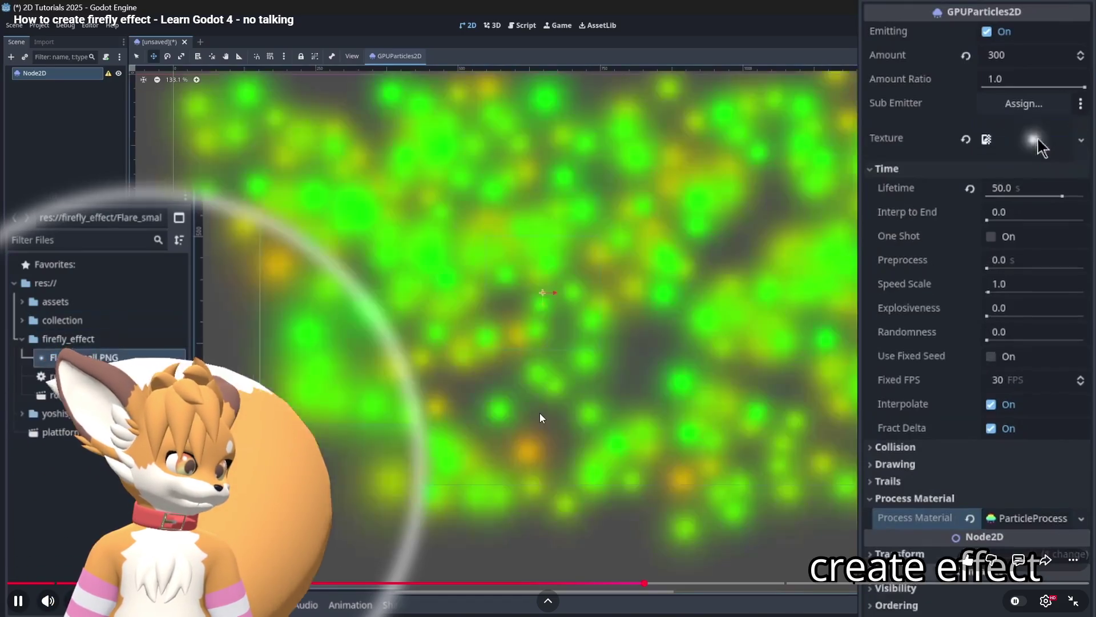
pyautogui.click(947, 158)
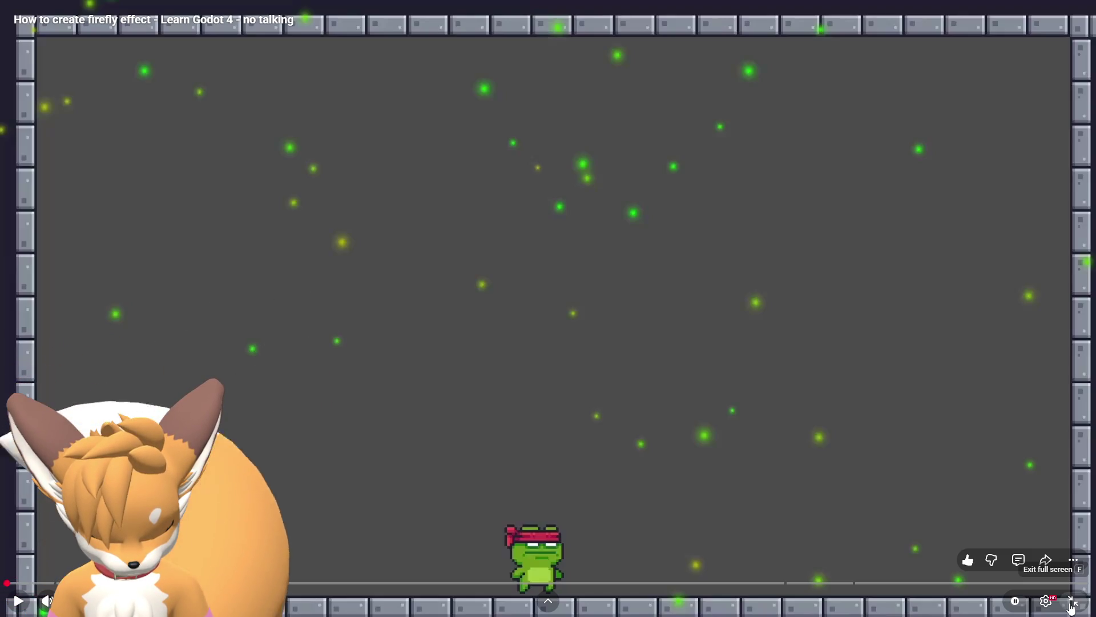
# - Exit full screen, open the fish-bite tutorial from the recommendations in a new tab, and switch to it
pyautogui.click(1071, 603)
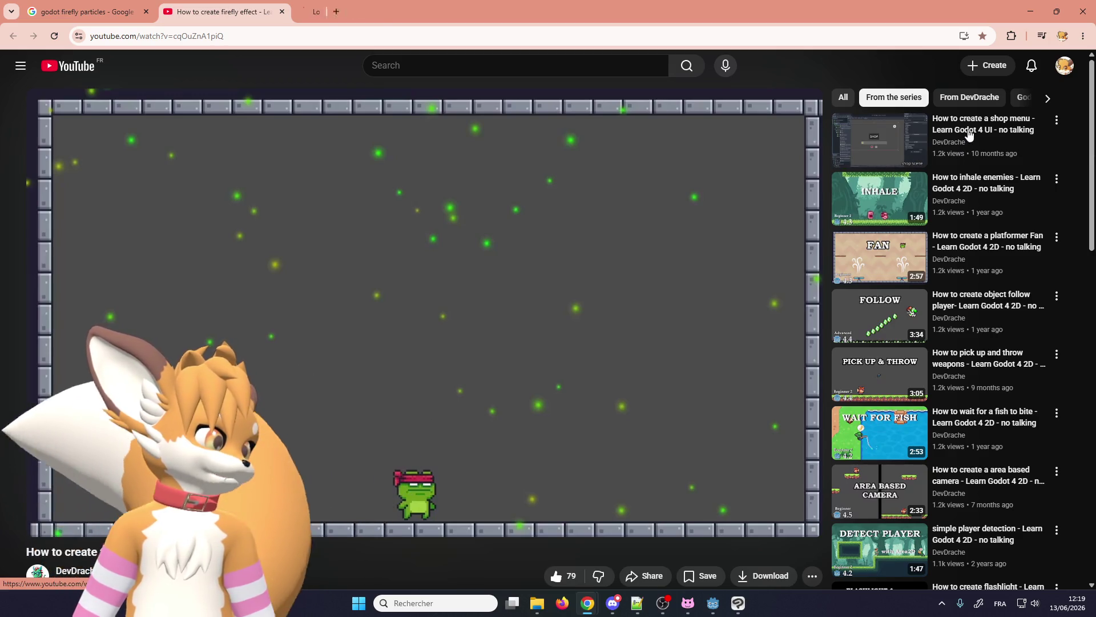
pyautogui.scroll(-3, 974, 284)
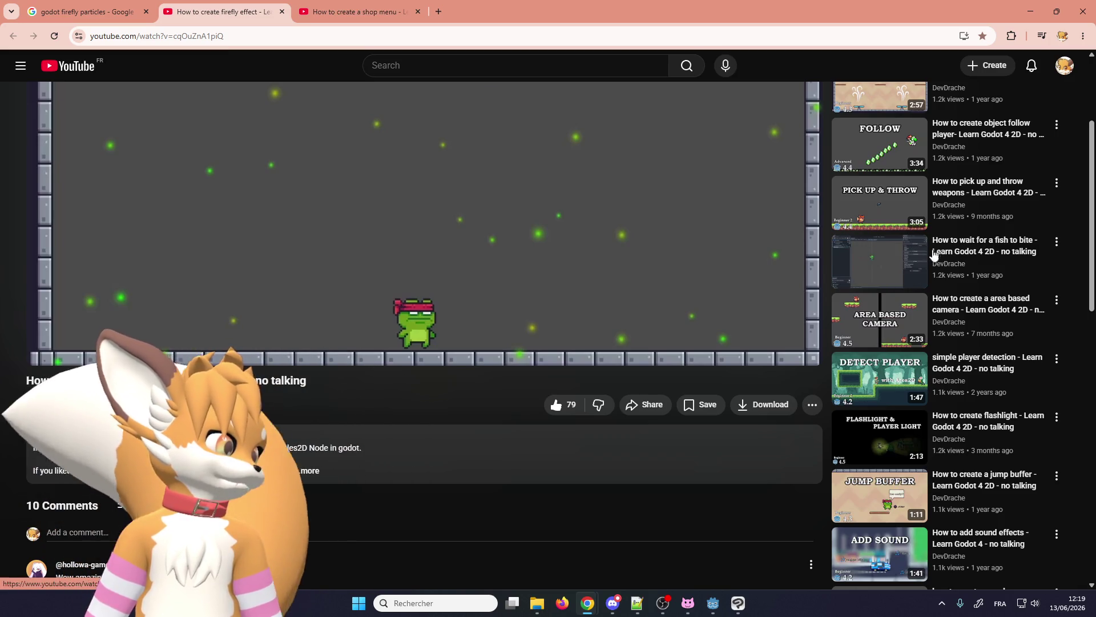
pyautogui.middleClick(971, 250)
pyautogui.scroll(1, 681, 114)
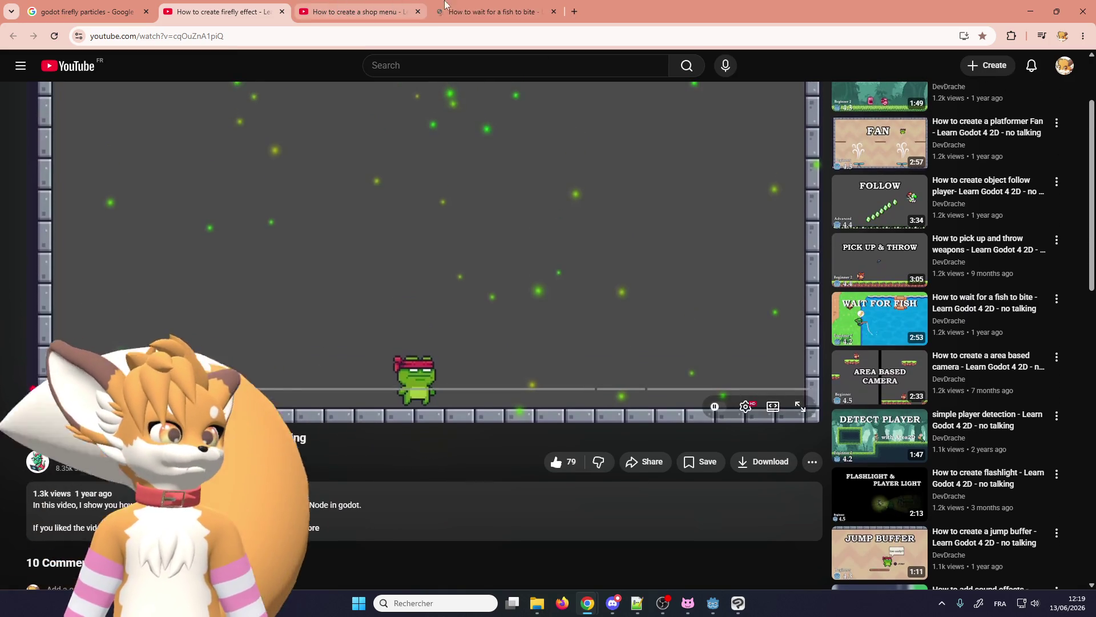
pyautogui.click(504, 5)
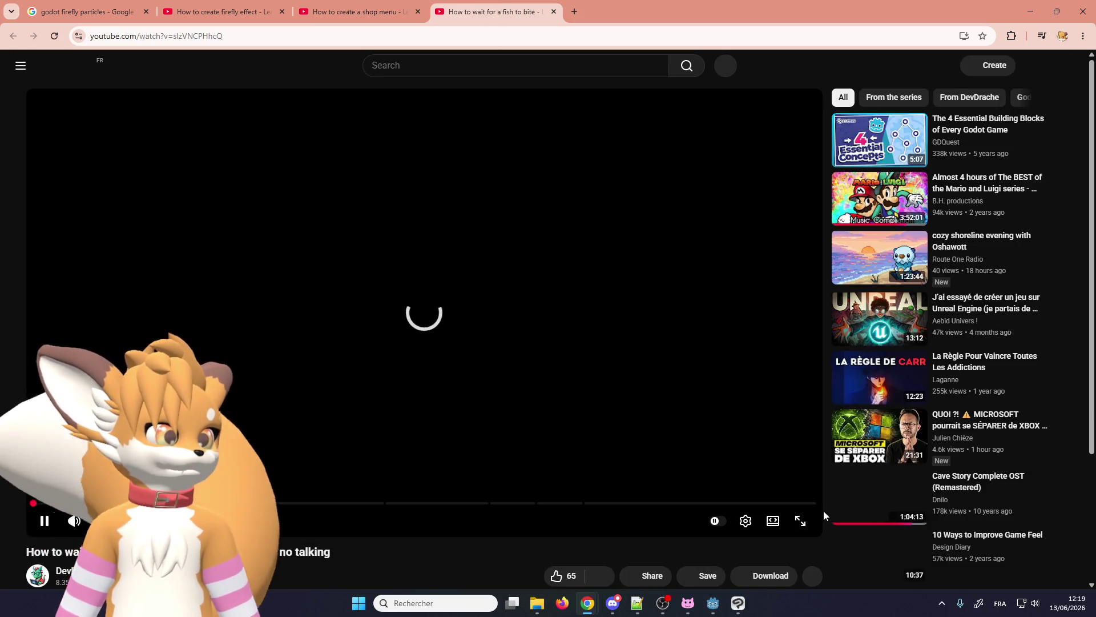
# - Play the fish-bite tutorial full screen from the beginning
pyautogui.click(801, 521)
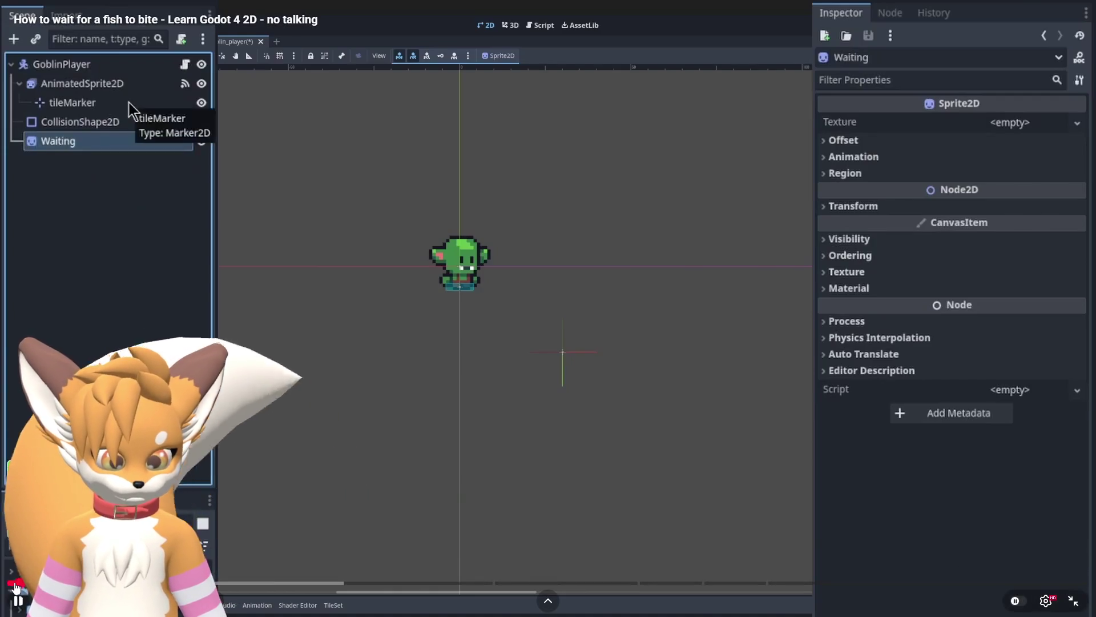
pyautogui.click(14, 583)
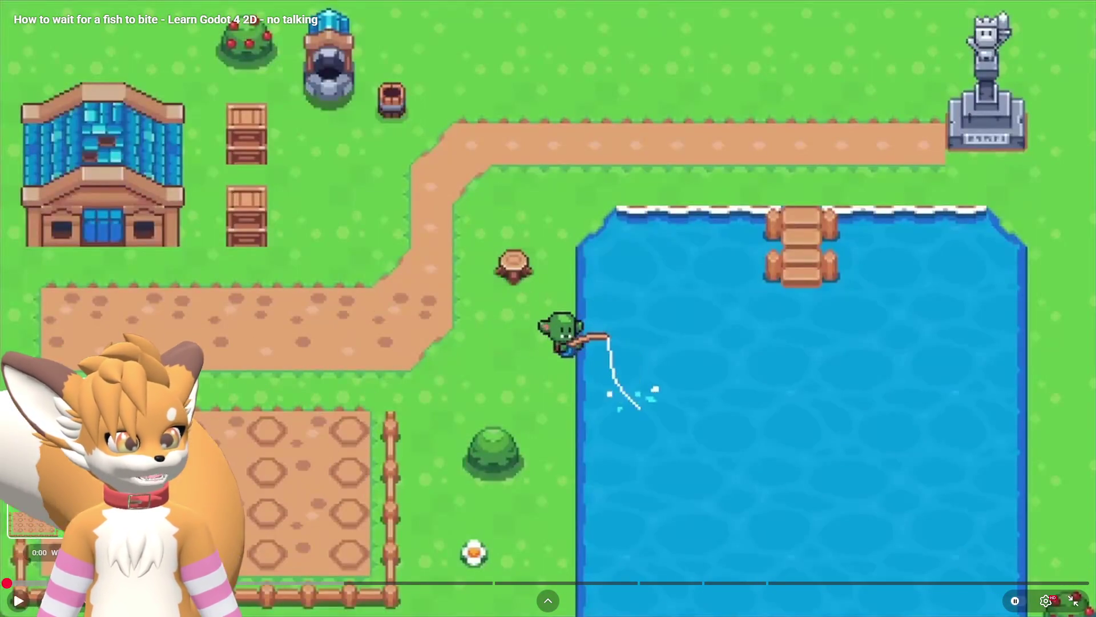
pyautogui.press('space')
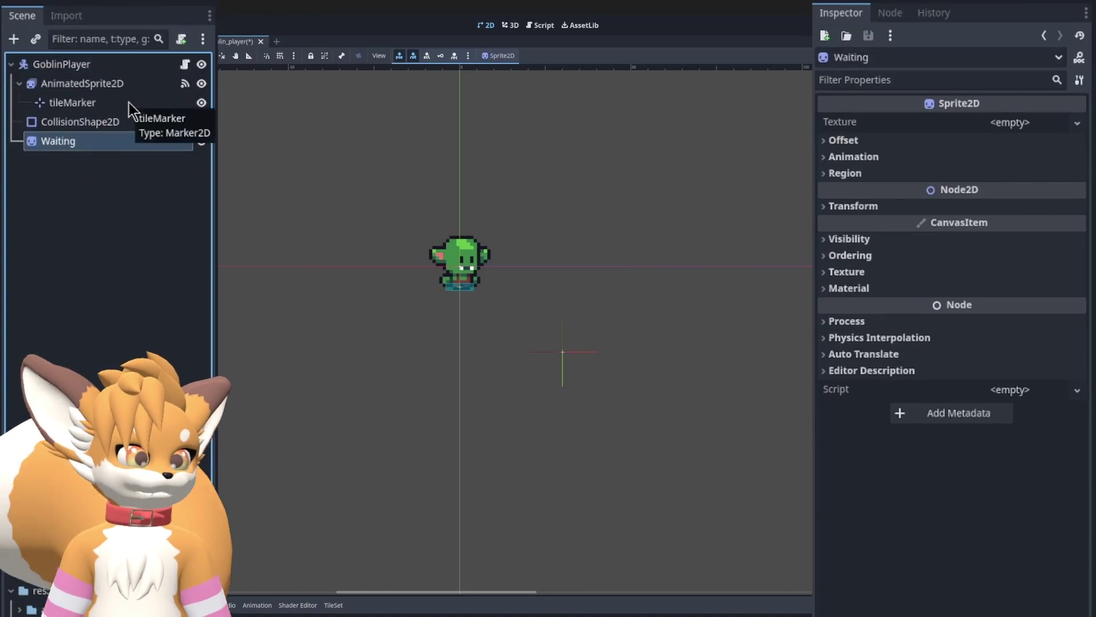
pyautogui.moveTo(233, 495)
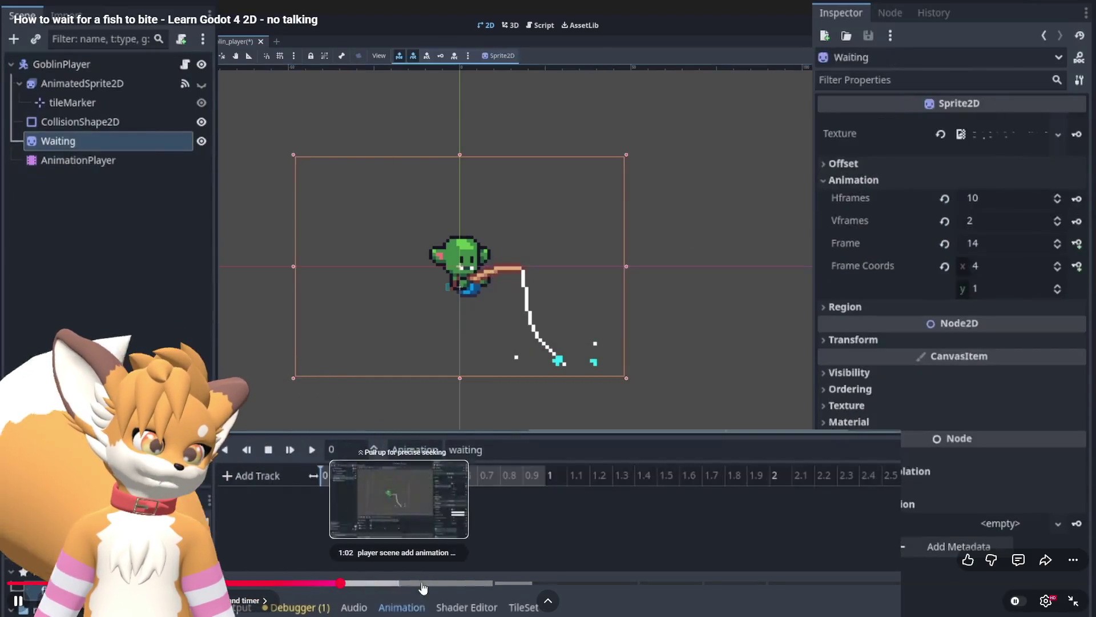
# - Skim chapters: player code, global variables, timer timeout, stop fishing, and mini game start
pyautogui.click(540, 583)
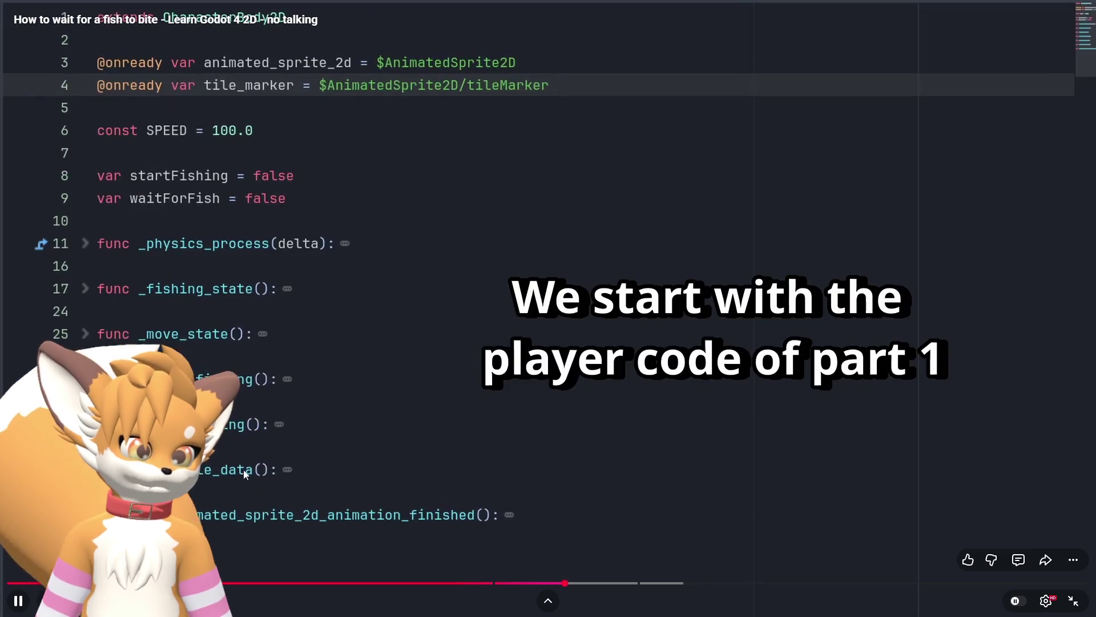
pyautogui.click(625, 583)
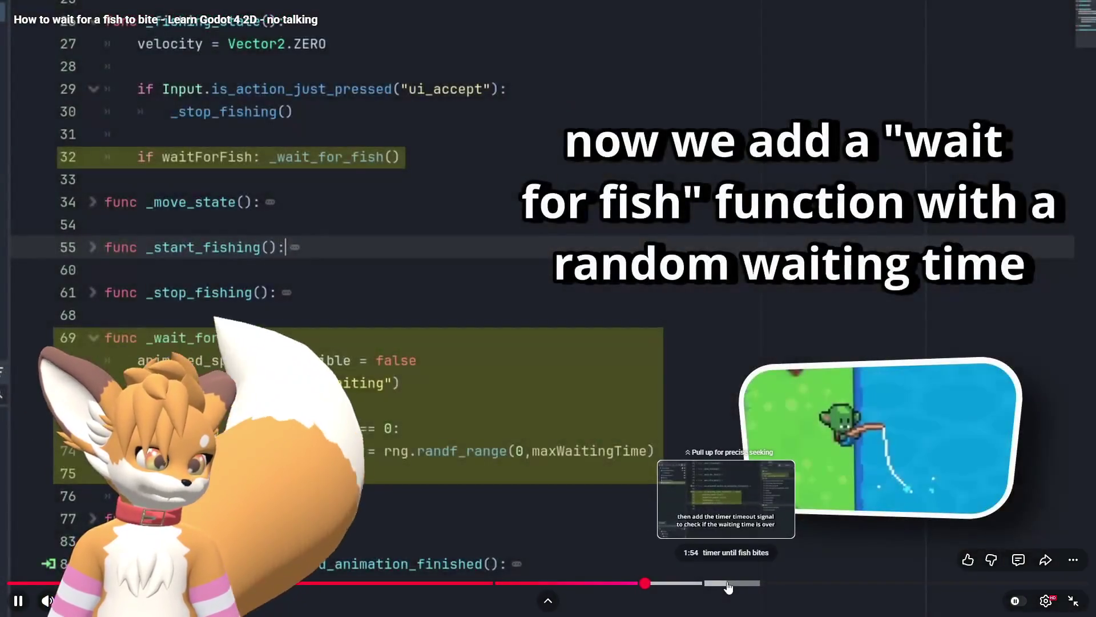
pyautogui.click(731, 583)
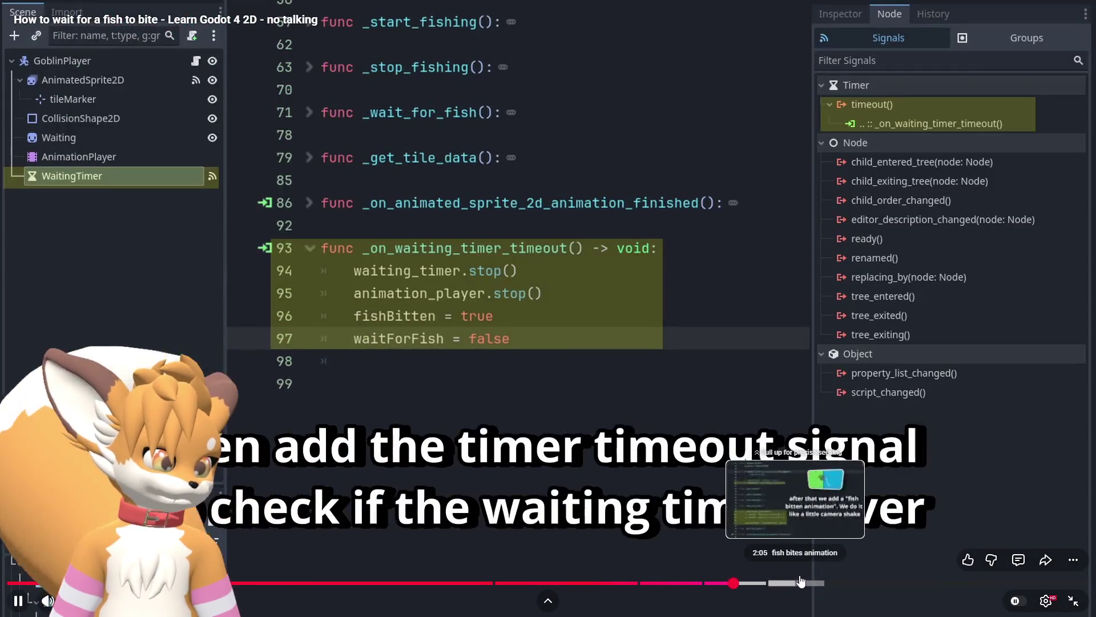
pyautogui.click(835, 583)
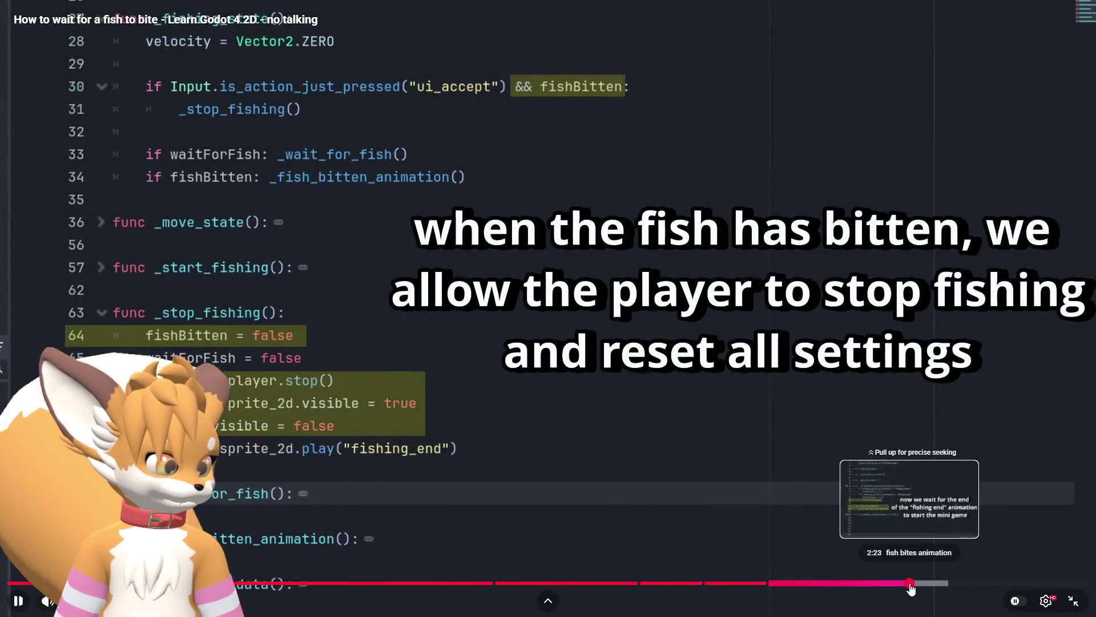
pyautogui.click(911, 583)
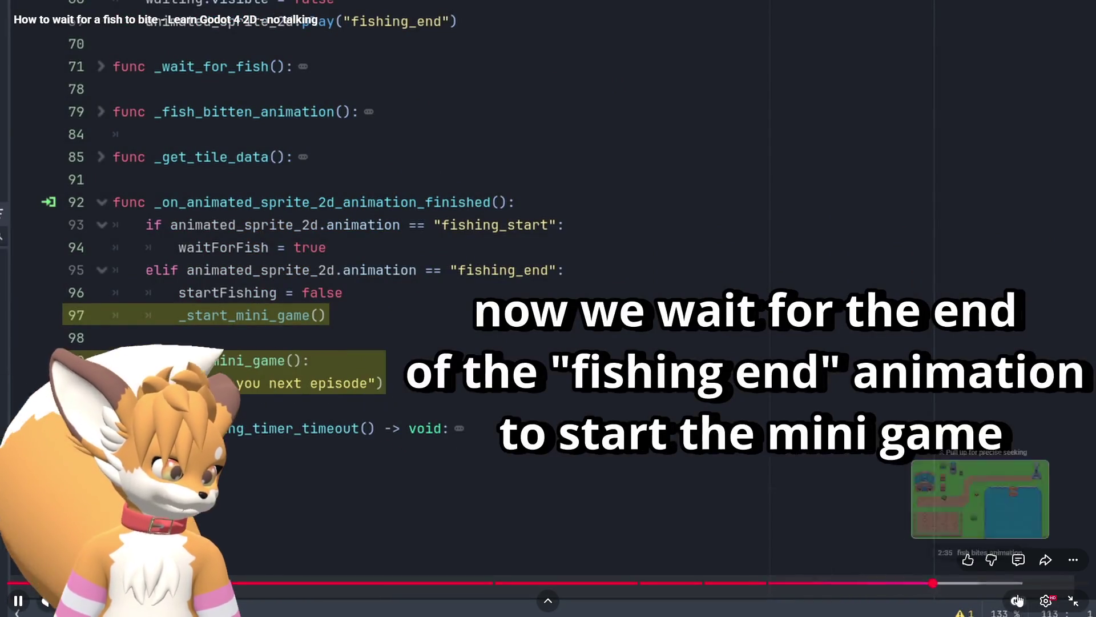
# - Exit full screen, glance at the Godot editor, and return to the shop menu tutorial
pyautogui.click(1073, 600)
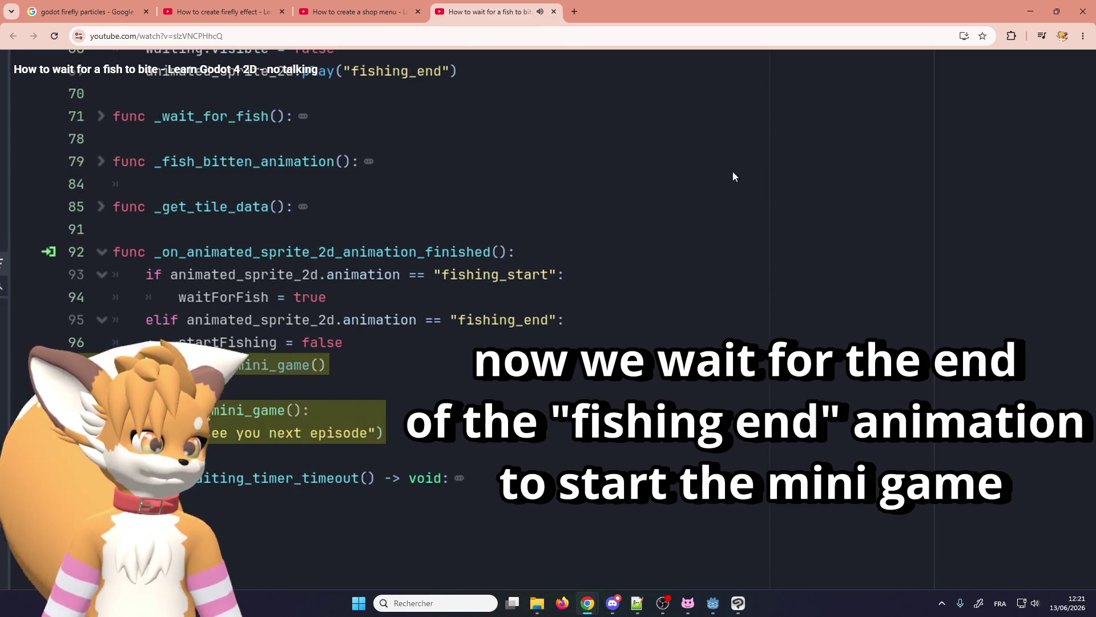
pyautogui.click(713, 603)
pyautogui.click(713, 602)
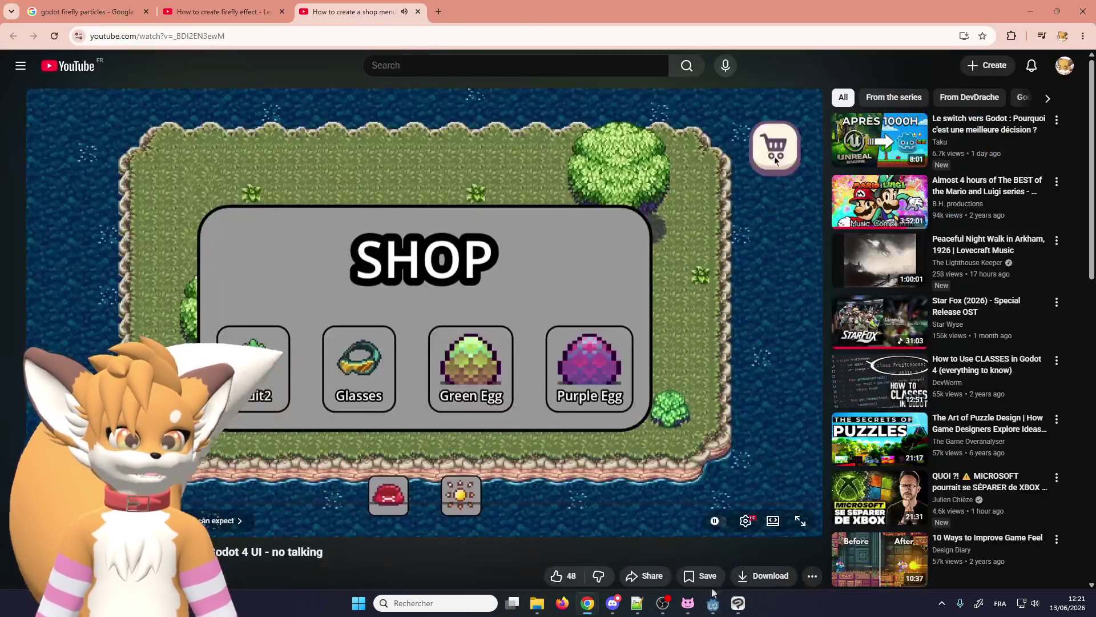
# - Skim the shop menu tutorial full screen through its shop scene and shop item chapters, then close its tab
pyautogui.click(801, 521)
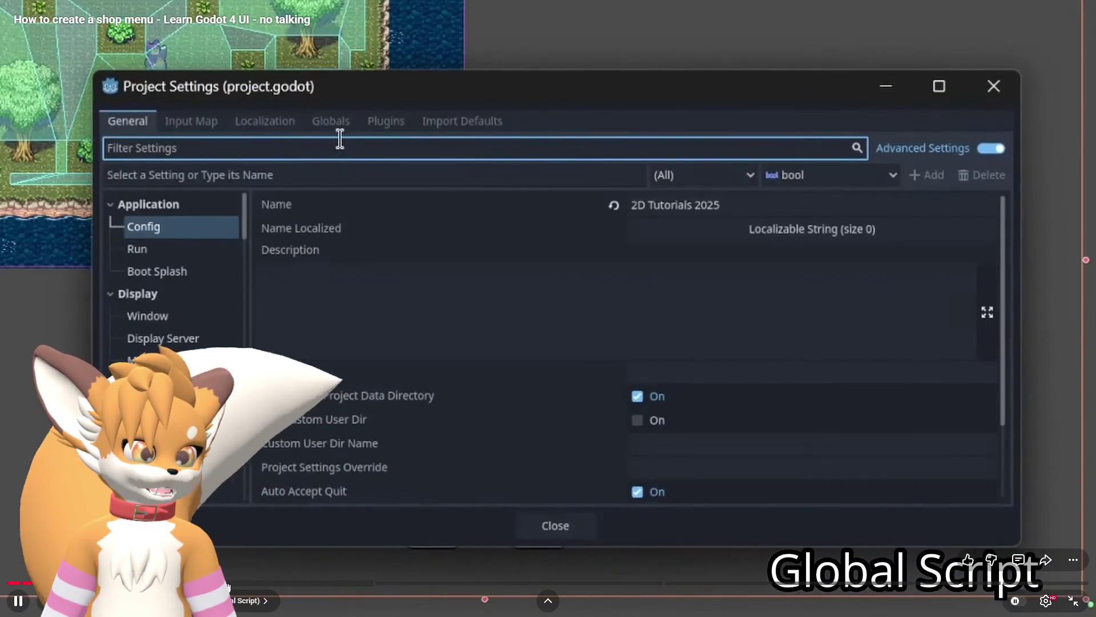
pyautogui.click(230, 582)
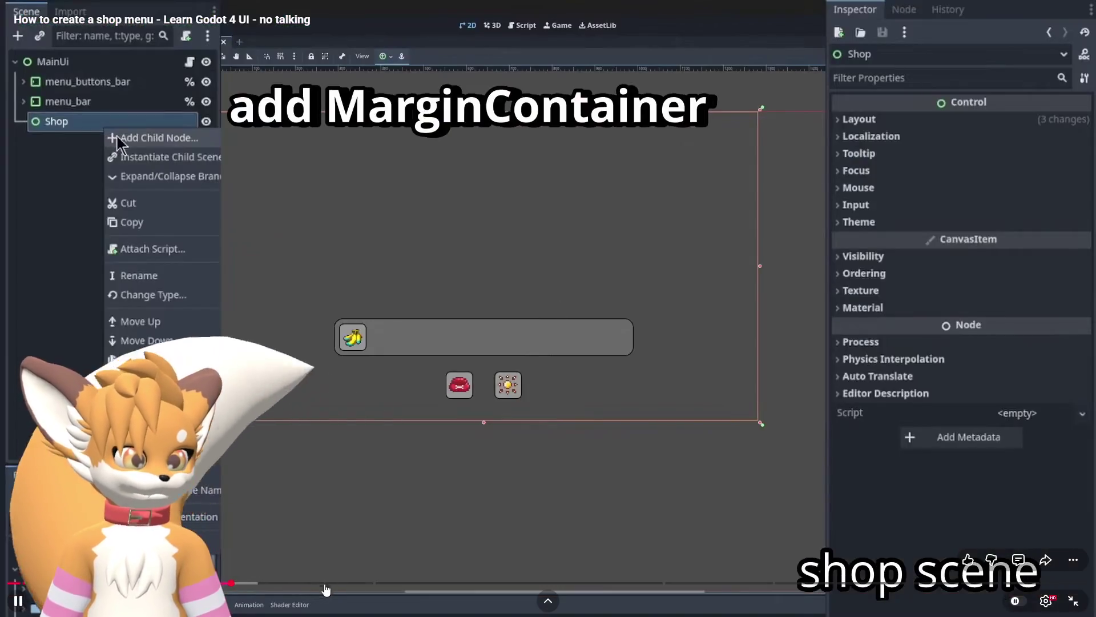
pyautogui.click(314, 583)
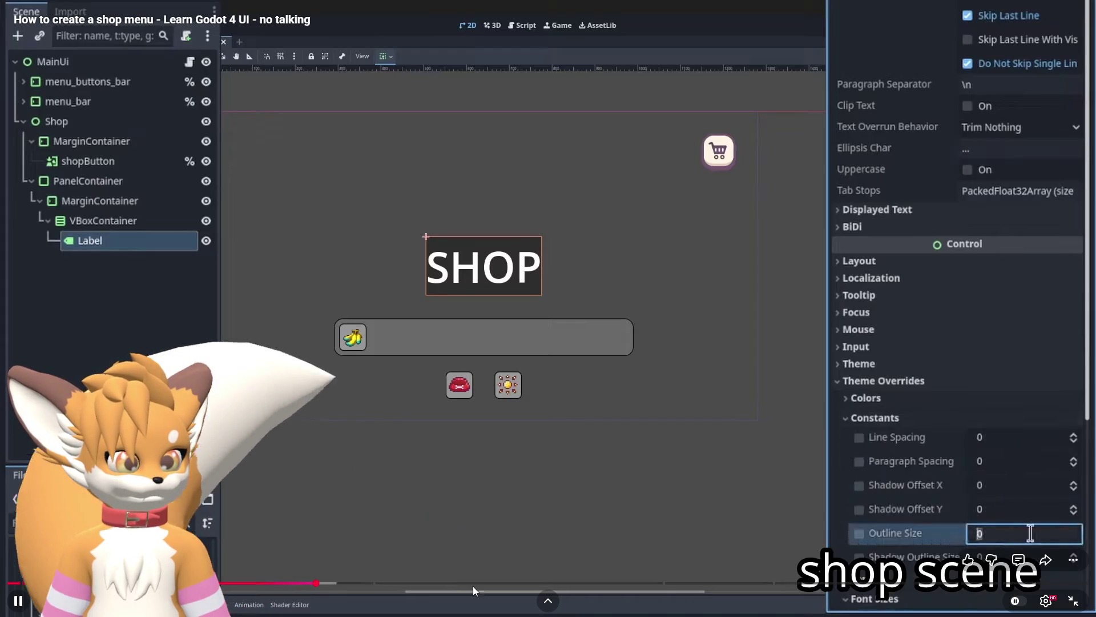
pyautogui.click(471, 583)
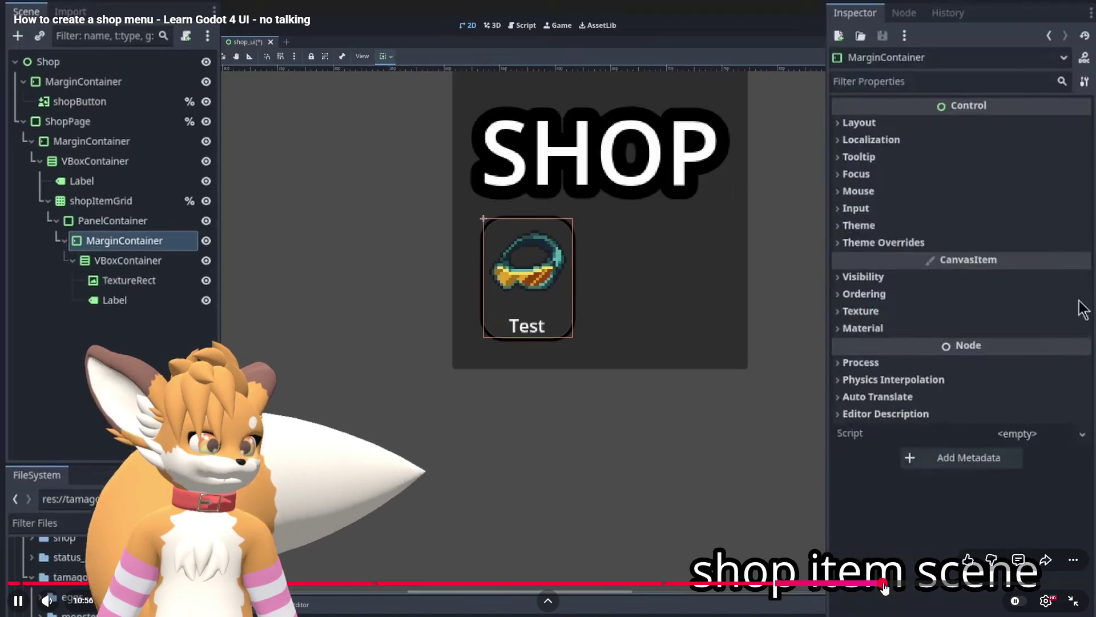
pyautogui.click(869, 583)
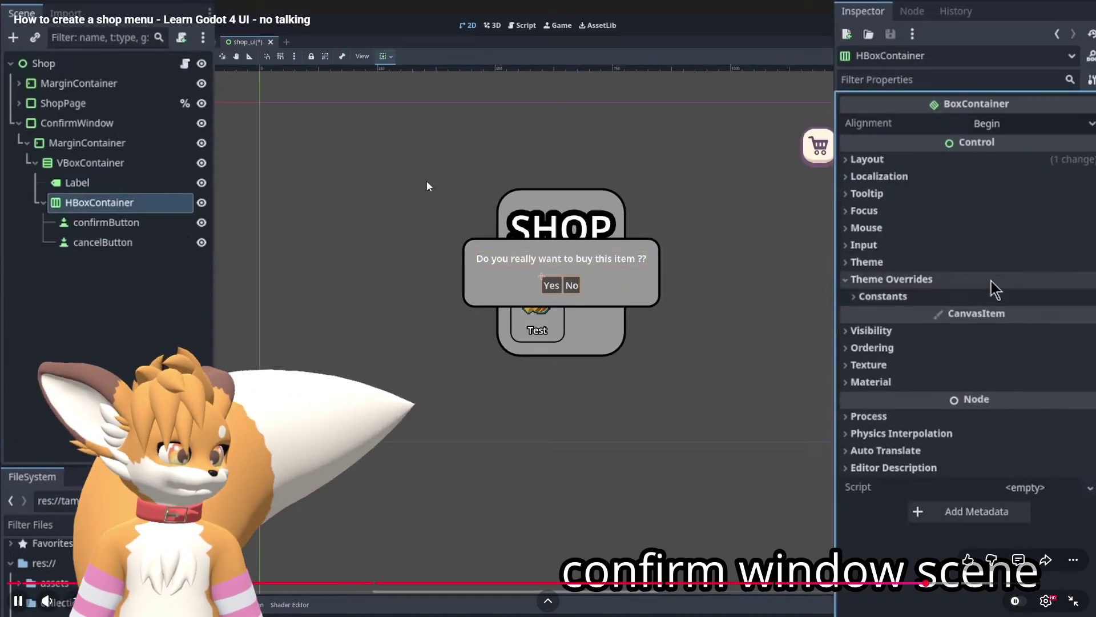
pyautogui.click(1074, 596)
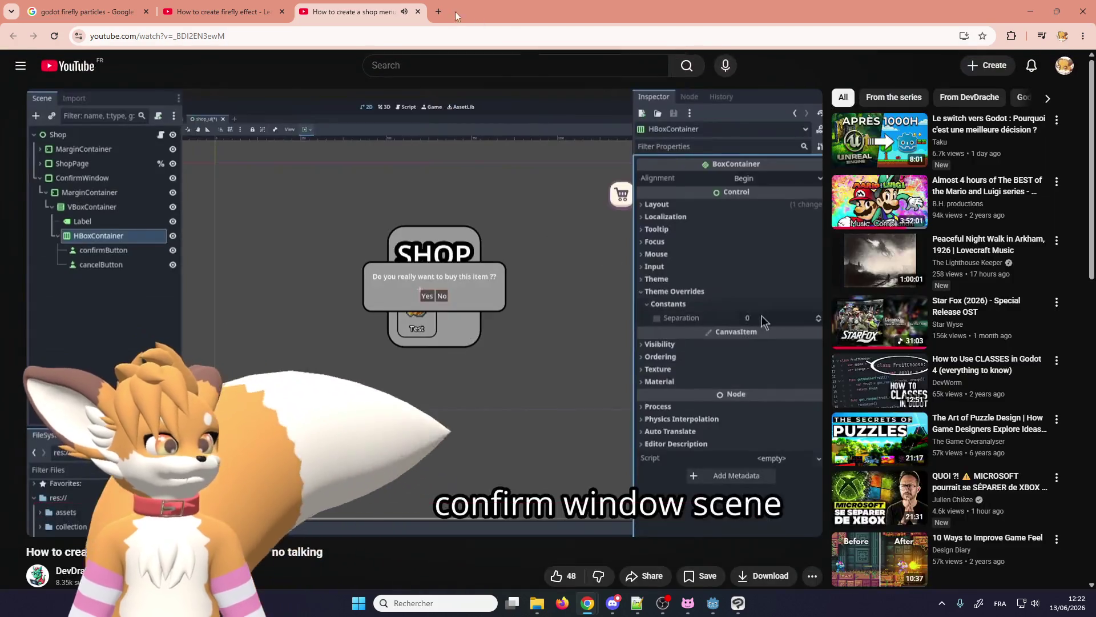
pyautogui.click(416, 12)
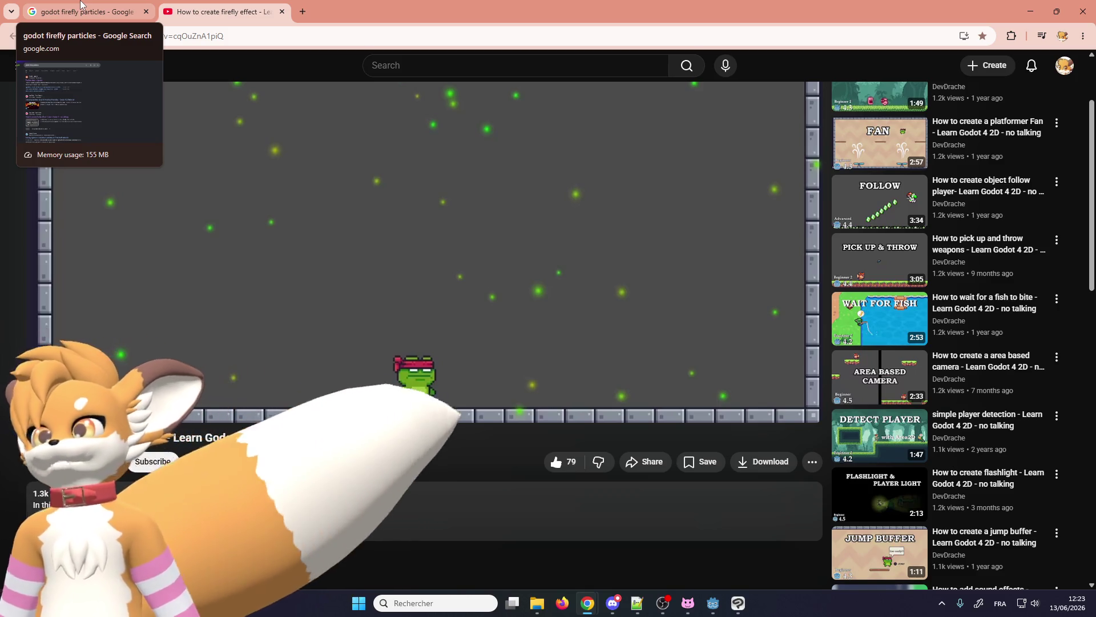
# - Return to the Google results for 'godot firefly particles'
pyautogui.click(80, 4)
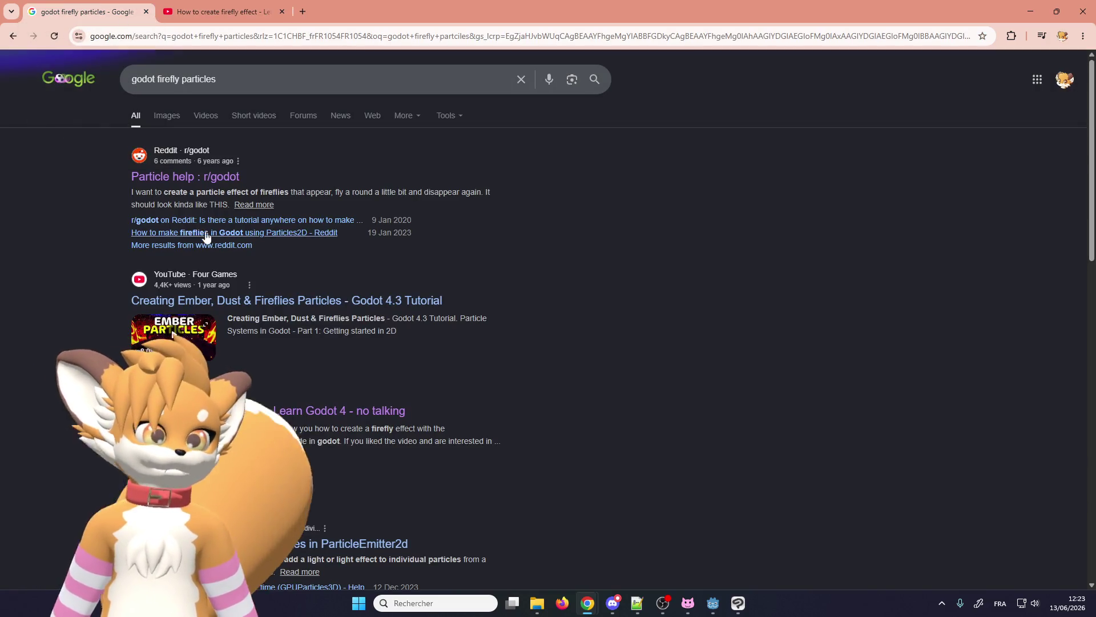
# - Scroll the results and open 'Swarming Fireflies in Pixel Art: Pixelmash'
pyautogui.scroll(-5, 100, 198)
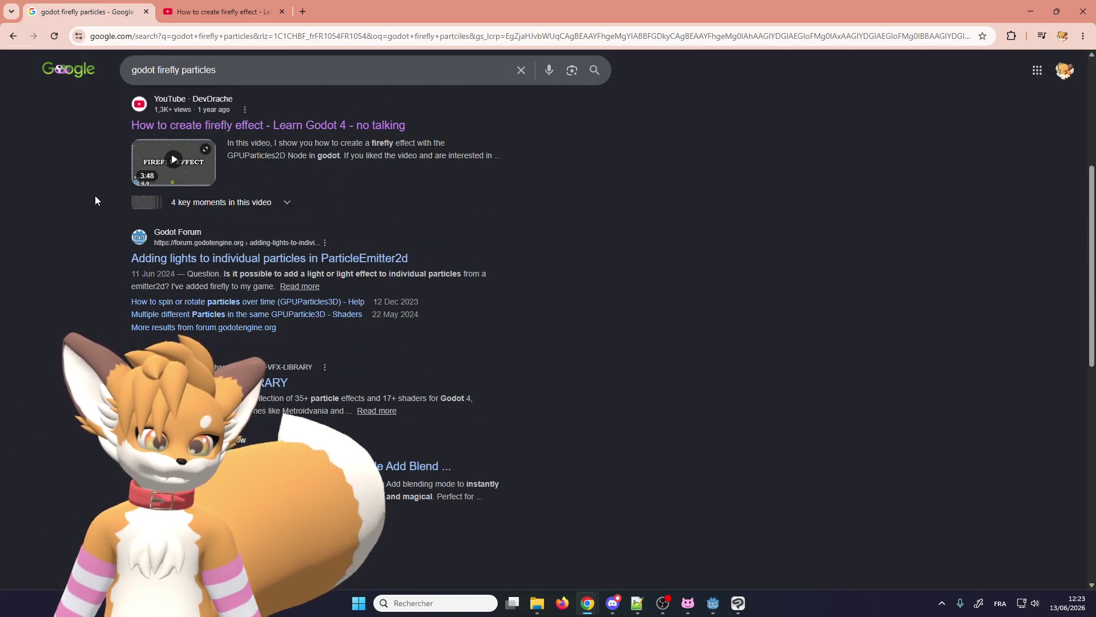
pyautogui.scroll(-4, 95, 195)
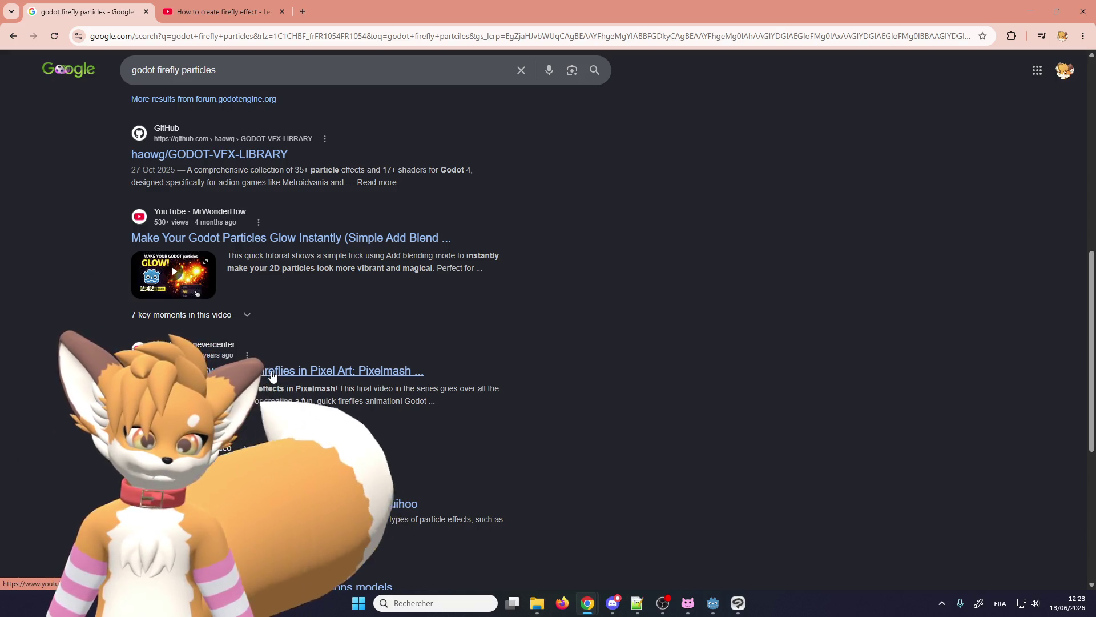
pyautogui.click(272, 374)
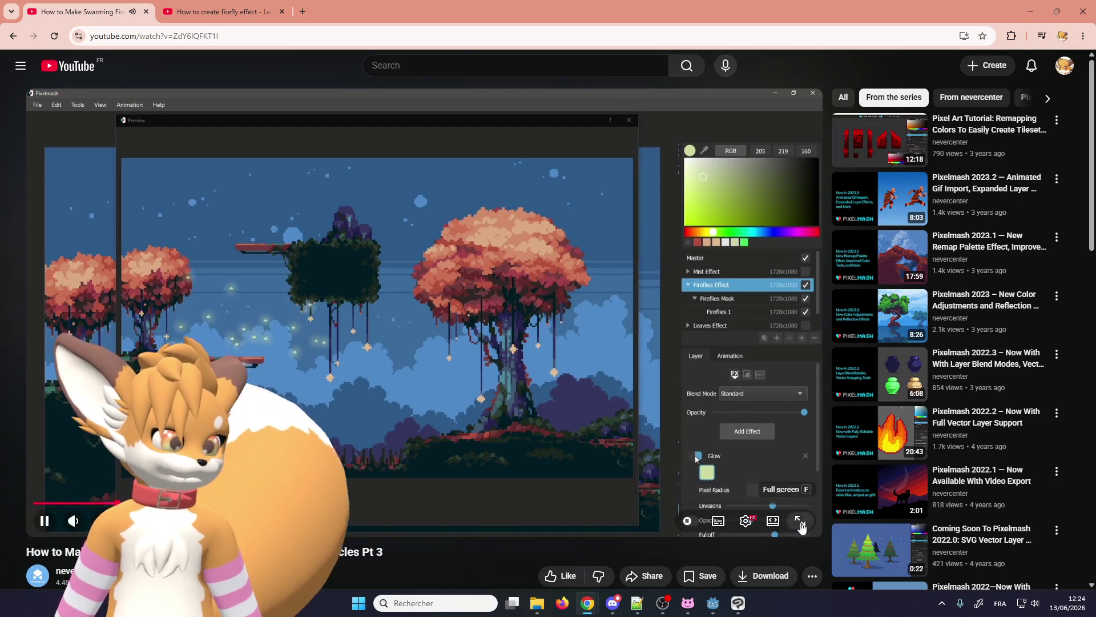
# - Watch the Pixelmash video full screen, jumping ahead to the Glow settings with Pixel Radius 10
pyautogui.click(800, 521)
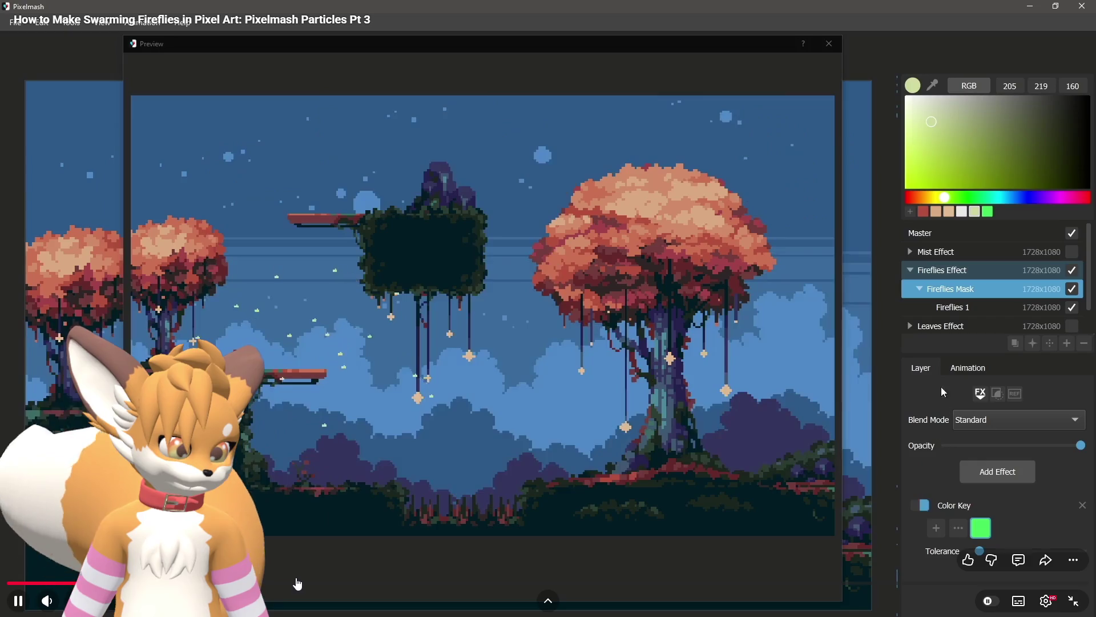
pyautogui.moveTo(298, 583); pyautogui.dragTo(426, 582)
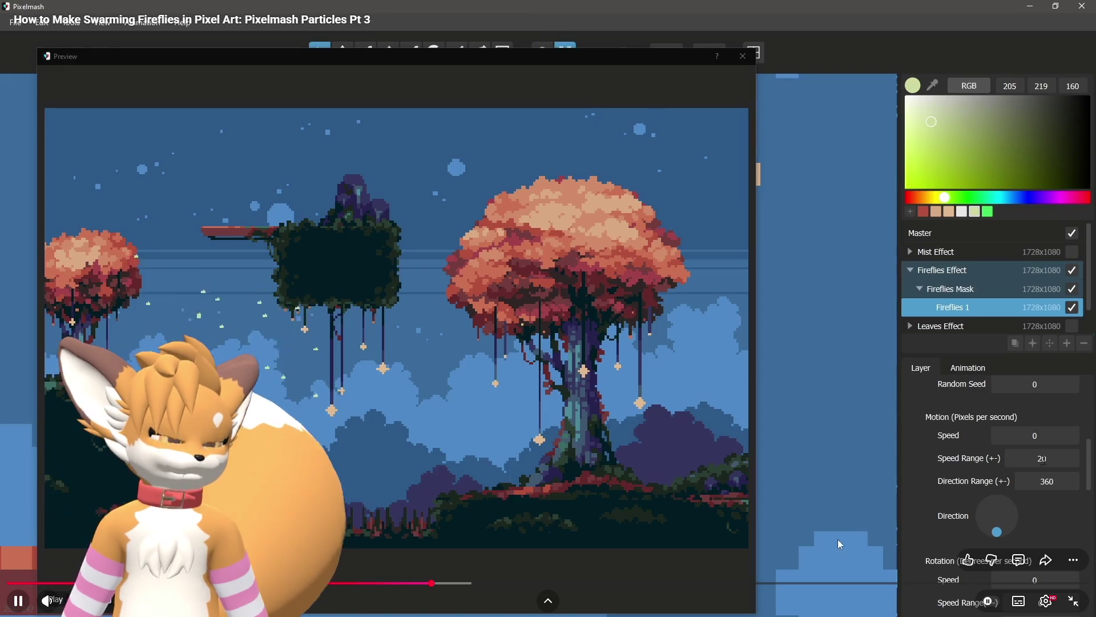
pyautogui.click(747, 582)
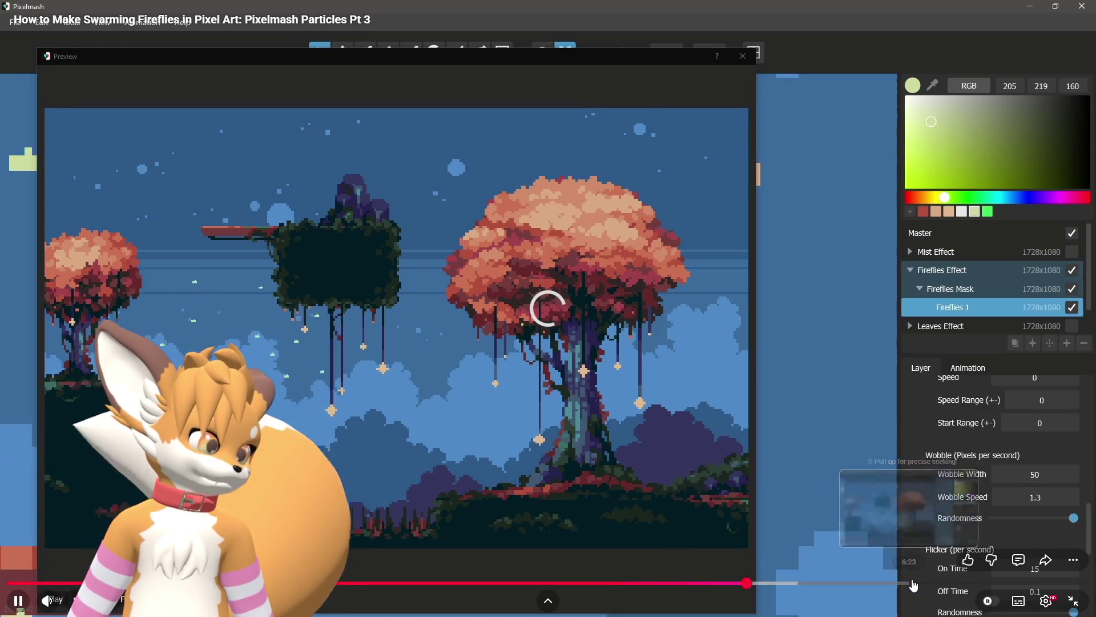
pyautogui.click(936, 582)
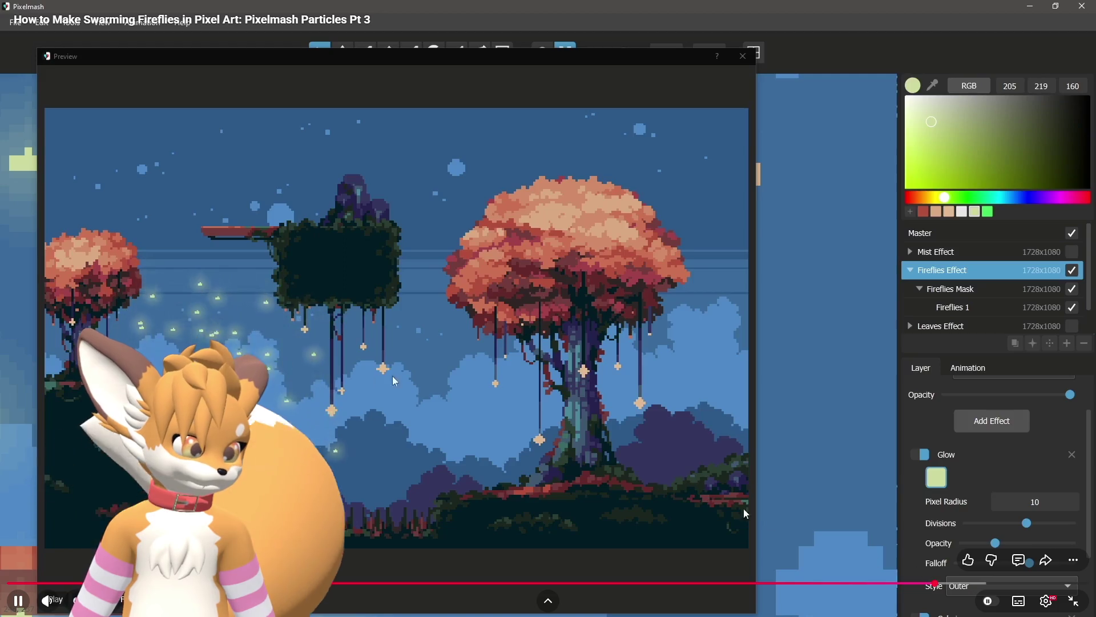
pyautogui.click(1072, 599)
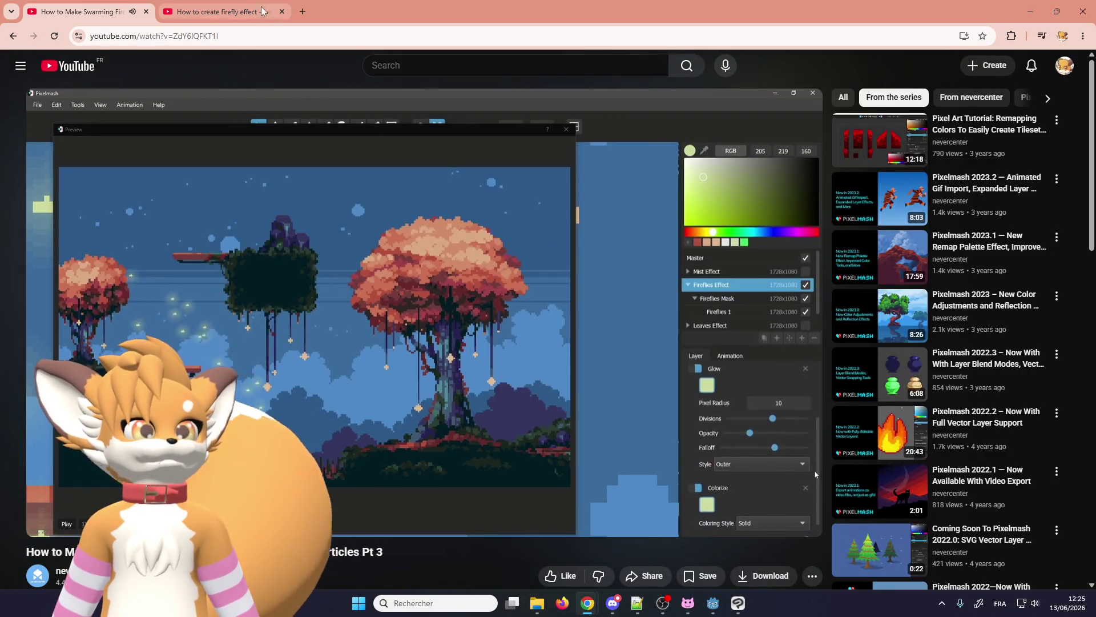
# - Close the Pixelmash tab, keep the YouTube firefly tutorial open, and minimize the browser to the desktop
pyautogui.click(147, 12)
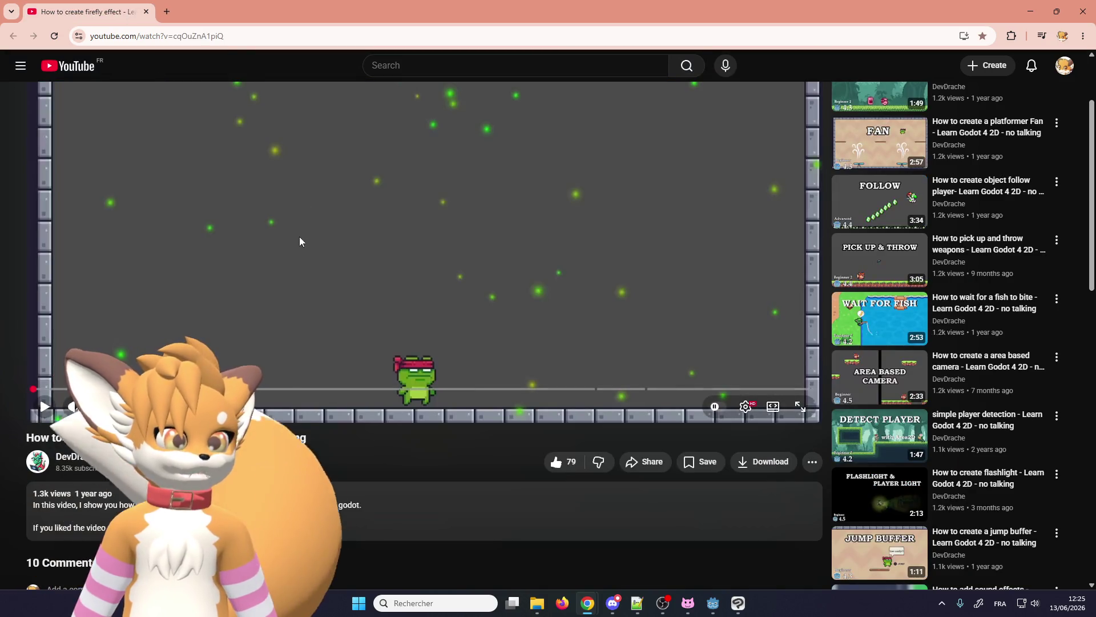
pyautogui.scroll(2, 299, 236)
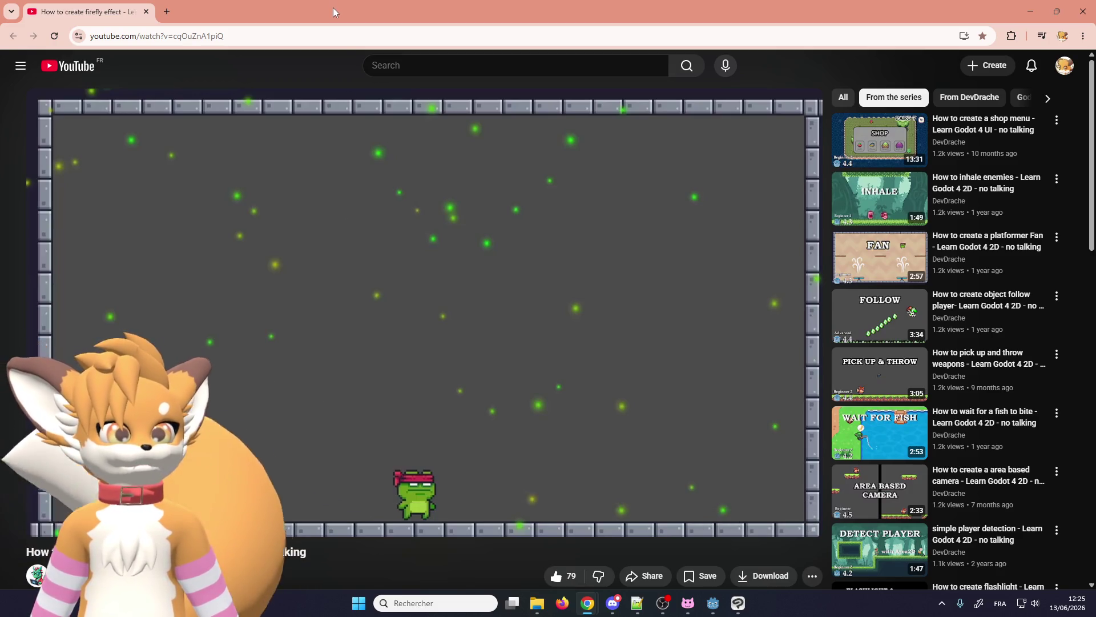
pyautogui.moveTo(334, 8); pyautogui.dragTo(331, 42)
pyautogui.click(588, 603)
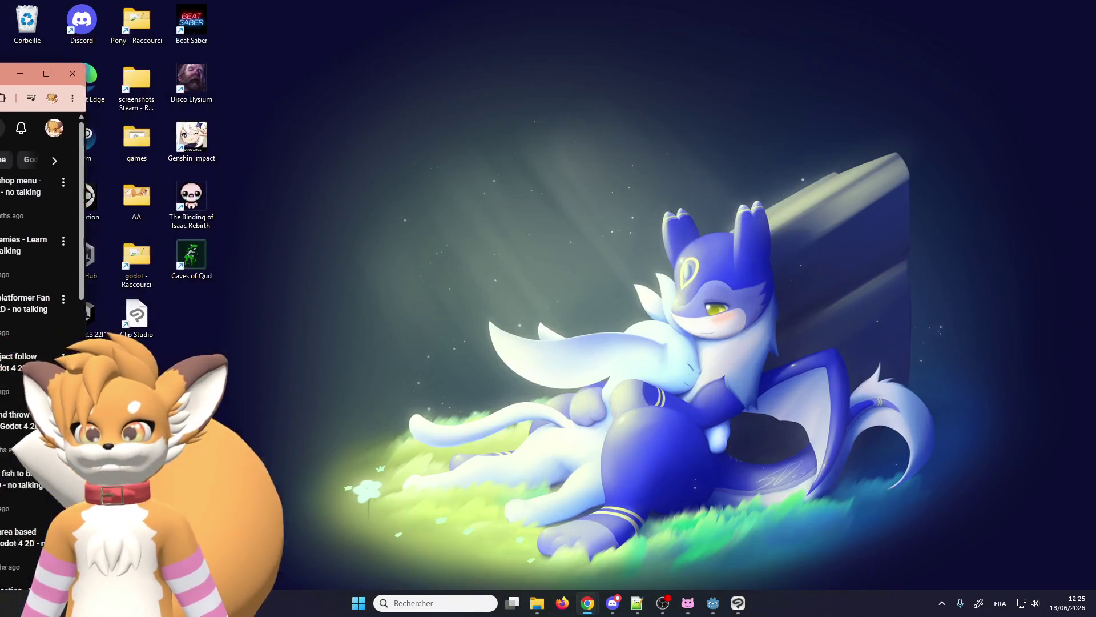
# - Bring up the Godot editor and reselect the GPUParticles2D node in the forest_tutorial scene
pyautogui.click(713, 605)
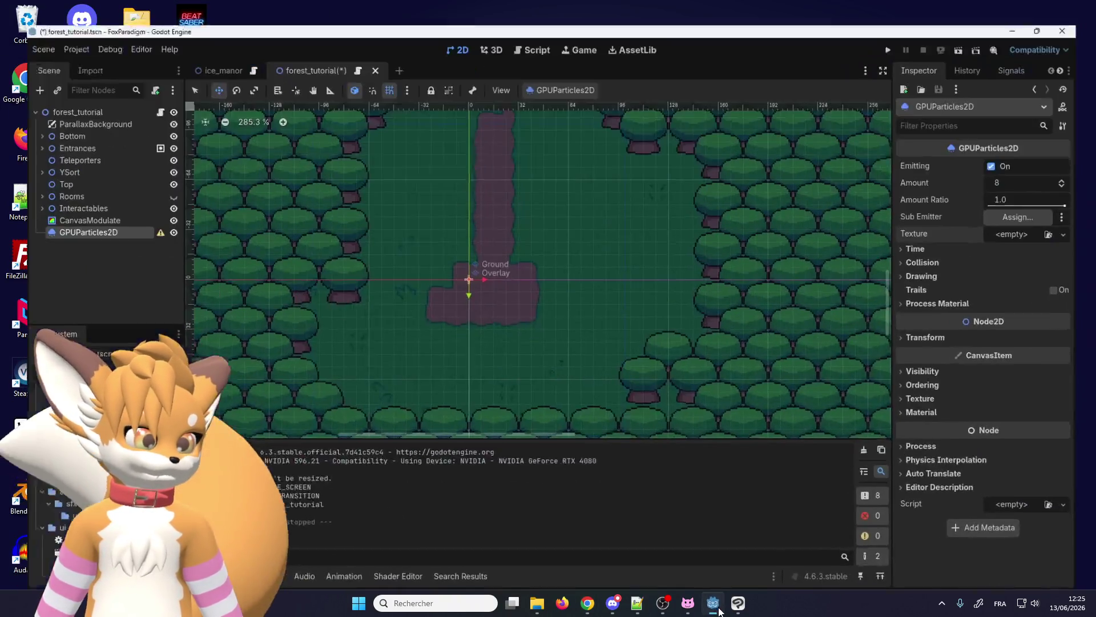
pyautogui.hotkey('alt', 'Tab')
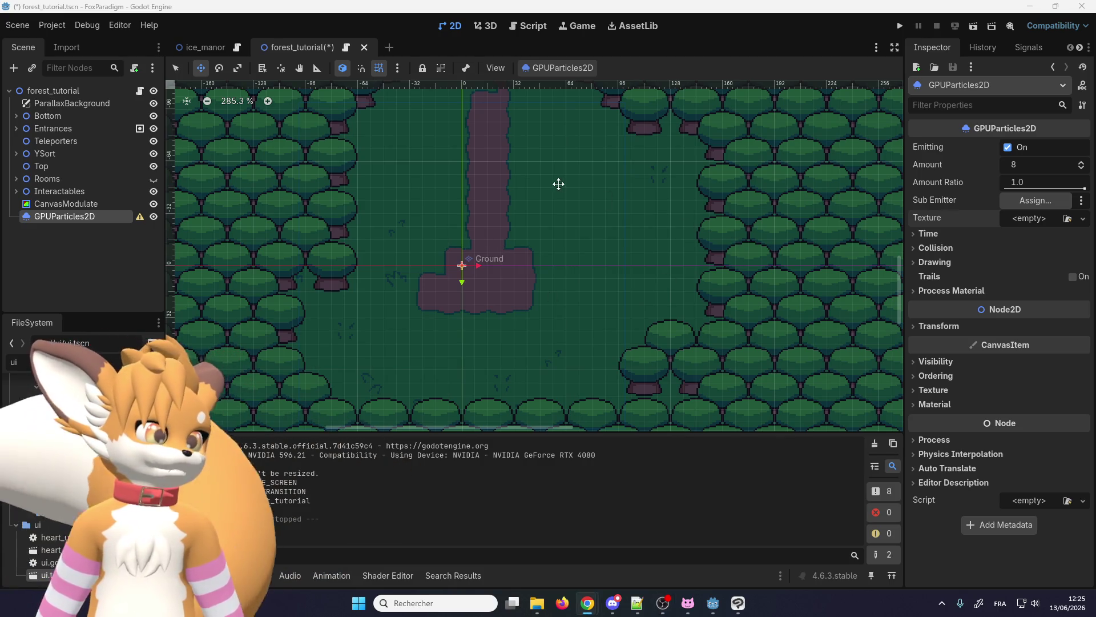
pyautogui.click(71, 191)
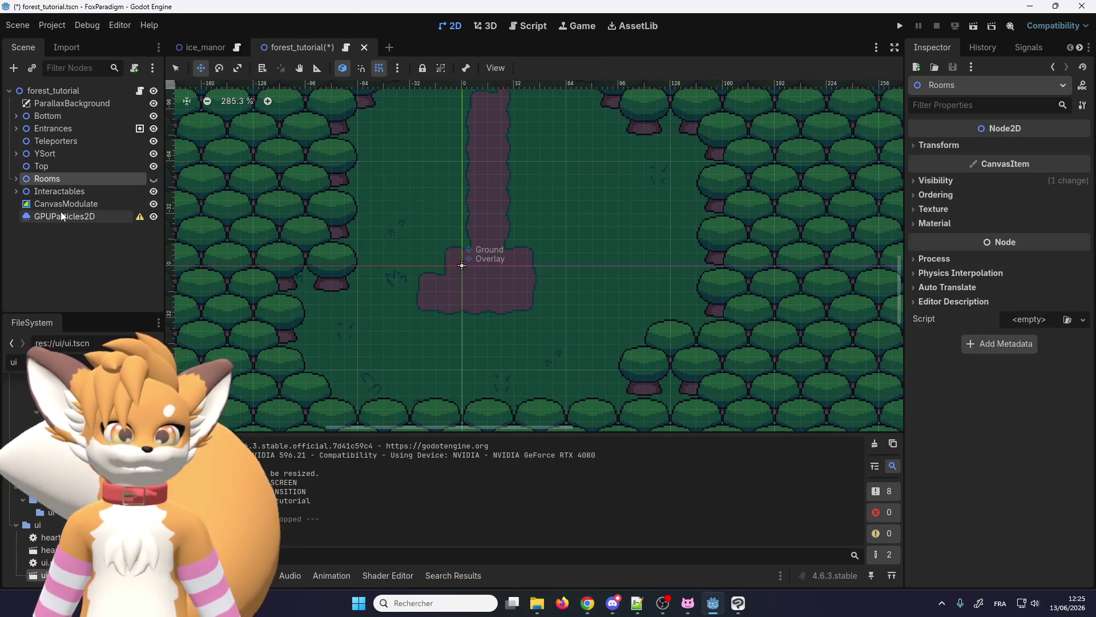
pyautogui.click(65, 215)
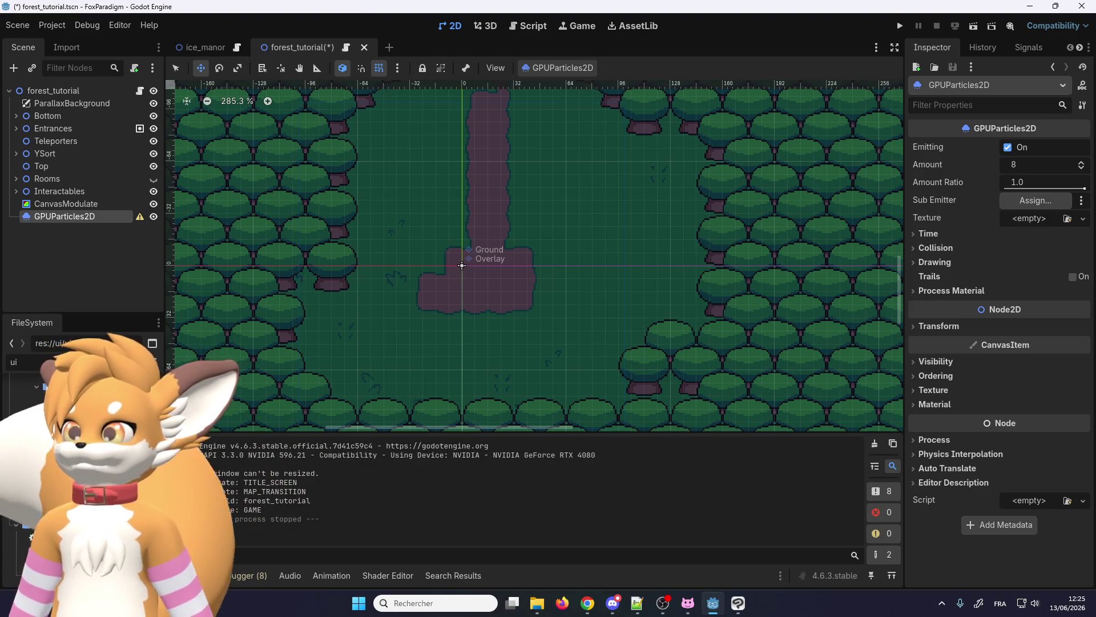
# - Check the browser tutorial, then return focus to the Godot editor
pyautogui.hotkey('alt', 'Tab')
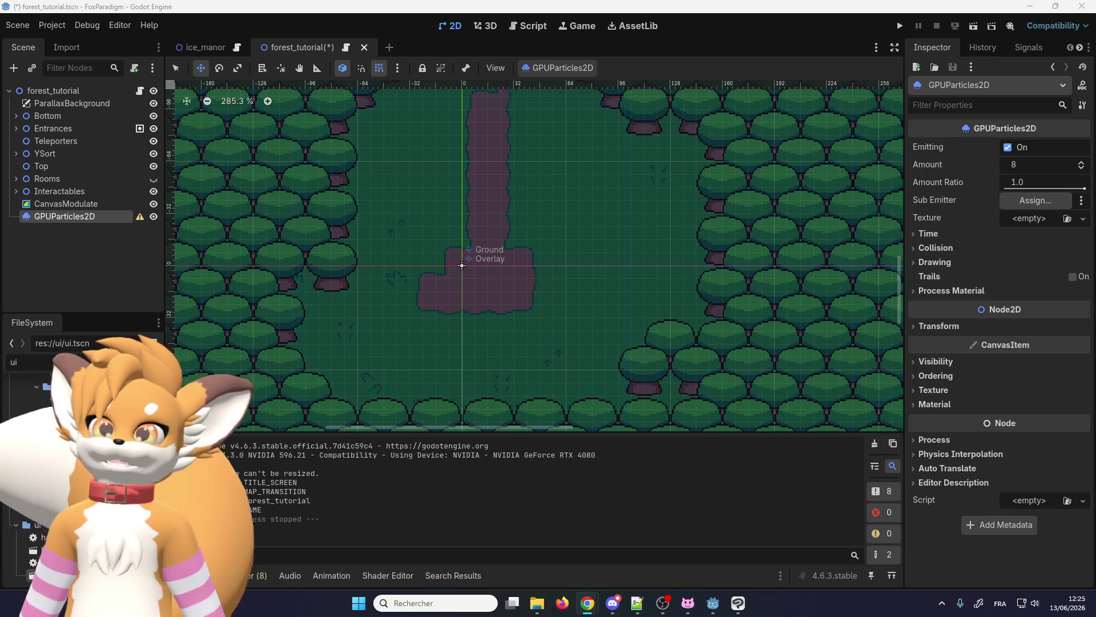
pyautogui.hotkey('alt', 'Tab')
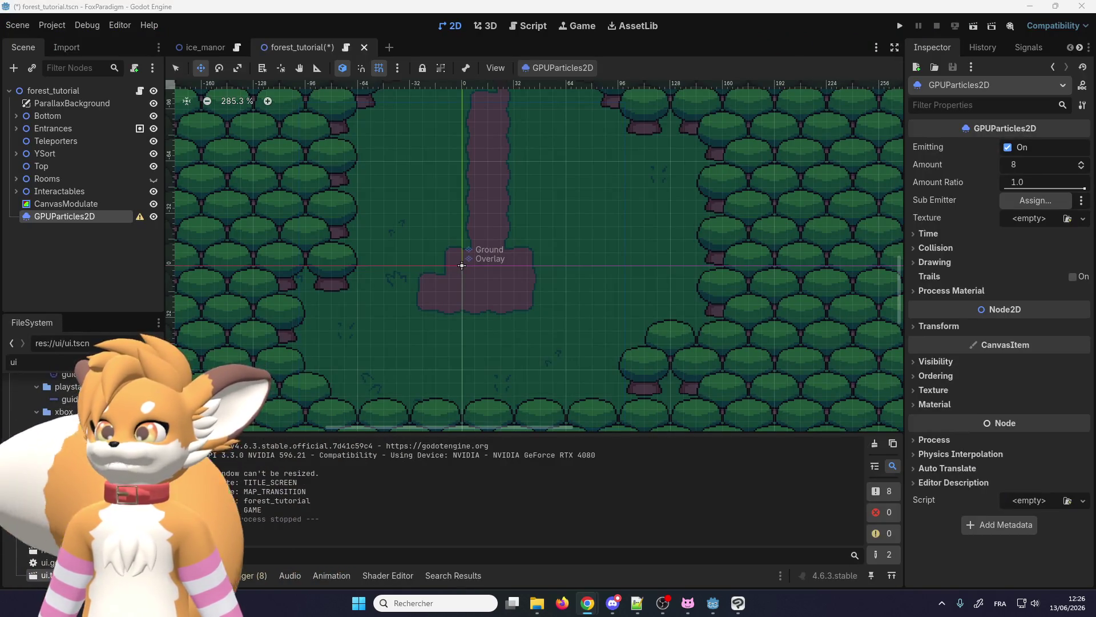
pyautogui.hotkey('alt', 'Tab')
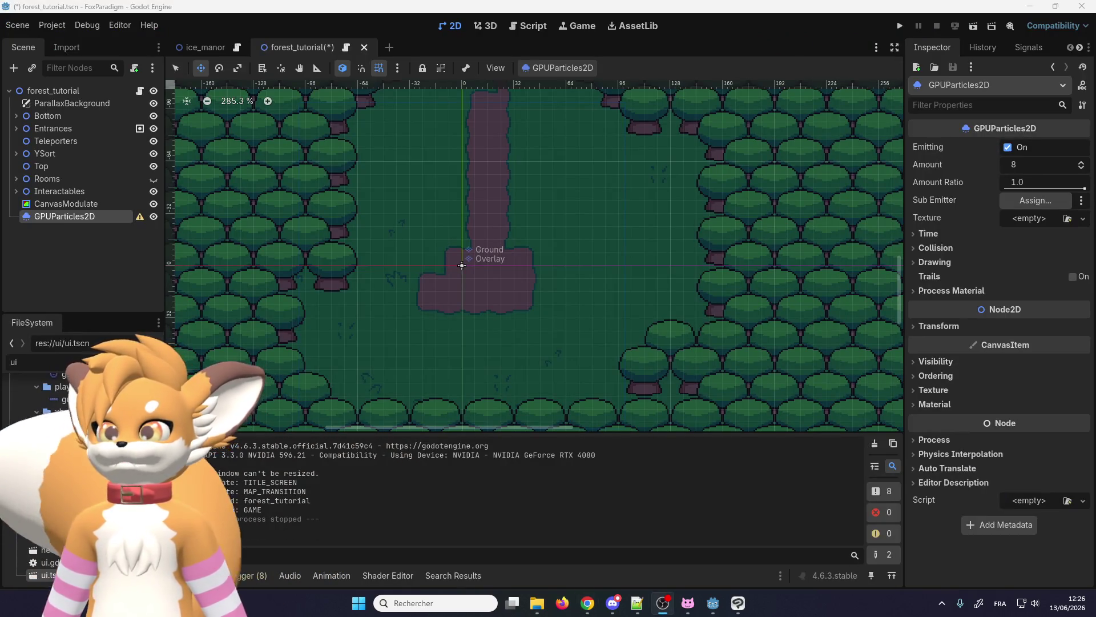